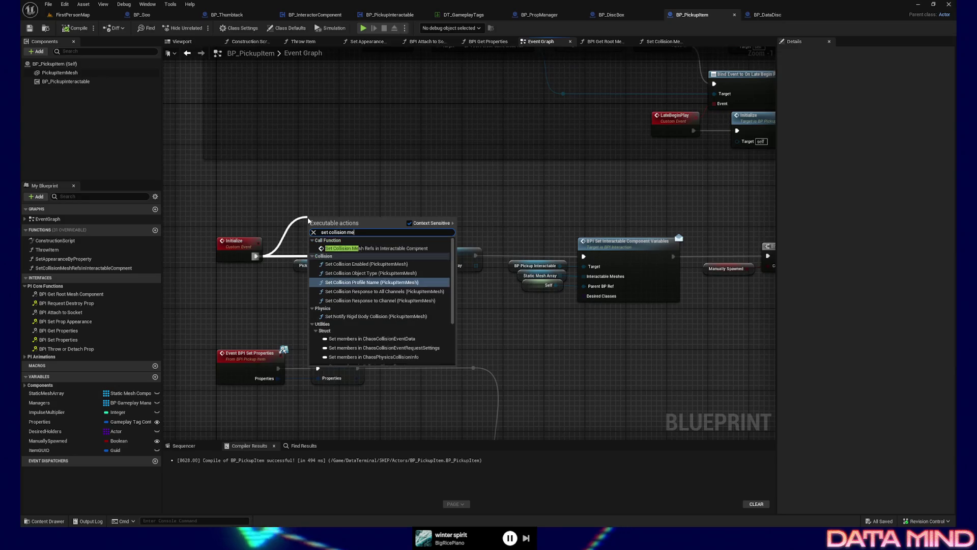
Place the Set Collision Mesh Refs in Interactable Component node right after Initialize.
{"action": "left_click", "coordinate": [377, 254]}
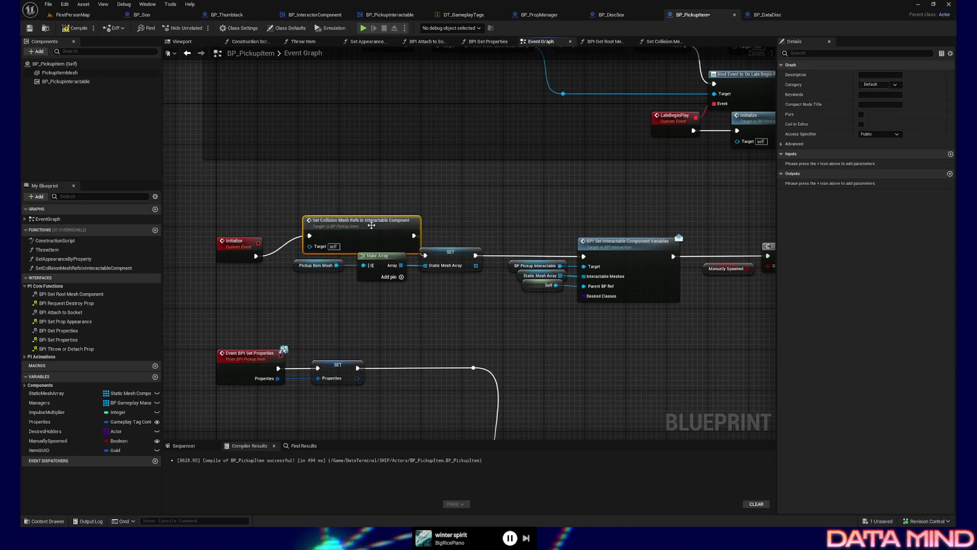
{"action": "left_click_drag", "start_coordinate": [417, 240], "coordinate": [393, 225]}
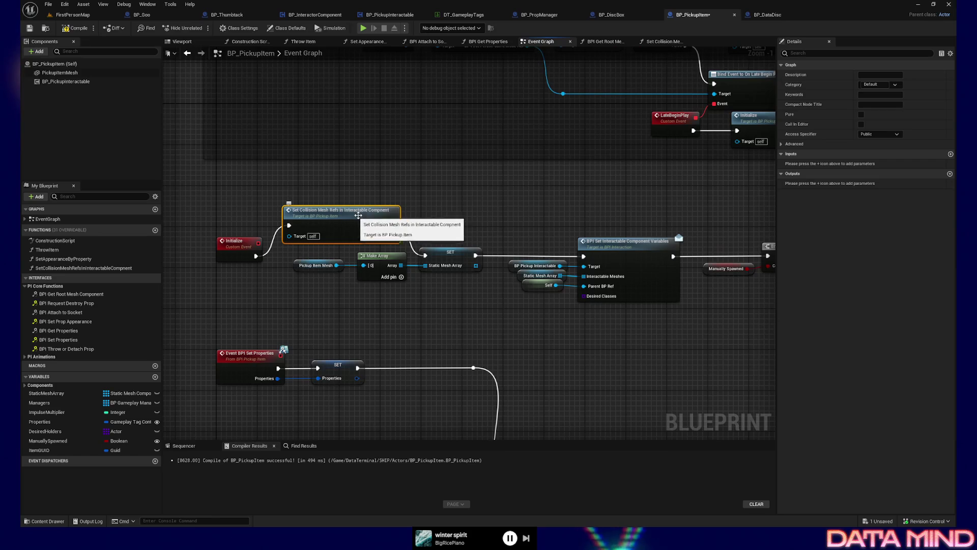
{"action": "mouse_move", "coordinate": [768, 15]}
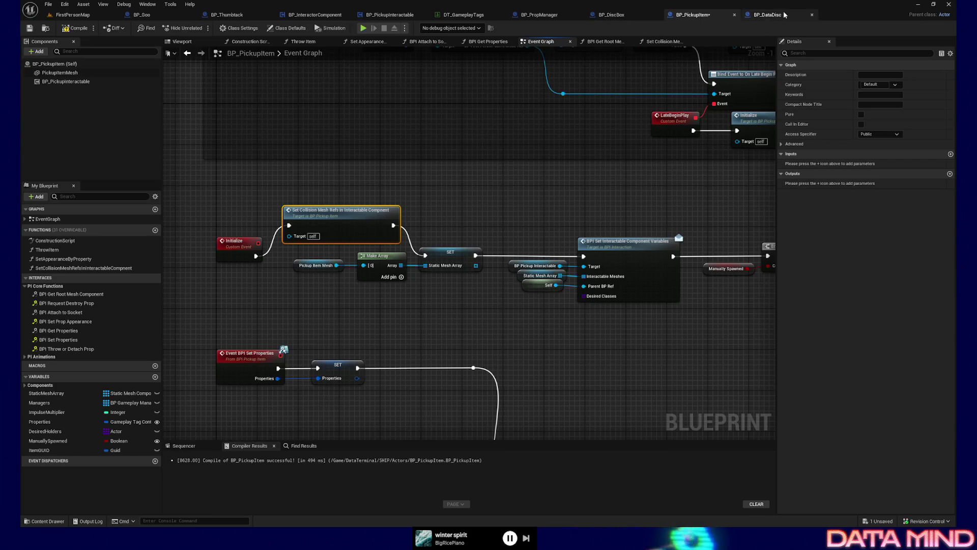
{"action": "left_click", "coordinate": [610, 15]}
Add an Event Late Begin Play node below the BeginPlay pair in BP_DiscBox.
{"action": "left_click", "coordinate": [305, 42]}
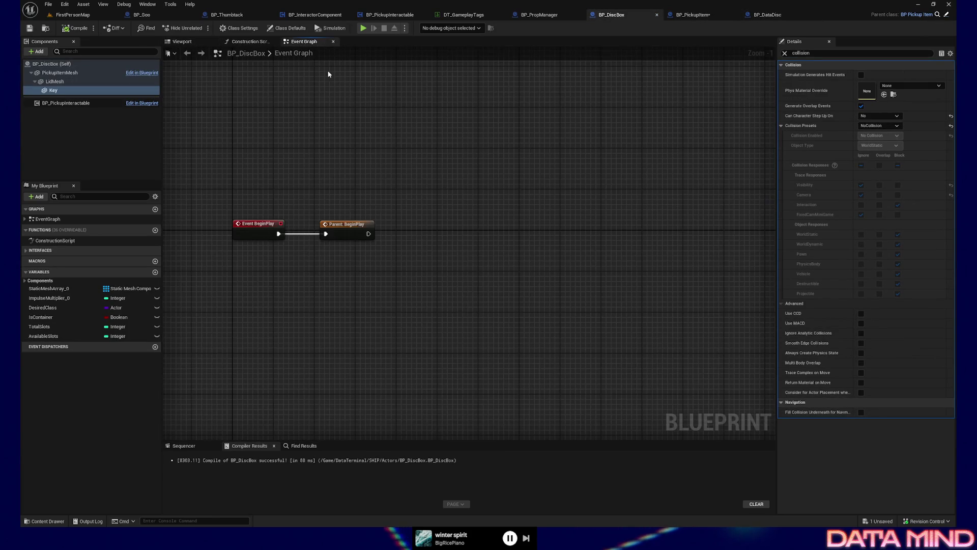
{"action": "left_click_drag", "start_coordinate": [341, 221], "coordinate": [329, 220]}
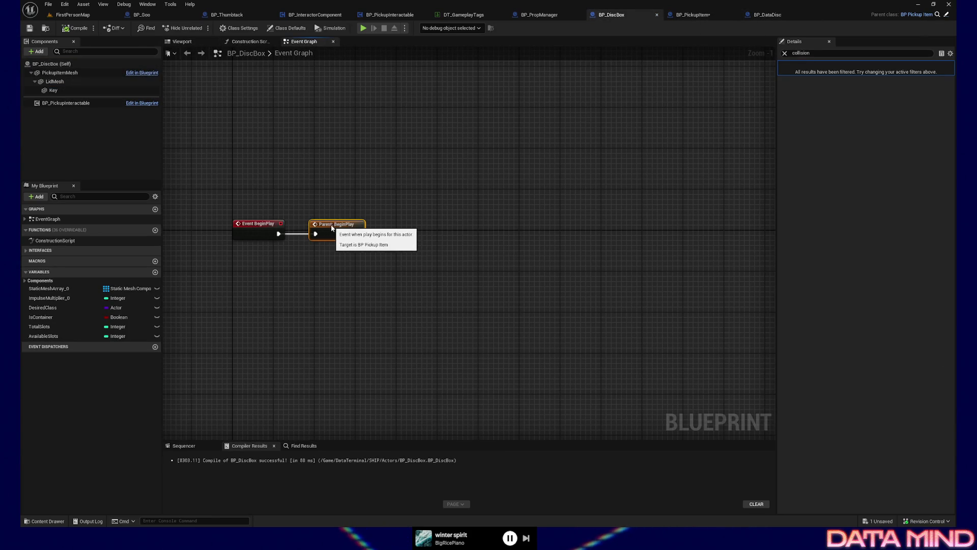
{"action": "right_click", "coordinate": [279, 286]}
{"action": "type", "text": "event late"}
{"action": "key", "text": "Return"}
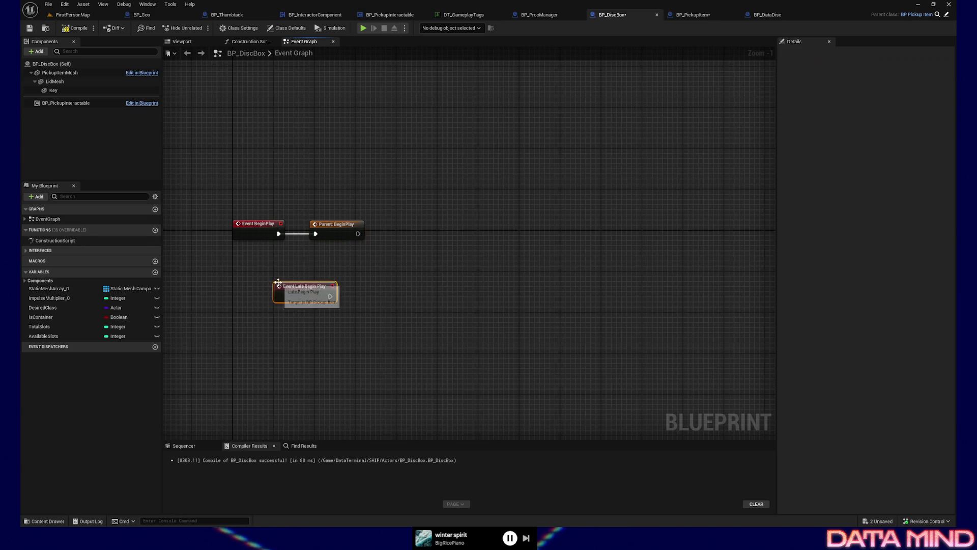
{"action": "mouse_move", "coordinate": [296, 285]}
{"action": "left_mouse_down"}
{"action": "mouse_move", "coordinate": [240, 324]}
{"action": "mouse_move", "coordinate": [266, 332]}
{"action": "left_mouse_up"}
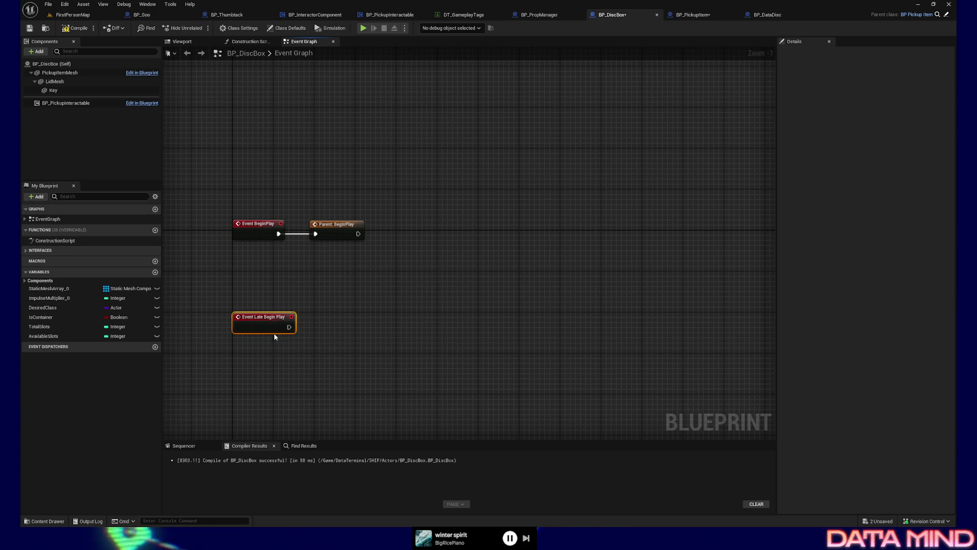
Add a Parent: Late Begin Play call beside the event, then discard it.
{"action": "right_click", "coordinate": [270, 324]}
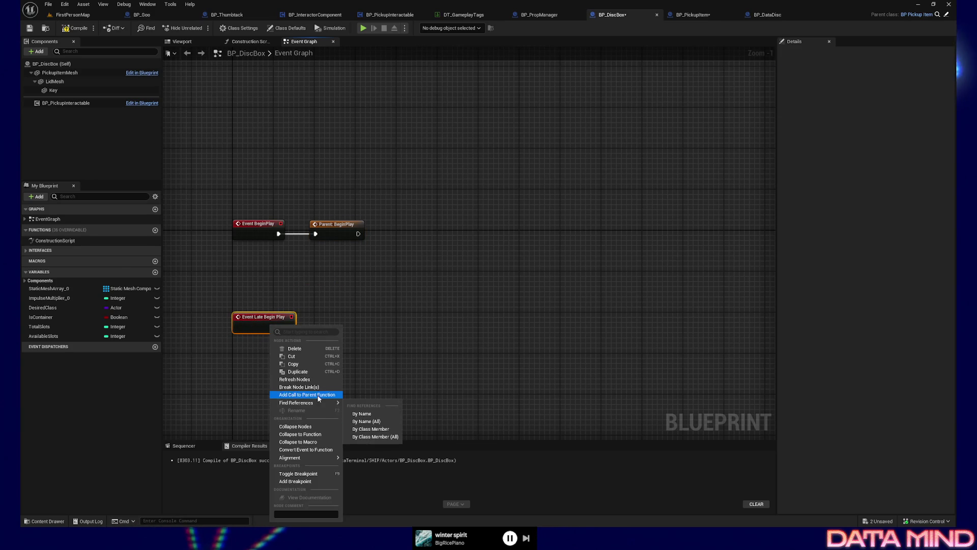
{"action": "left_click", "coordinate": [306, 403]}
{"action": "left_click_drag", "start_coordinate": [277, 342], "coordinate": [354, 321]}
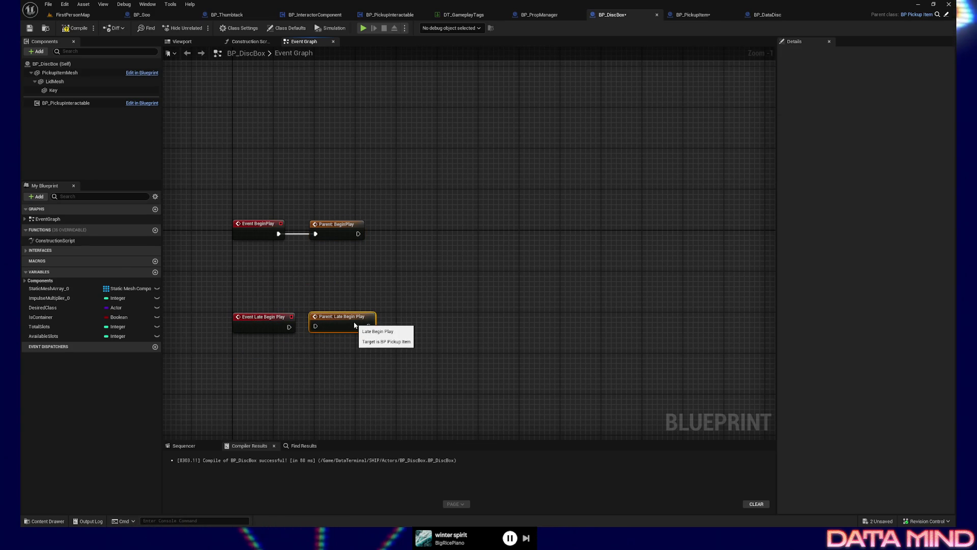
{"action": "key", "text": "Delete"}
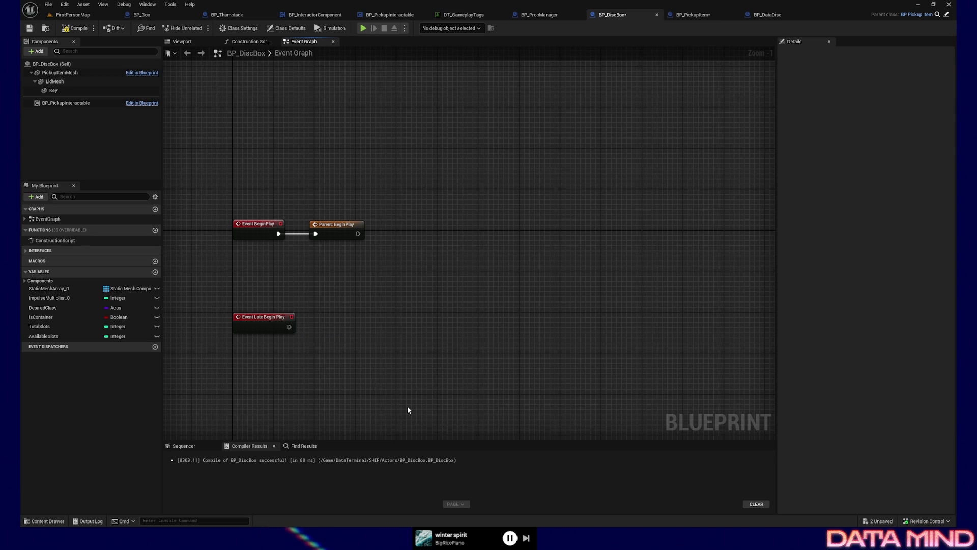
Re-add the parent Late Begin Play call and wire it to the event.
{"action": "left_click_drag", "start_coordinate": [280, 330], "coordinate": [299, 331]}
{"action": "right_click", "coordinate": [285, 317]}
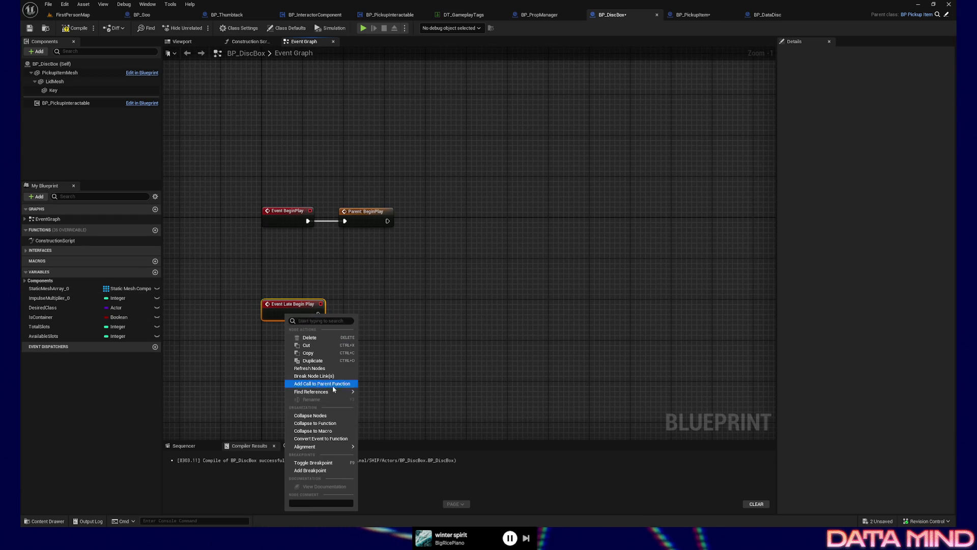
{"action": "left_click", "coordinate": [320, 382]}
{"action": "mouse_move", "coordinate": [279, 339]}
{"action": "left_mouse_down"}
{"action": "mouse_move", "coordinate": [365, 315]}
{"action": "mouse_move", "coordinate": [355, 313]}
{"action": "left_mouse_up"}
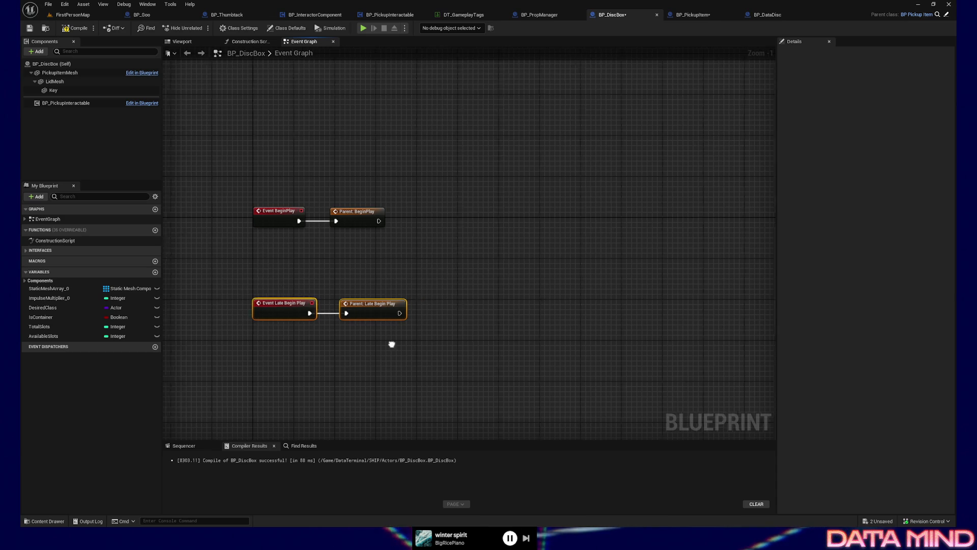
{"action": "left_click_drag", "start_coordinate": [400, 343], "coordinate": [326, 341]}
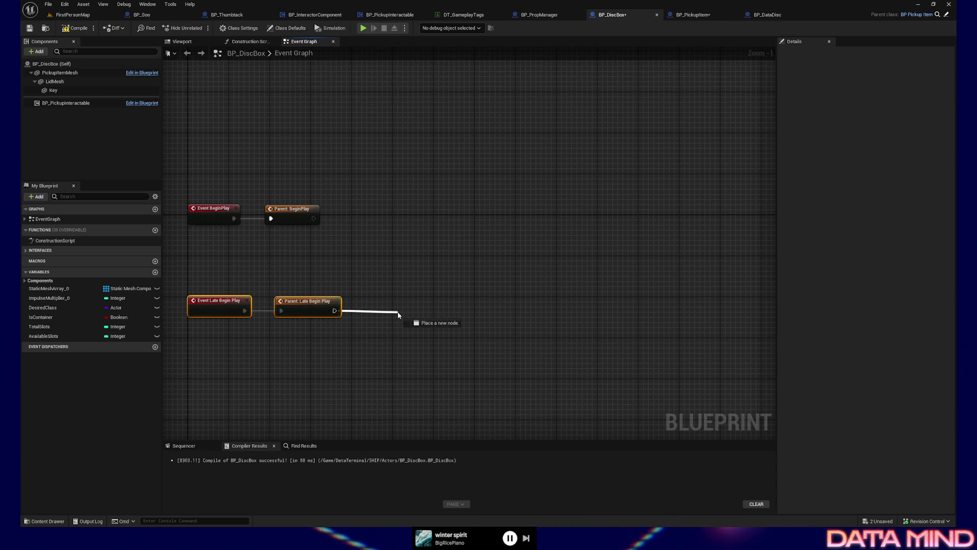
{"action": "left_click_drag", "start_coordinate": [333, 313], "coordinate": [398, 314]}
{"action": "type", "text": "set static mesh"}
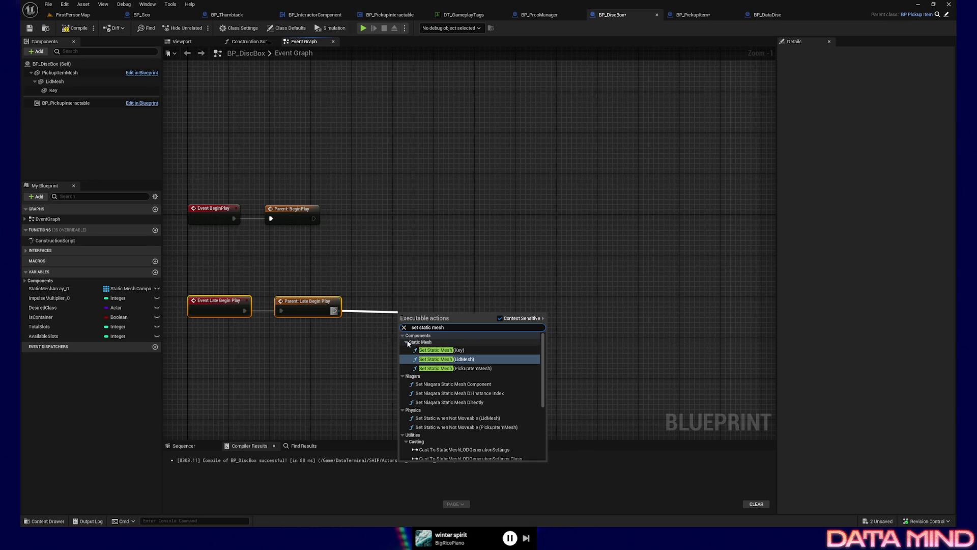
{"action": "left_click", "coordinate": [403, 435]}
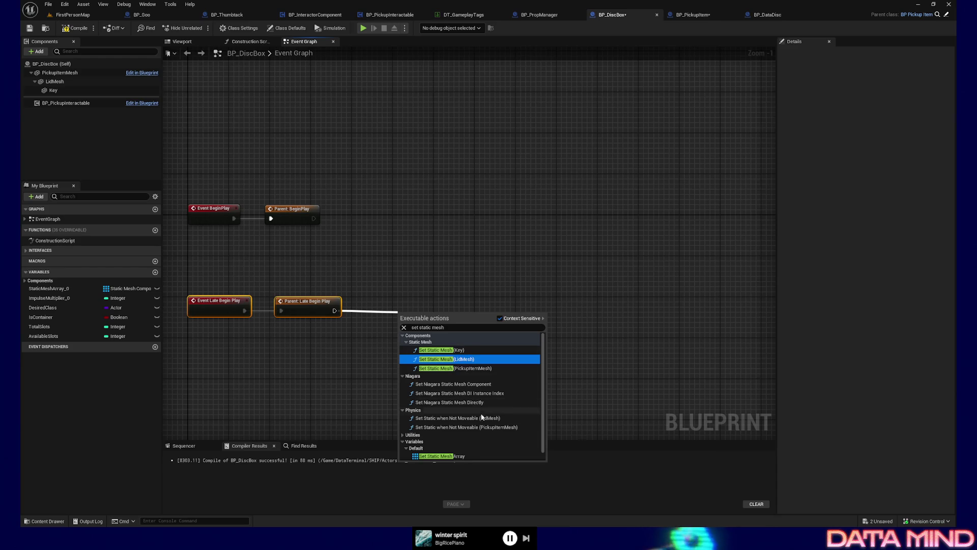
{"action": "left_click", "coordinate": [553, 260]}
{"action": "left_click", "coordinate": [768, 15]}
{"action": "left_click", "coordinate": [692, 14]}
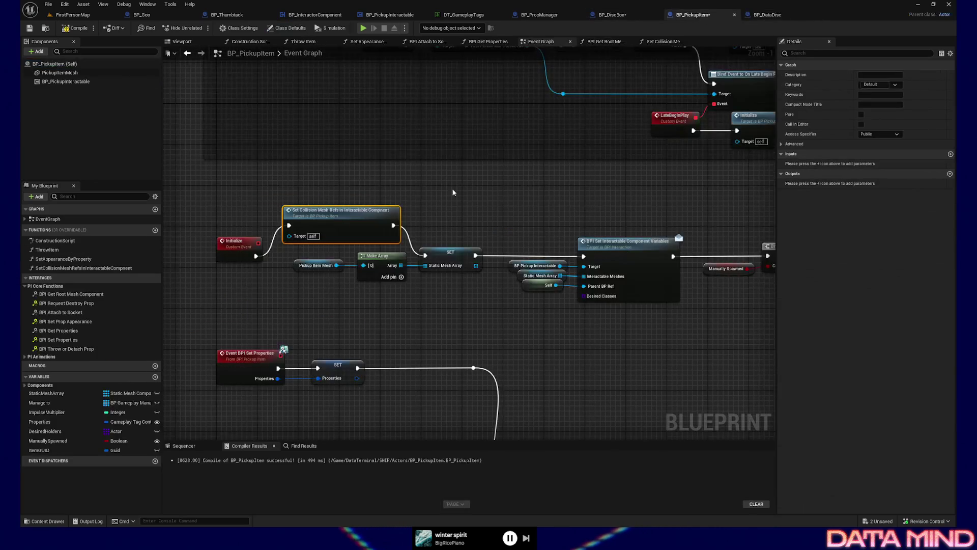
{"action": "left_click", "coordinate": [612, 15]}
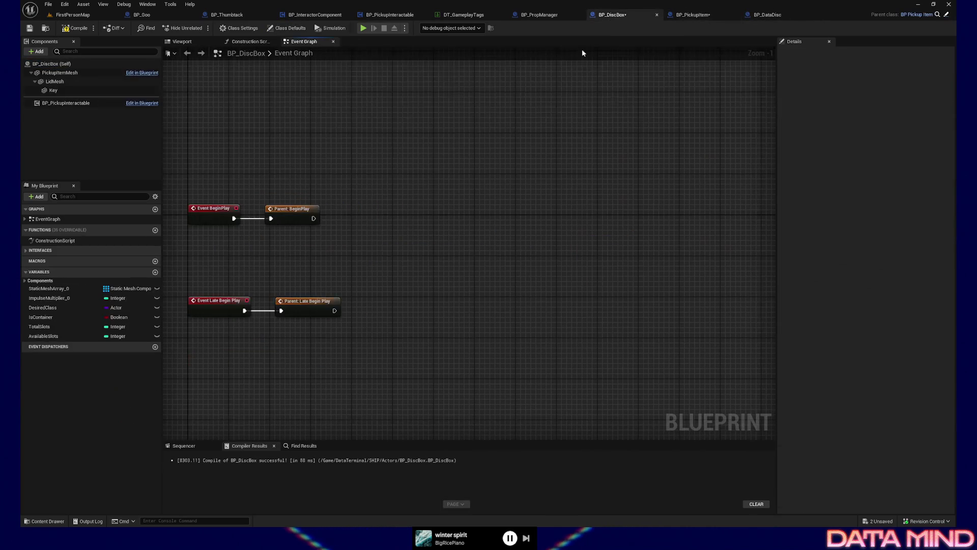
Chain Set Collision Mesh Refs off Parent: Late Begin Play, then return to BP_PickupItem.
{"action": "left_click_drag", "start_coordinate": [397, 312], "coordinate": [441, 312]}
{"action": "type", "text": "set collision"}
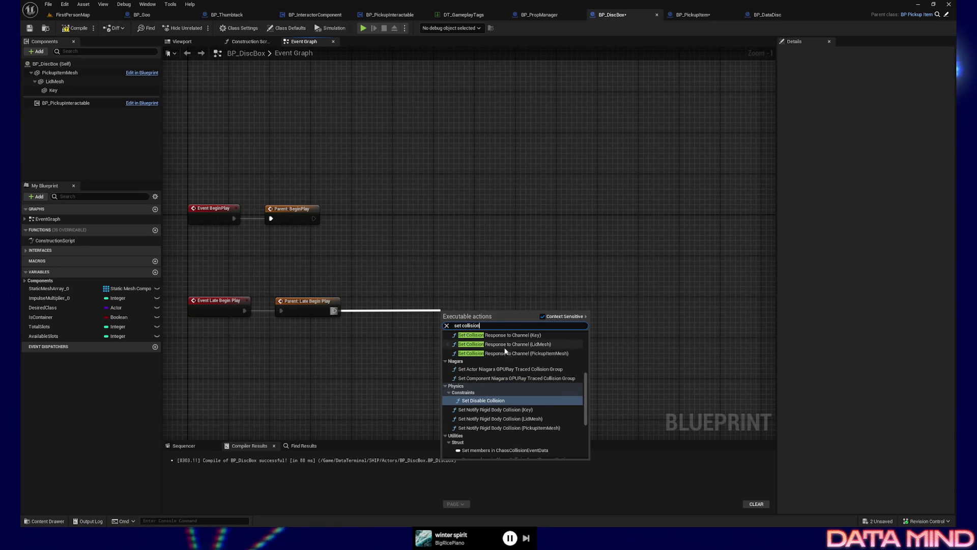
{"action": "scroll", "coordinate": [494, 375], "scroll_direction": "down", "scroll_amount": 3}
{"action": "scroll", "coordinate": [494, 375], "scroll_direction": "down", "scroll_amount": 2}
{"action": "scroll", "coordinate": [494, 375], "scroll_direction": "up", "scroll_amount": 3}
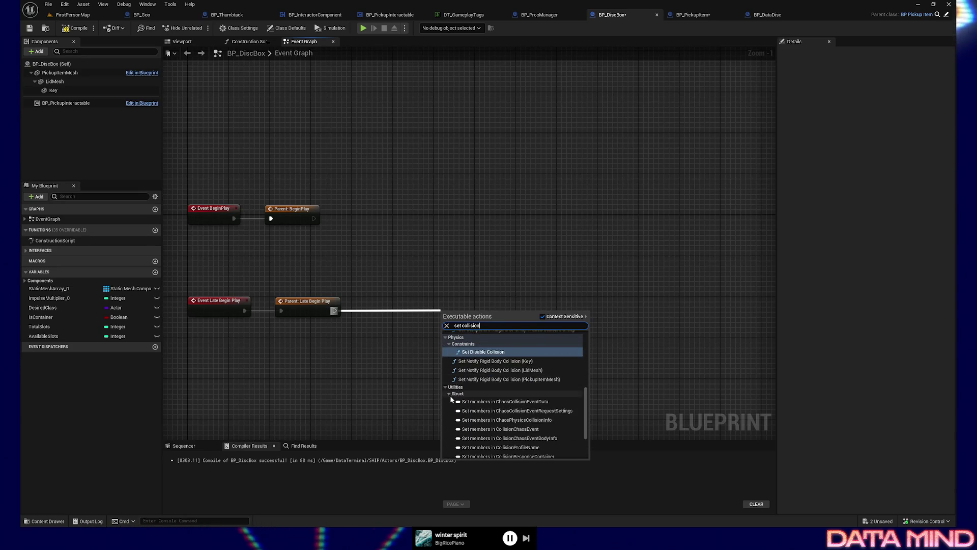
{"action": "scroll", "coordinate": [451, 387], "scroll_direction": "up", "scroll_amount": 3}
{"action": "scroll", "coordinate": [451, 387], "scroll_direction": "up", "scroll_amount": 3}
{"action": "scroll", "coordinate": [450, 387], "scroll_direction": "up", "scroll_amount": 2}
{"action": "scroll", "coordinate": [450, 388], "scroll_direction": "up", "scroll_amount": 1}
{"action": "scroll", "coordinate": [488, 364], "scroll_direction": "up", "scroll_amount": 1}
{"action": "left_click", "coordinate": [504, 344]}
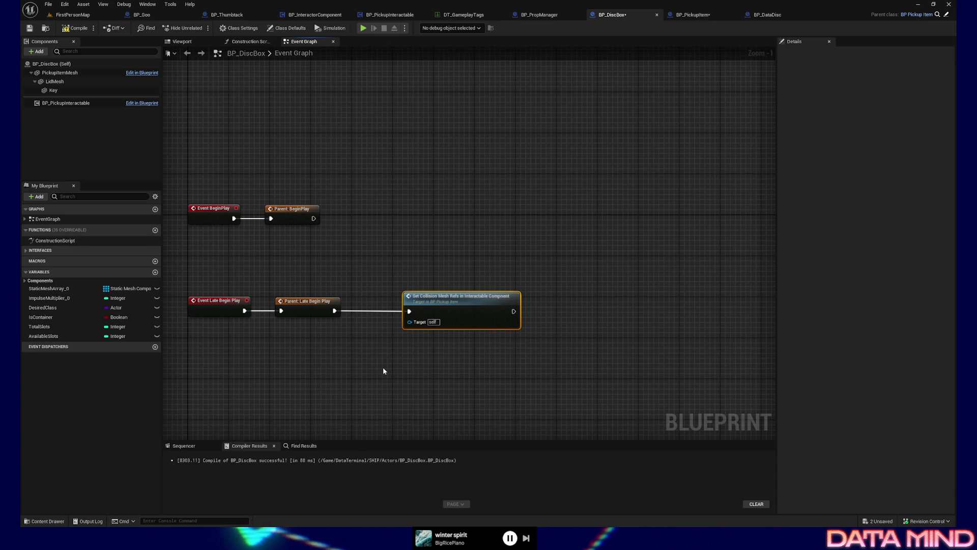
{"action": "left_click_drag", "start_coordinate": [489, 170], "coordinate": [541, 172]}
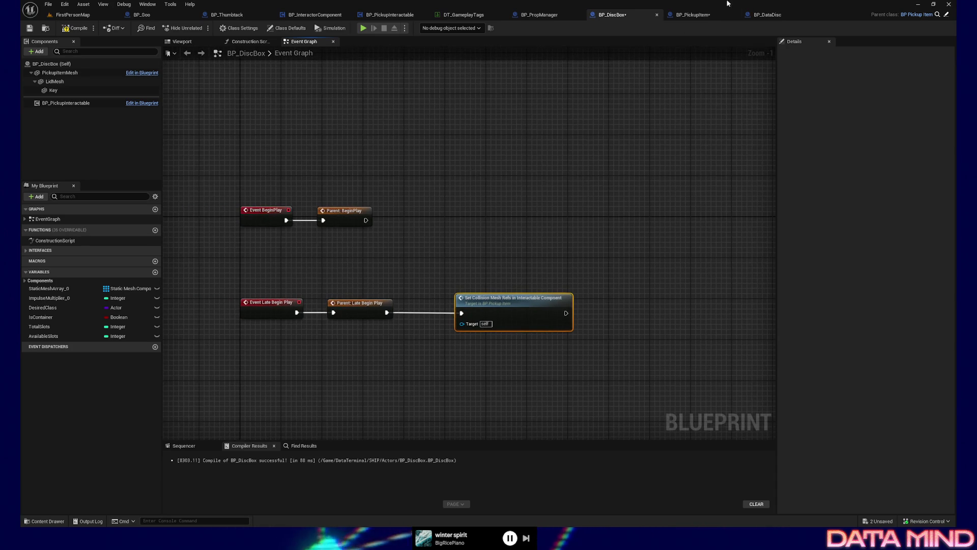
{"action": "left_click", "coordinate": [686, 15]}
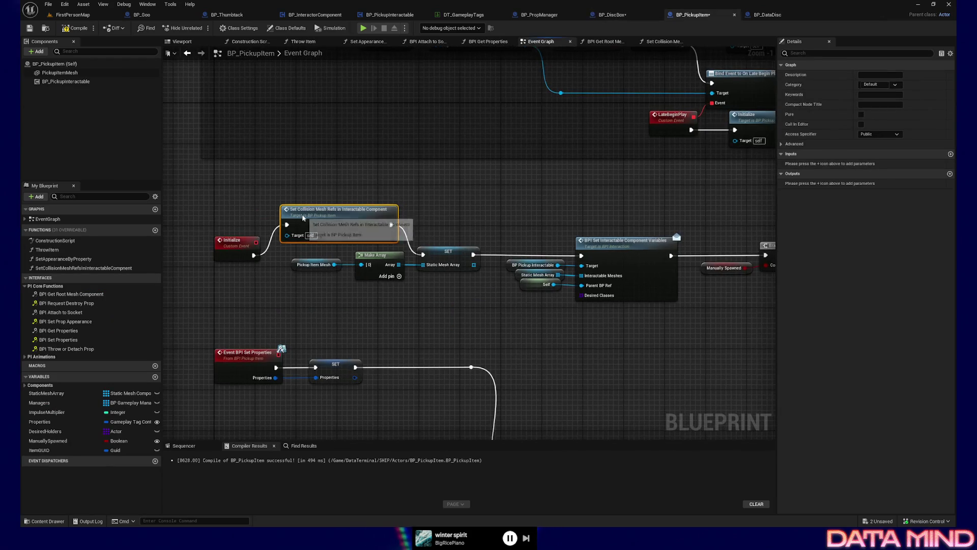
Enter the Set Collision Mesh Refs function and drop a second Pickup Item Mesh getter.
{"action": "double_click", "coordinate": [340, 223]}
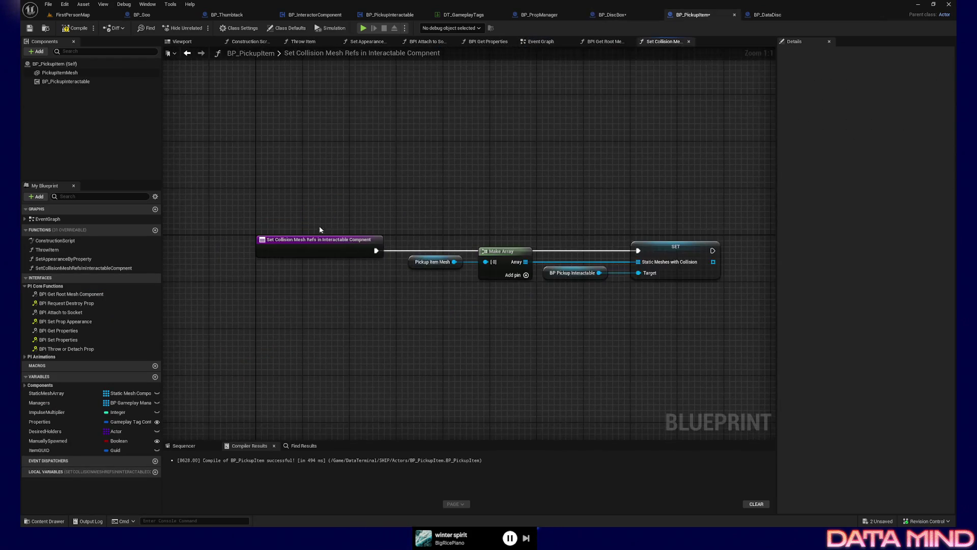
{"action": "right_click", "coordinate": [331, 326]}
{"action": "type", "text": "get all child"}
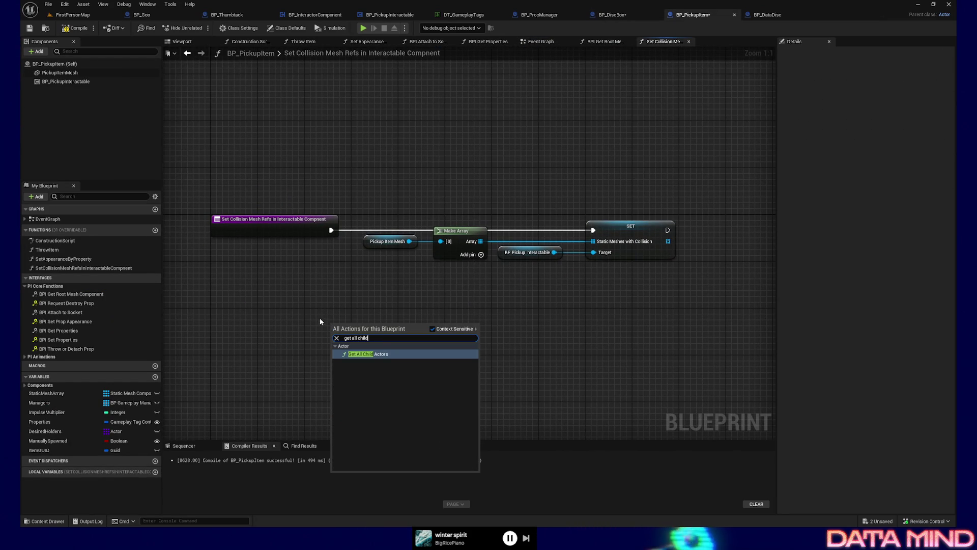
{"action": "key", "text": "Escape"}
{"action": "mouse_move", "coordinate": [60, 72]}
{"action": "left_mouse_down"}
{"action": "mouse_move", "coordinate": [357, 299]}
{"action": "mouse_move", "coordinate": [436, 307]}
{"action": "left_mouse_up"}
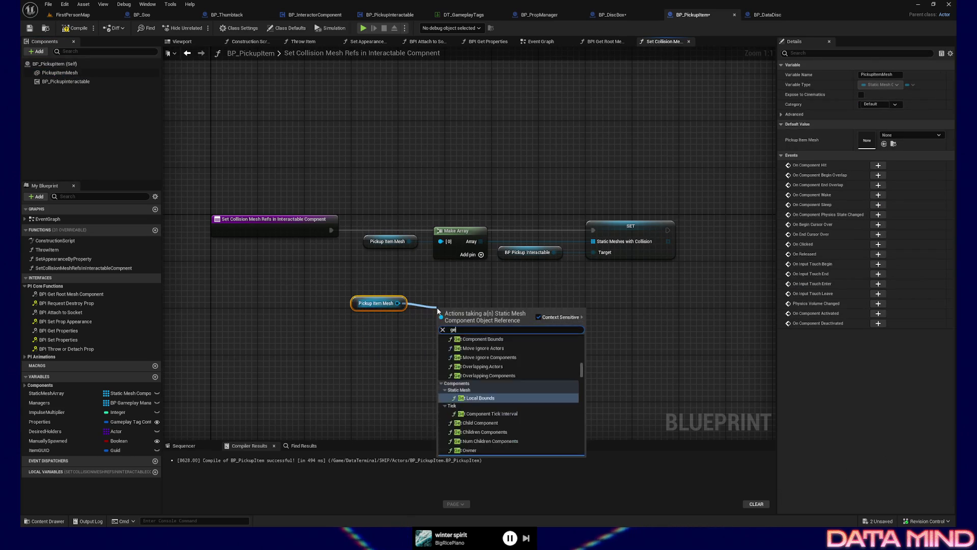
{"action": "type", "text": "get all chil"}
Browse Get actions off the getter's pin without adding anything.
{"action": "key", "text": "BackSpace"}
{"action": "key", "text": "BackSpace"}
{"action": "key", "text": "BackSpace"}
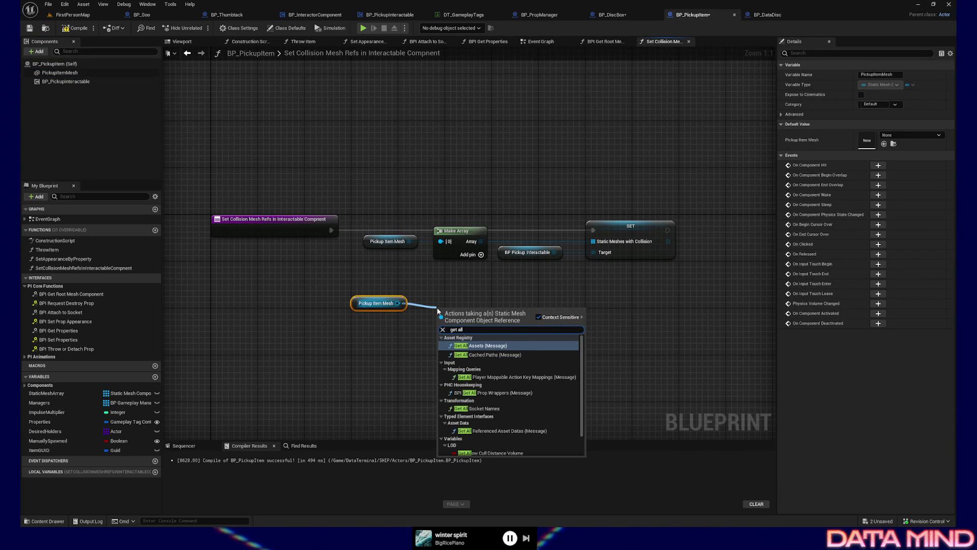
{"action": "key", "text": "BackSpace"}
{"action": "key", "text": "BackSpace"}
{"action": "key", "text": "BackSpace"}
{"action": "key", "text": "BackSpace"}
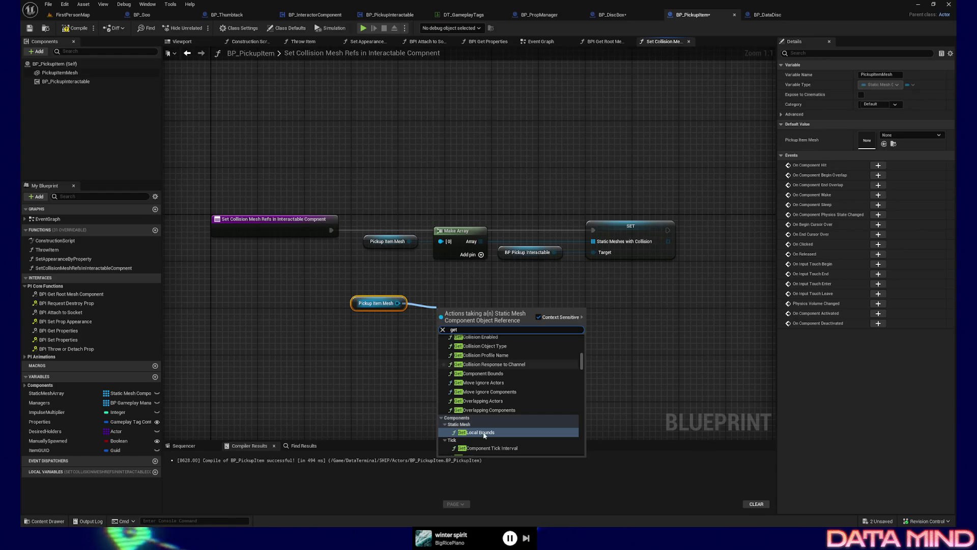
{"action": "scroll", "coordinate": [540, 425], "scroll_direction": "down", "scroll_amount": 2}
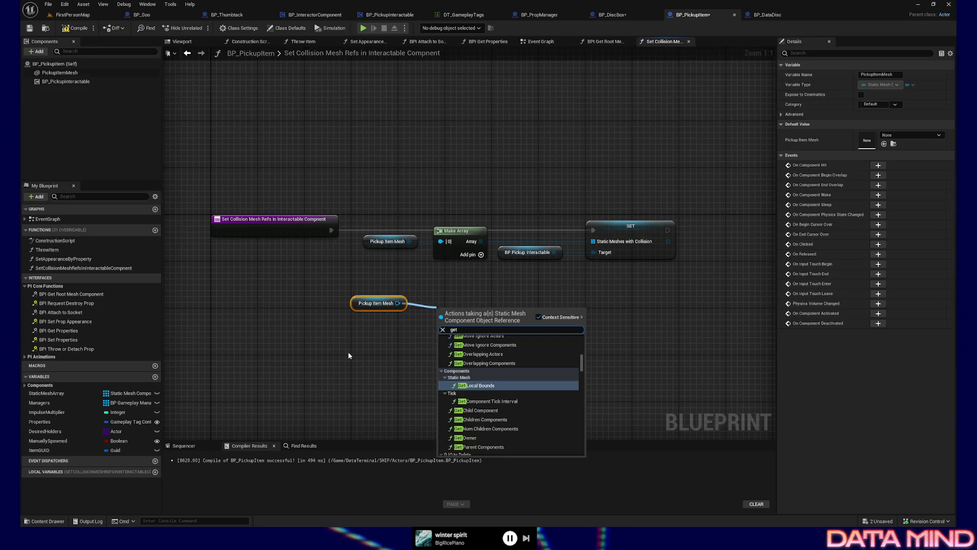
{"action": "left_click", "coordinate": [348, 355]}
{"action": "right_click", "coordinate": [341, 355]}
{"action": "type", "text": "root"}
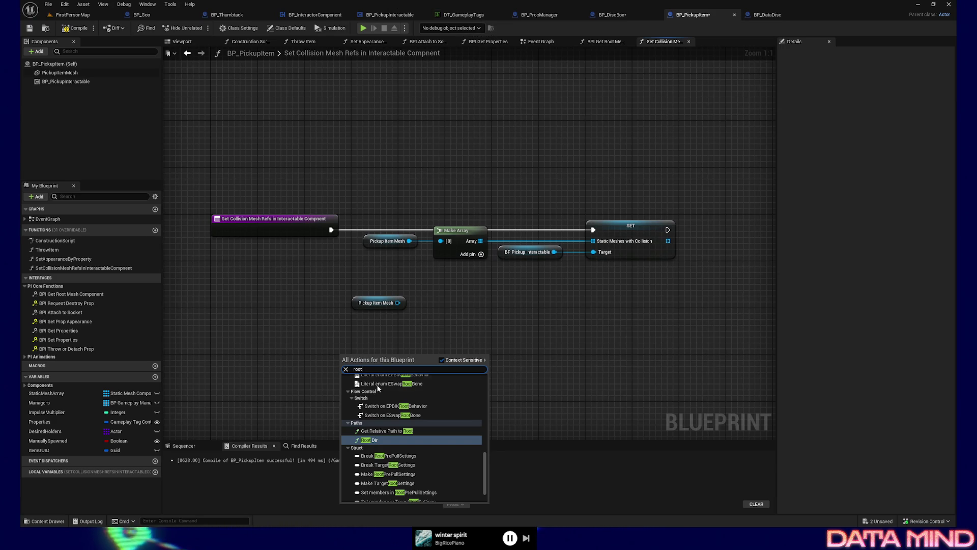
{"action": "scroll", "coordinate": [412, 423], "scroll_direction": "up", "scroll_amount": 3}
{"action": "scroll", "coordinate": [412, 422], "scroll_direction": "up", "scroll_amount": 3}
{"action": "scroll", "coordinate": [412, 422], "scroll_direction": "up", "scroll_amount": 3}
{"action": "scroll", "coordinate": [412, 422], "scroll_direction": "up", "scroll_amount": 2}
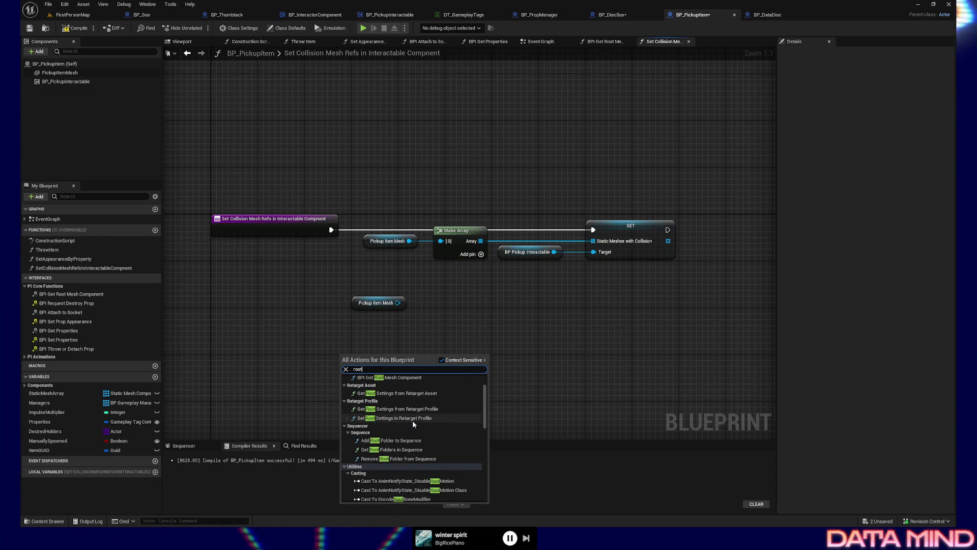
{"action": "scroll", "coordinate": [426, 440], "scroll_direction": "up", "scroll_amount": 1}
{"action": "scroll", "coordinate": [424, 435], "scroll_direction": "up", "scroll_amount": 1}
Dismiss the 'root' action search without adding a node.
{"action": "key", "text": "Escape"}
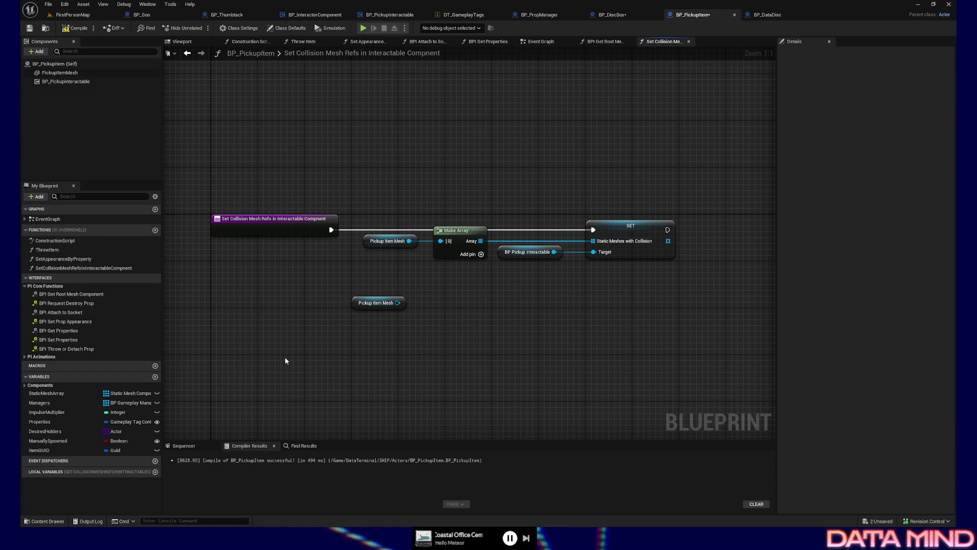
Add Self, Get Root Component and Get Children Components nodes chained together.
{"action": "right_click", "coordinate": [288, 360]}
{"action": "type", "text": "self"}
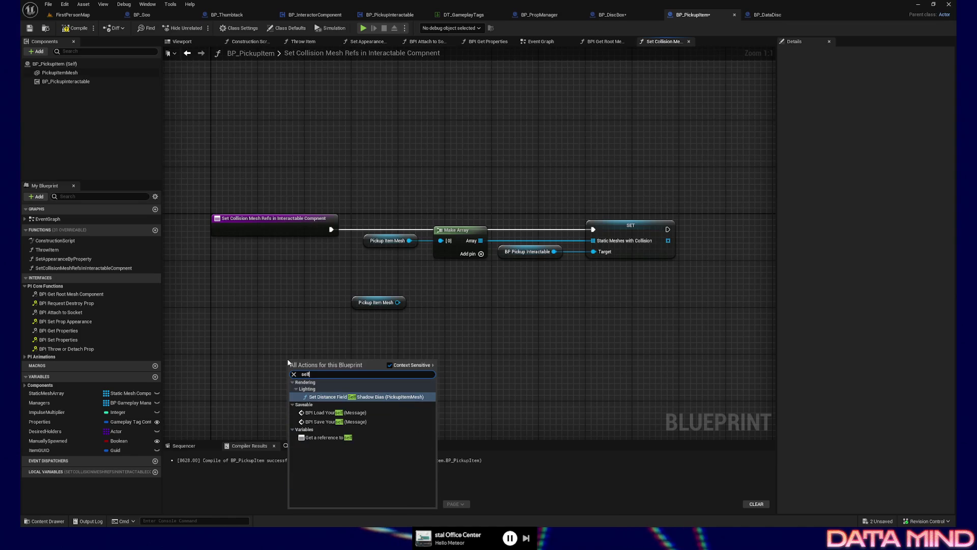
{"action": "left_click", "coordinate": [328, 437]}
{"action": "left_click_drag", "start_coordinate": [326, 360], "coordinate": [384, 360]}
{"action": "type", "text": "root"}
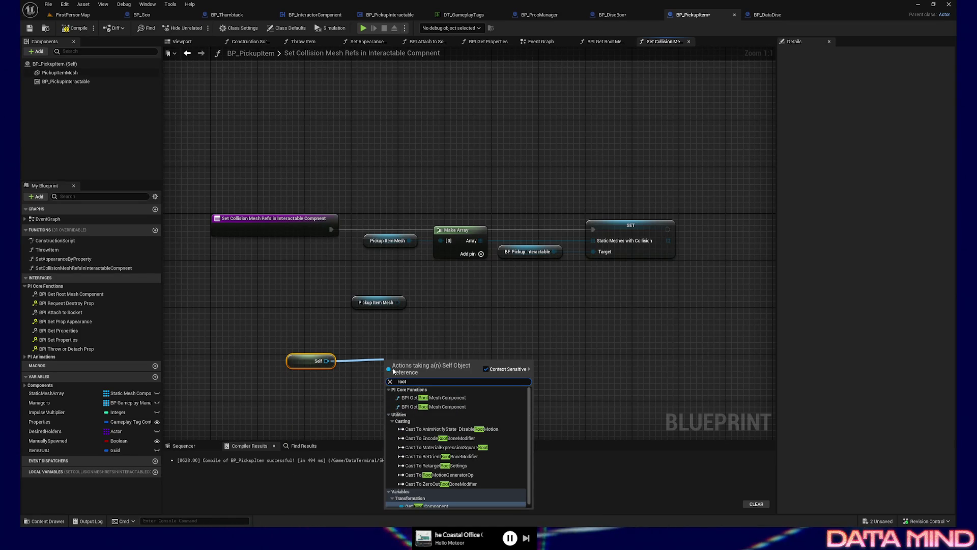
{"action": "scroll", "coordinate": [436, 443], "scroll_direction": "down", "scroll_amount": 2}
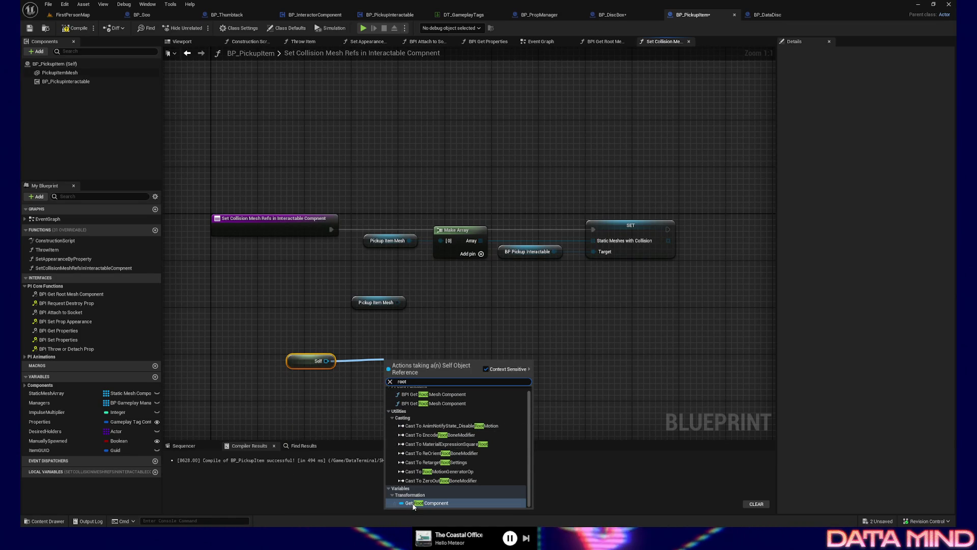
{"action": "left_click", "coordinate": [415, 505]}
{"action": "left_click_drag", "start_coordinate": [457, 361], "coordinate": [526, 356]}
{"action": "type", "text": "get all"}
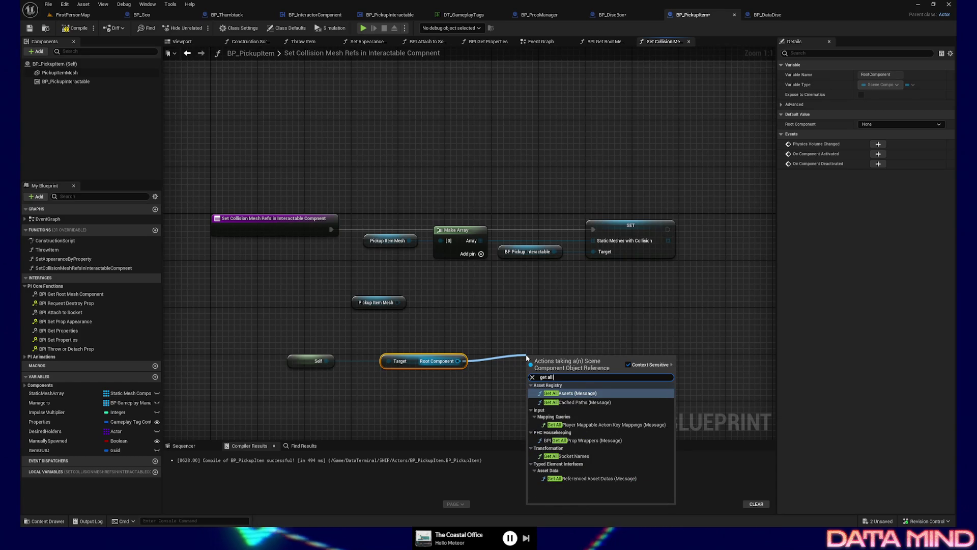
{"action": "key", "text": "ctrl+a"}
{"action": "type", "text": "chi"}
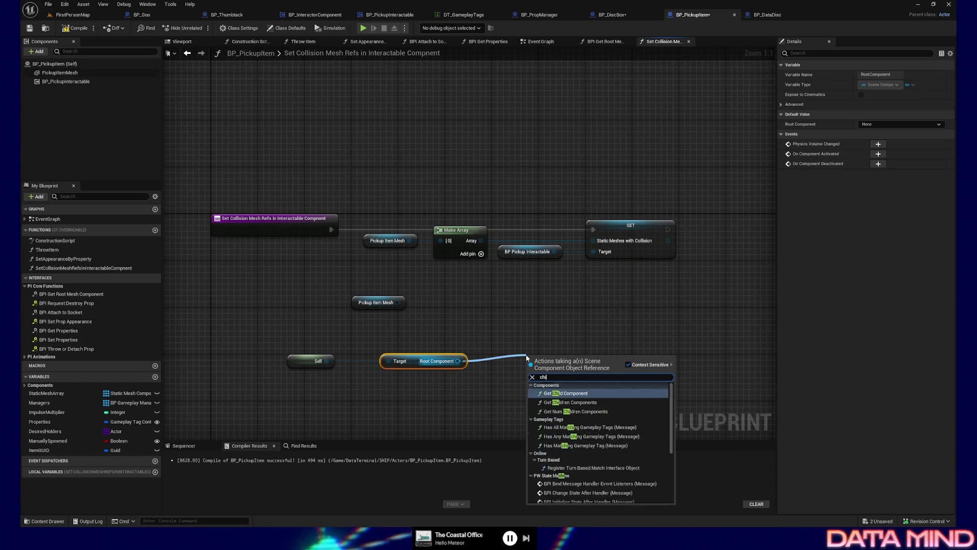
{"action": "type", "text": "ldre"}
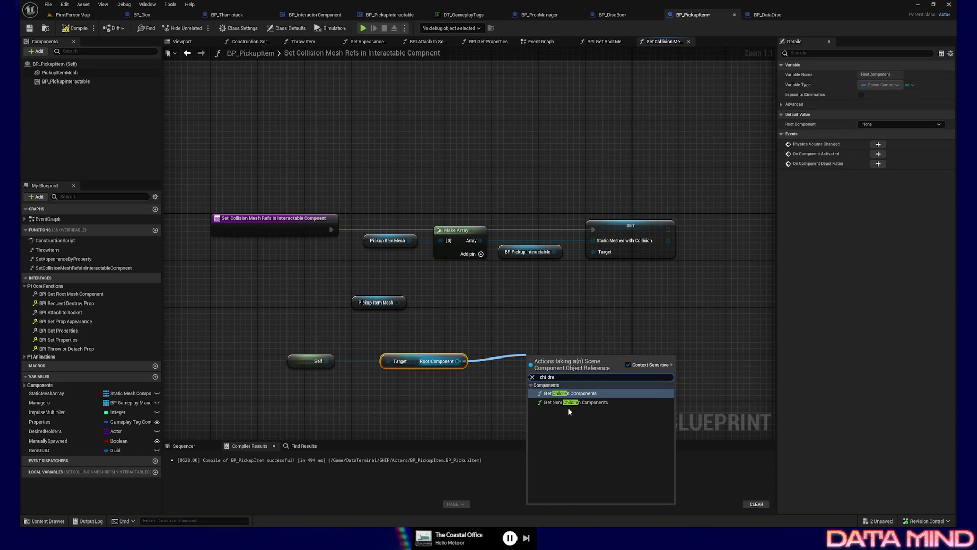
{"action": "left_click", "coordinate": [569, 393]}
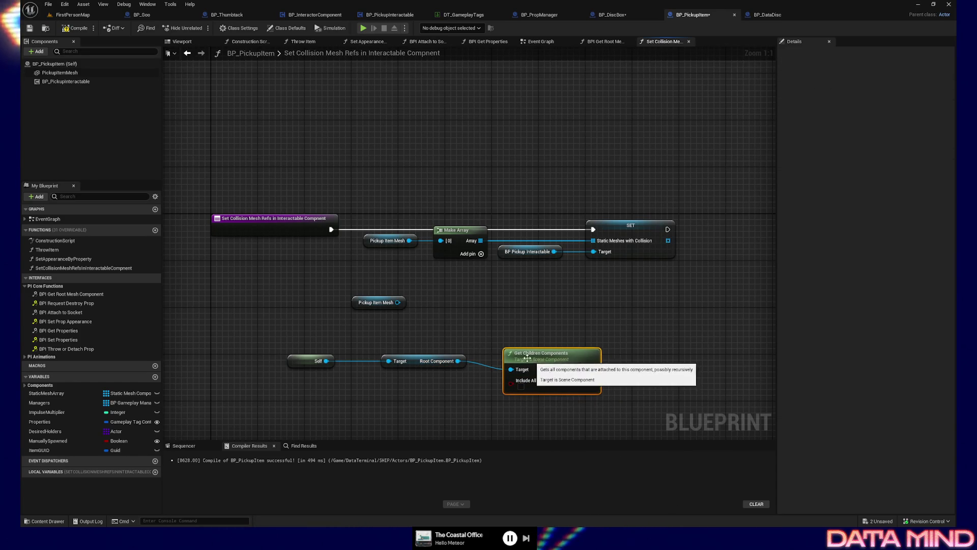
Feed Pickup Item Mesh into Get Children Components and delete Self and Root Component.
{"action": "left_click", "coordinate": [489, 369], "text": "alt"}
{"action": "left_click_drag", "start_coordinate": [553, 359], "coordinate": [563, 334]}
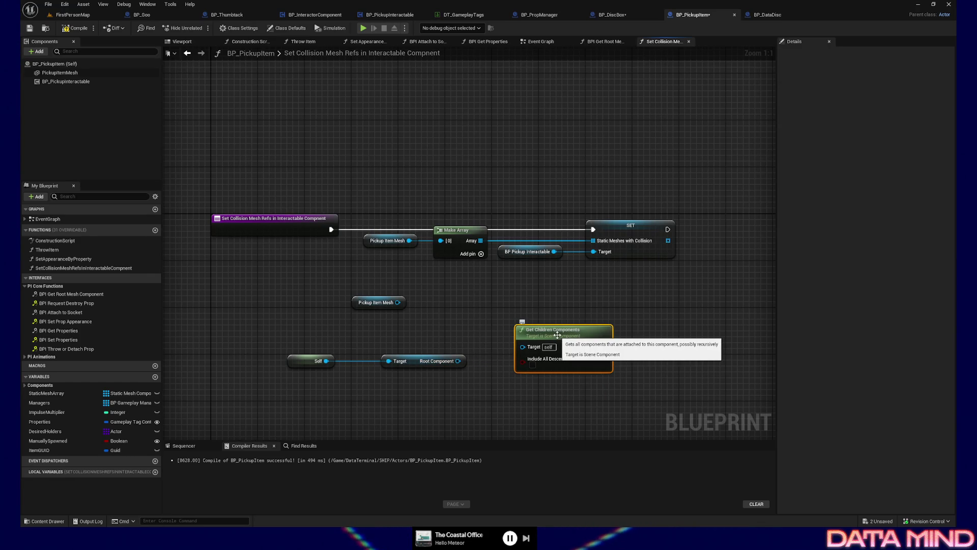
{"action": "left_click", "coordinate": [356, 361], "text": "alt"}
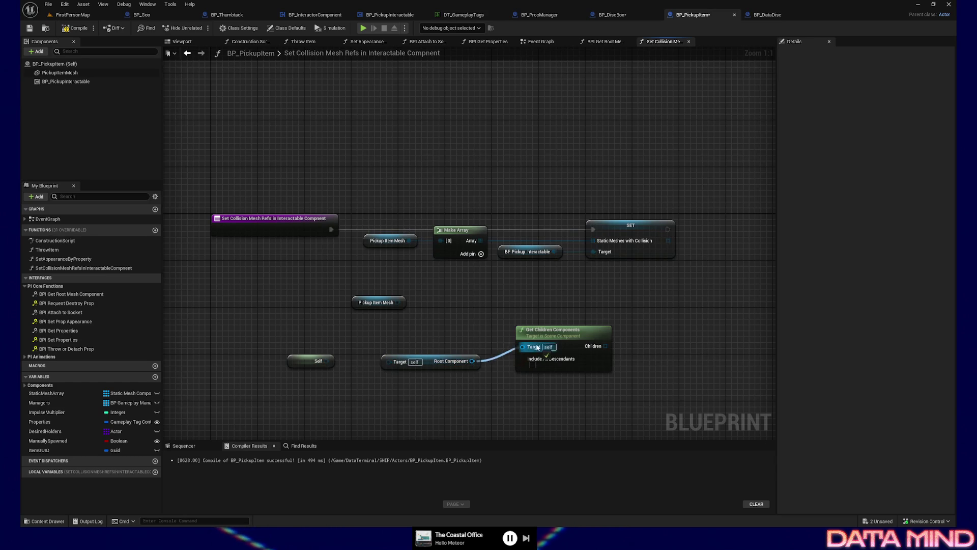
{"action": "left_click_drag", "start_coordinate": [521, 349], "coordinate": [522, 347]}
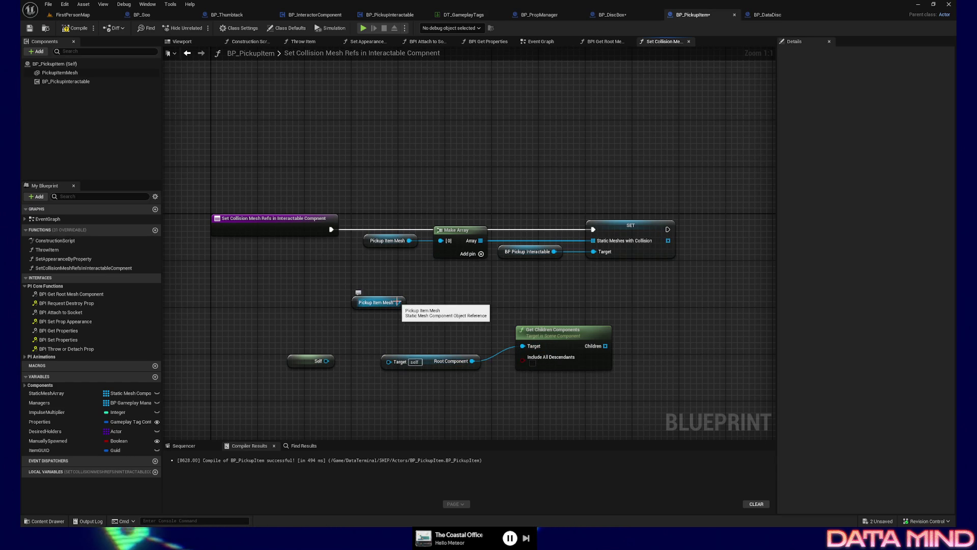
{"action": "left_click_drag", "start_coordinate": [398, 302], "coordinate": [522, 346]}
{"action": "left_click_drag", "start_coordinate": [279, 344], "coordinate": [489, 376]}
{"action": "key", "text": "Delete"}
Tidy the two nodes together and enable Include All Descendants on Get Children Components.
{"action": "left_click", "coordinate": [378, 303]}
{"action": "mouse_move", "coordinate": [386, 327]}
{"action": "left_mouse_down"}
{"action": "mouse_move", "coordinate": [479, 370]}
{"action": "mouse_move", "coordinate": [606, 399]}
{"action": "left_mouse_up"}
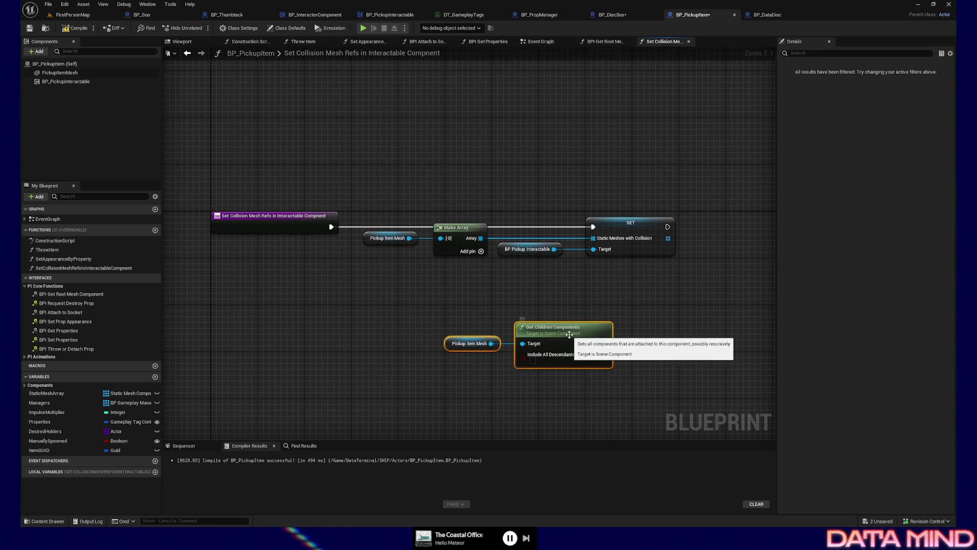
{"action": "left_click_drag", "start_coordinate": [569, 335], "coordinate": [499, 336]}
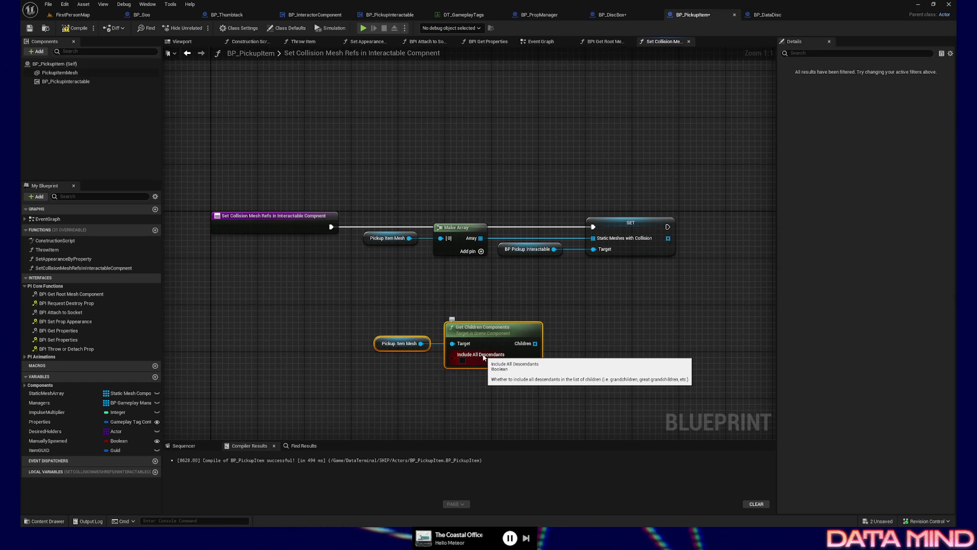
{"action": "left_click", "coordinate": [461, 361]}
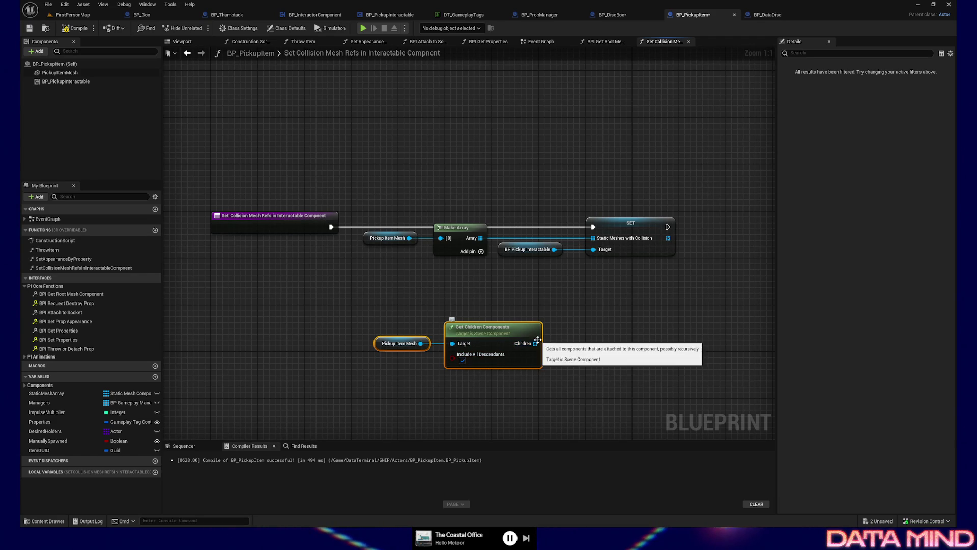
{"action": "left_click_drag", "start_coordinate": [448, 284], "coordinate": [442, 285]}
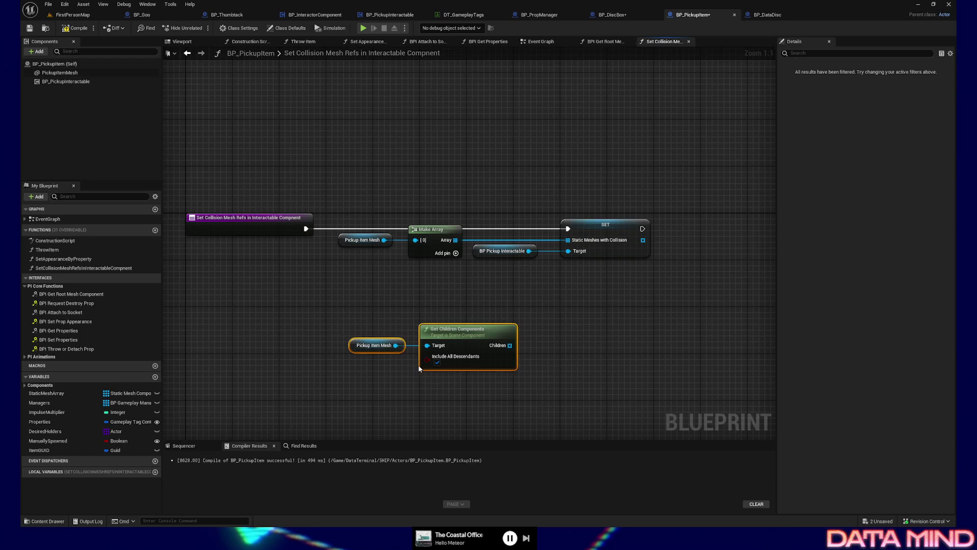
{"action": "mouse_move", "coordinate": [365, 317]}
{"action": "left_mouse_down"}
{"action": "mouse_move", "coordinate": [581, 406]}
{"action": "mouse_move", "coordinate": [578, 386]}
{"action": "left_mouse_up"}
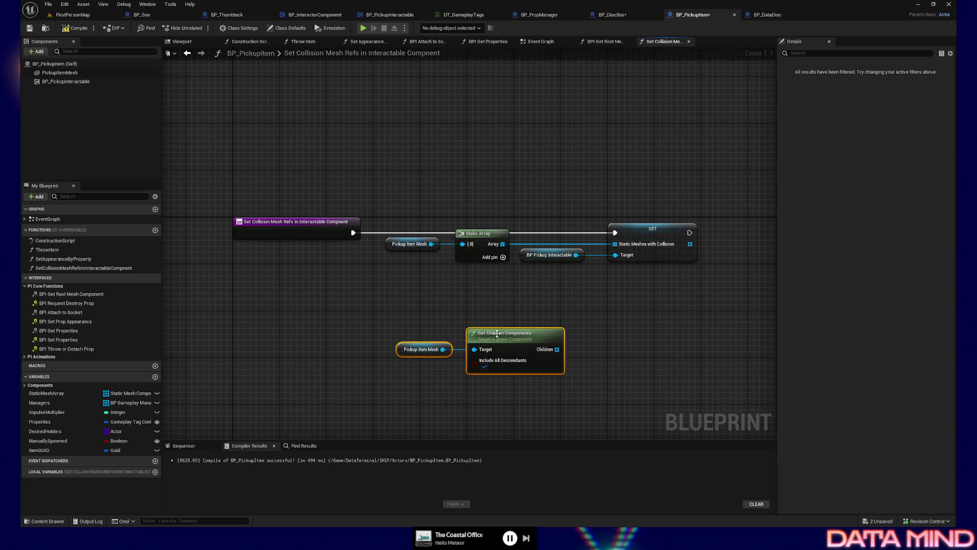
{"action": "left_click_drag", "start_coordinate": [521, 346], "coordinate": [445, 334]}
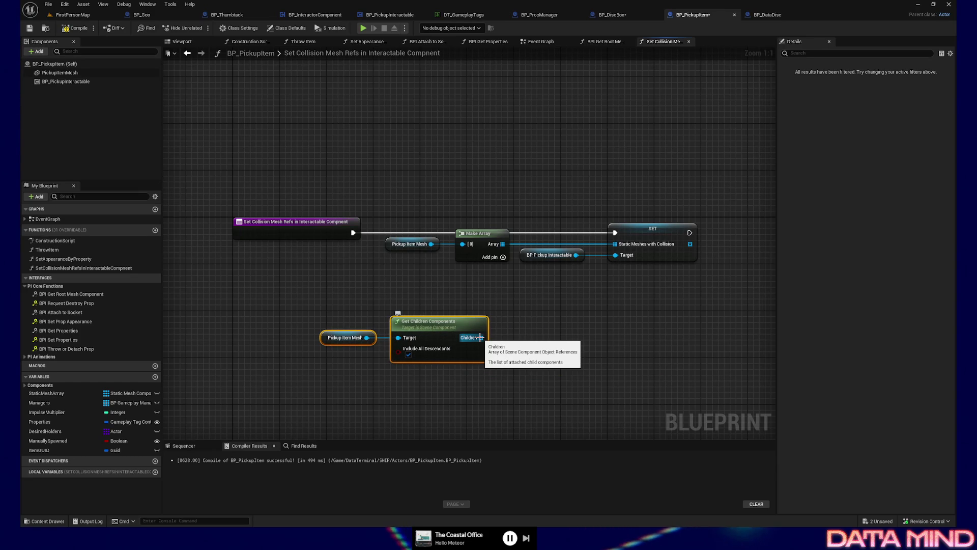
{"action": "left_click_drag", "start_coordinate": [480, 337], "coordinate": [543, 330]}
{"action": "type", "text": "add"}
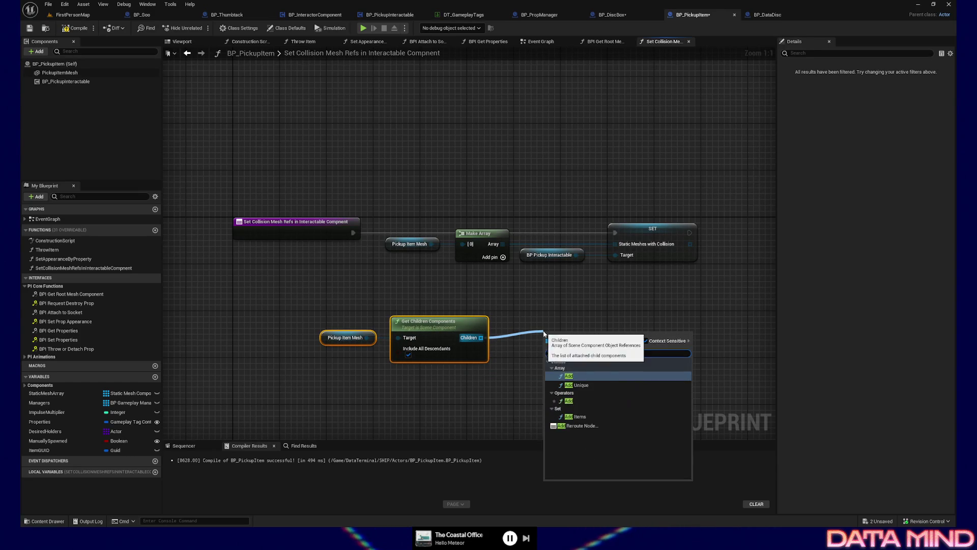
Add an array Add appending Pickup Item Mesh to Children and delete the old Make Array.
{"action": "key", "text": "Return"}
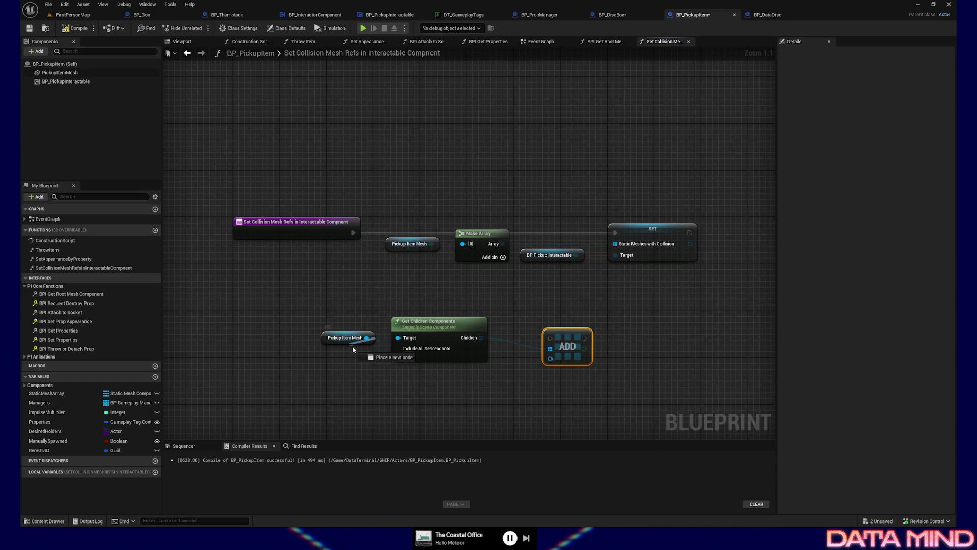
{"action": "mouse_move", "coordinate": [355, 383]}
{"action": "left_mouse_down"}
{"action": "mouse_move", "coordinate": [530, 382]}
{"action": "mouse_move", "coordinate": [550, 358]}
{"action": "left_mouse_up"}
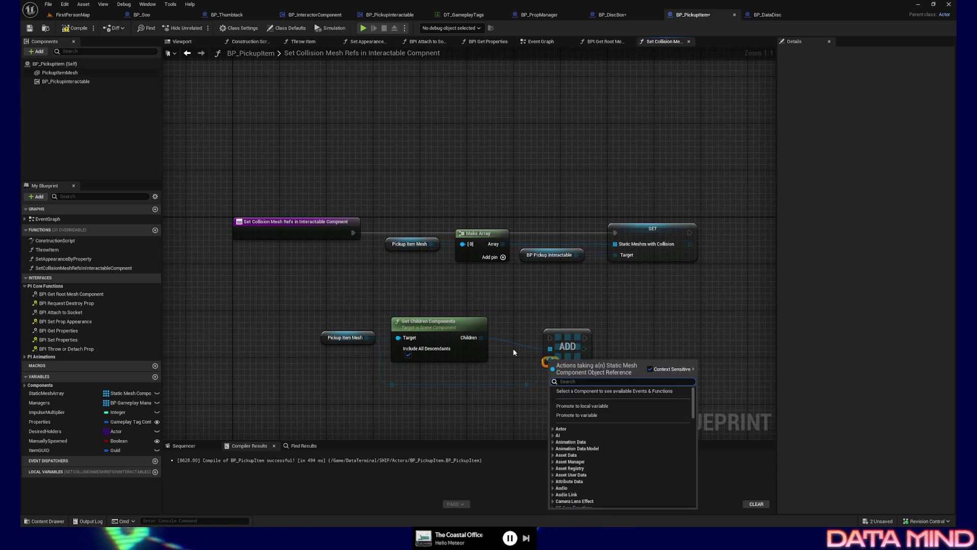
{"action": "key", "text": "ctrl+z"}
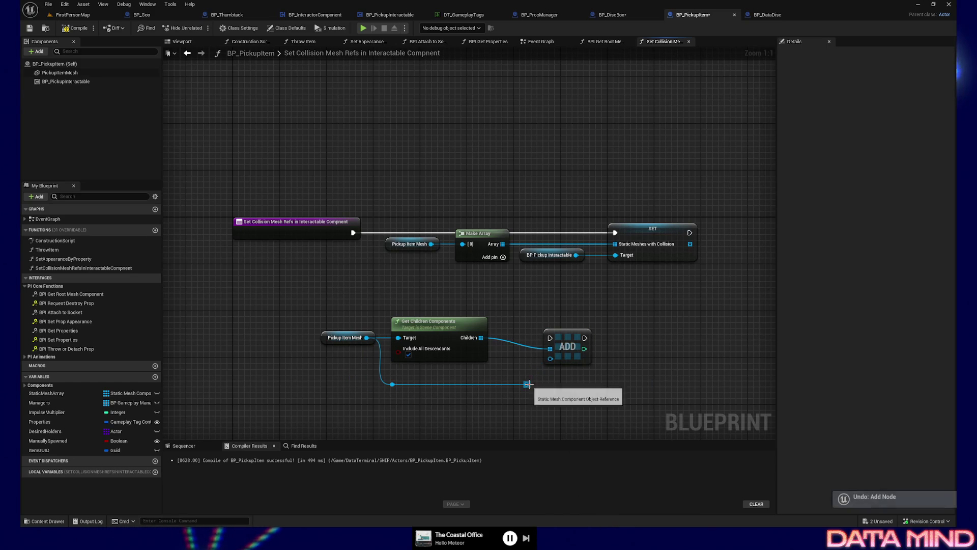
{"action": "left_click_drag", "start_coordinate": [564, 336], "coordinate": [557, 323]}
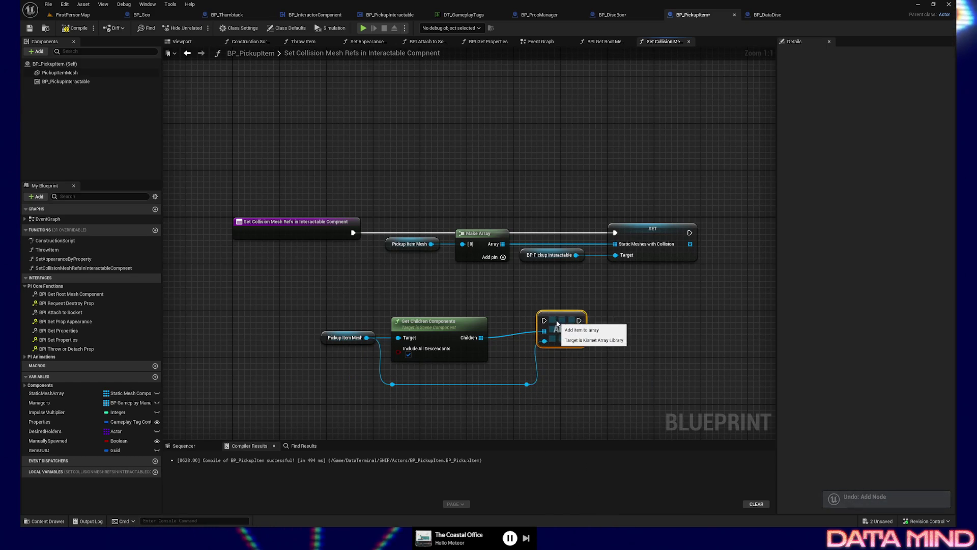
{"action": "left_click", "coordinate": [526, 384]}
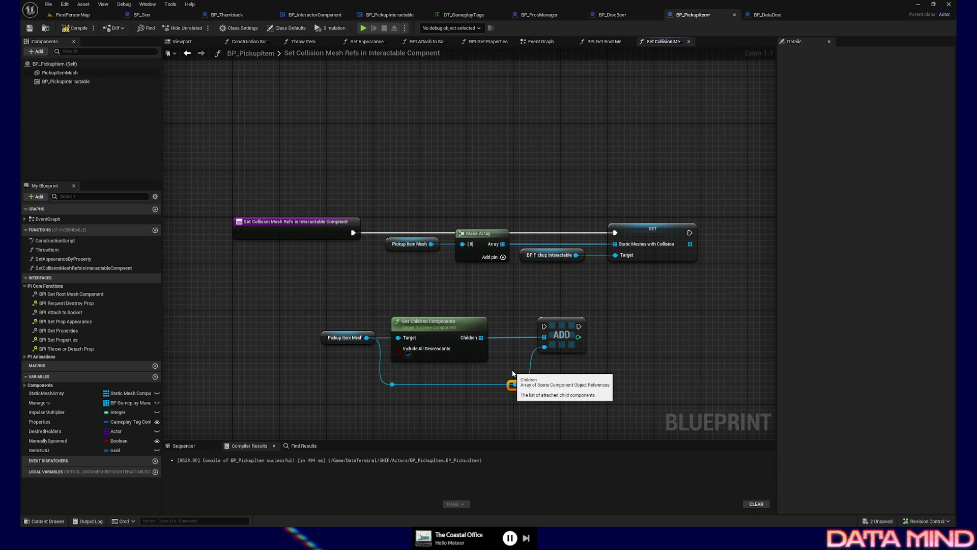
{"action": "left_click_drag", "start_coordinate": [401, 221], "coordinate": [479, 260]}
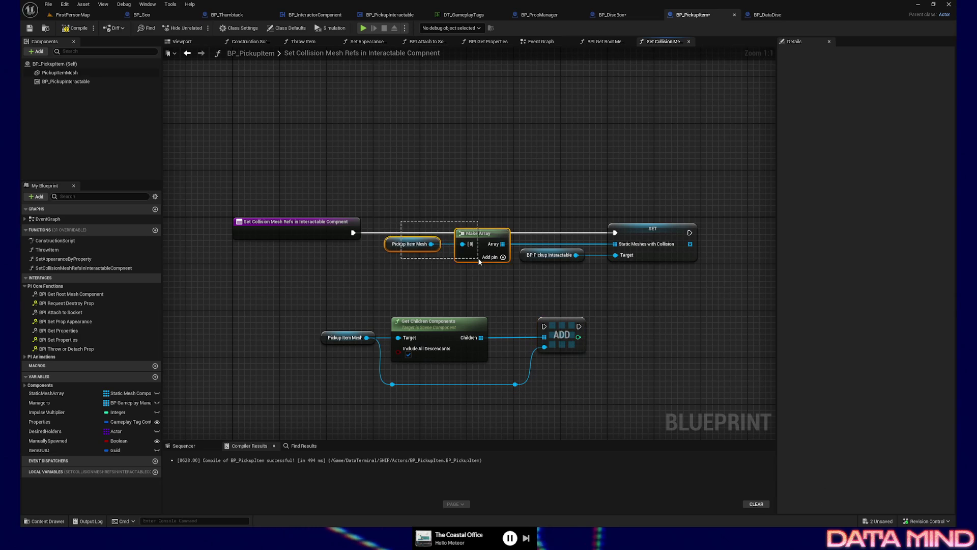
{"action": "key", "text": "Delete"}
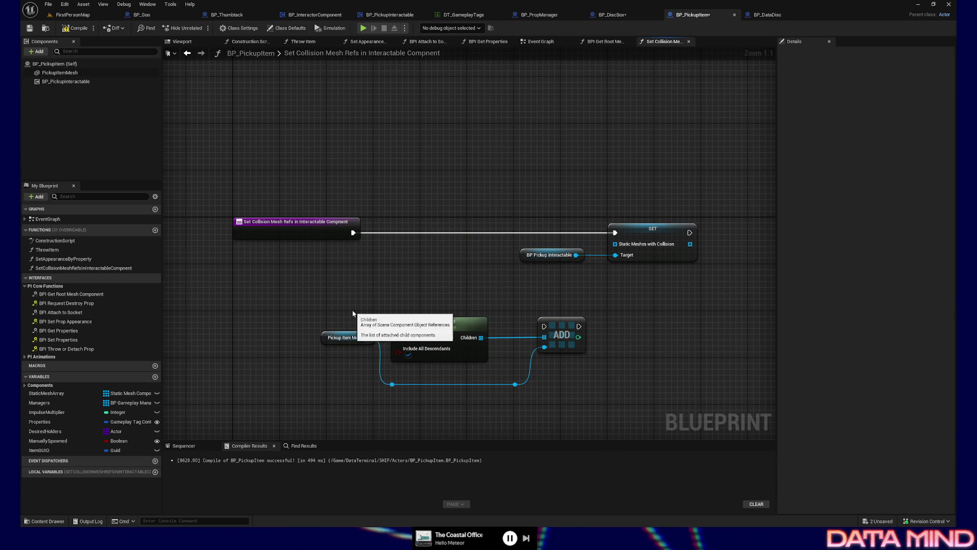
Rearrange the children, Add, SET and BP Pickup Interactable nodes into a clean layout.
{"action": "left_click_drag", "start_coordinate": [529, 211], "coordinate": [748, 317]}
{"action": "left_click_drag", "start_coordinate": [652, 228], "coordinate": [758, 228]}
{"action": "left_click_drag", "start_coordinate": [719, 316], "coordinate": [599, 315]}
{"action": "left_click_drag", "start_coordinate": [239, 309], "coordinate": [441, 388]}
{"action": "left_click_drag", "start_coordinate": [218, 308], "coordinate": [428, 389]}
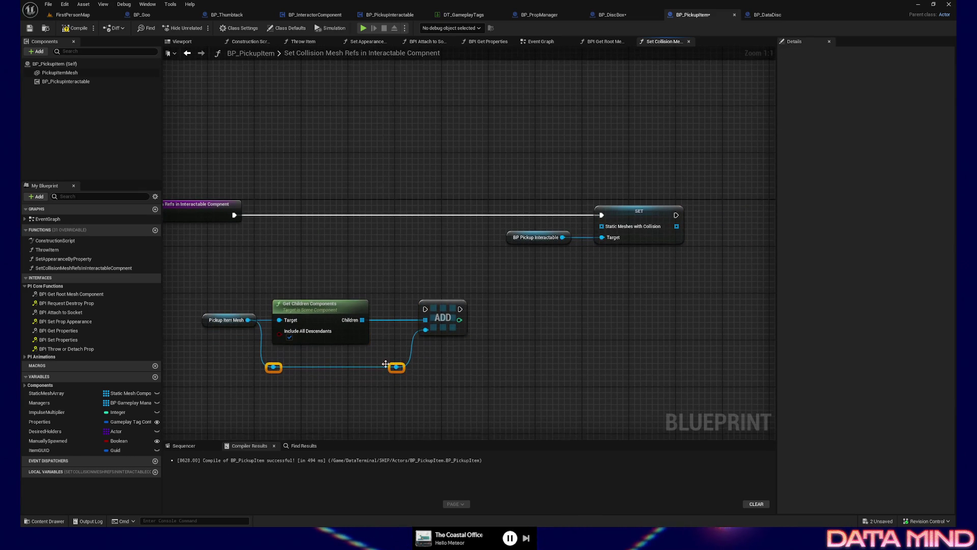
{"action": "left_click_drag", "start_coordinate": [306, 304], "coordinate": [330, 253]}
{"action": "left_click_drag", "start_coordinate": [563, 295], "coordinate": [535, 337]}
{"action": "left_click_drag", "start_coordinate": [559, 259], "coordinate": [501, 221]}
{"action": "left_click_drag", "start_coordinate": [602, 286], "coordinate": [696, 338]}
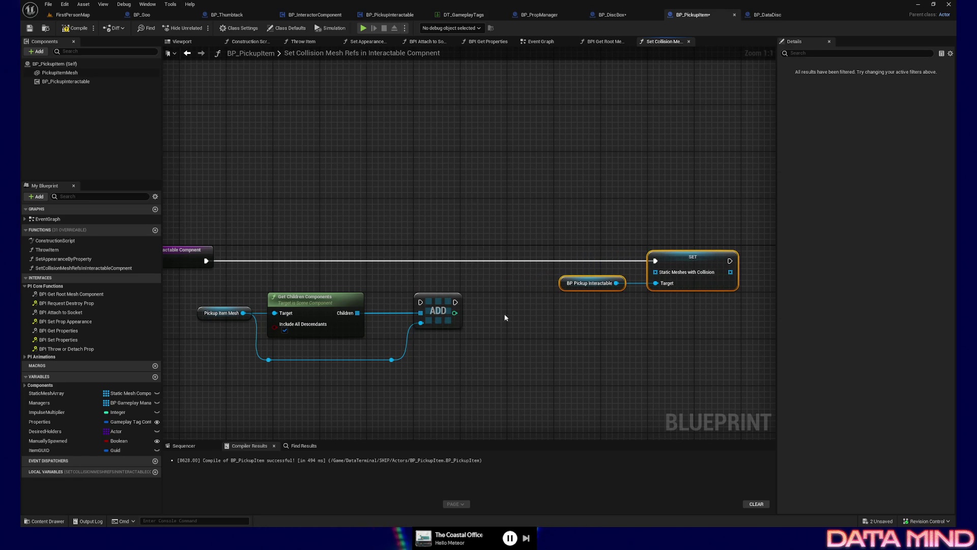
{"action": "left_click_drag", "start_coordinate": [218, 284], "coordinate": [428, 366]}
{"action": "mouse_move", "coordinate": [438, 304]}
{"action": "left_mouse_down"}
{"action": "mouse_move", "coordinate": [490, 261]}
{"action": "mouse_move", "coordinate": [469, 261]}
{"action": "mouse_move", "coordinate": [665, 265]}
{"action": "mouse_move", "coordinate": [655, 261]}
{"action": "left_mouse_up"}
Route execution through Add before SET and add reroute knots on the mesh and Children wires.
{"action": "mouse_move", "coordinate": [249, 238]}
{"action": "left_mouse_down"}
{"action": "mouse_move", "coordinate": [404, 281]}
{"action": "mouse_move", "coordinate": [405, 298]}
{"action": "left_mouse_up"}
{"action": "double_click", "coordinate": [445, 318]}
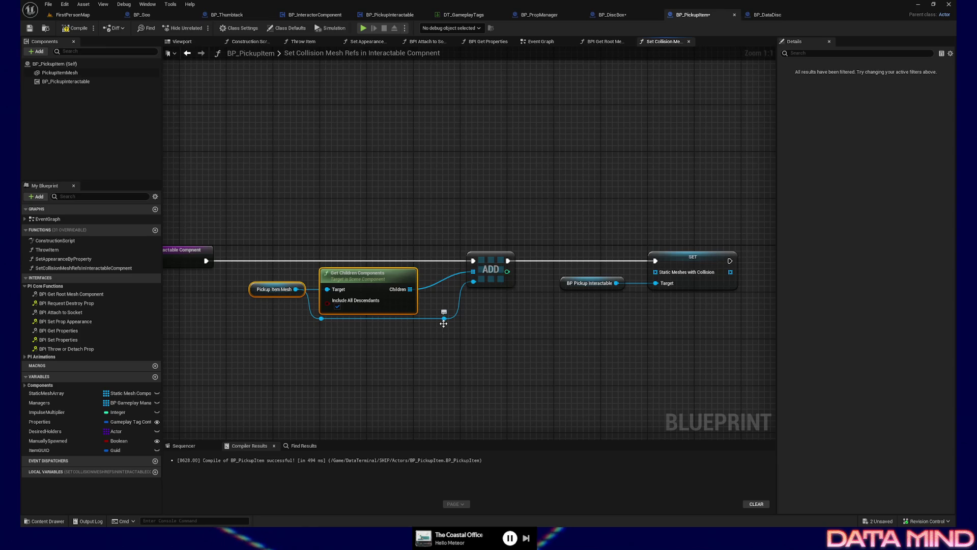
{"action": "double_click", "coordinate": [439, 280]}
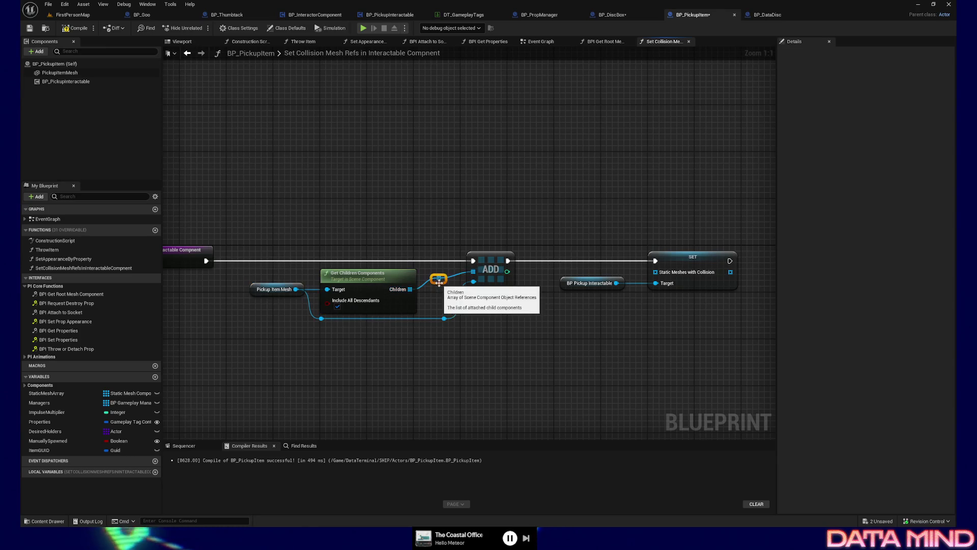
{"action": "left_click_drag", "start_coordinate": [527, 252], "coordinate": [447, 287]}
{"action": "left_click", "coordinate": [494, 300]}
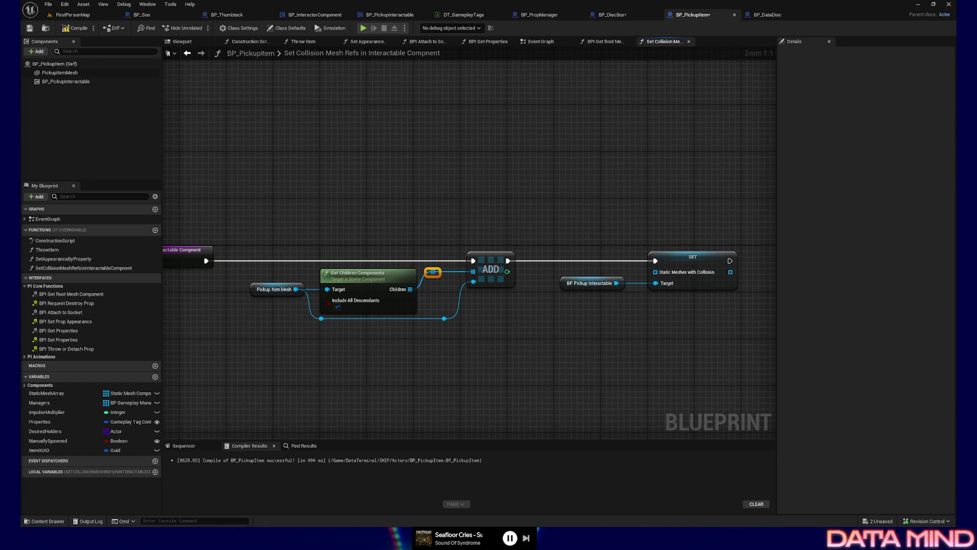
{"action": "left_click_drag", "start_coordinate": [477, 326], "coordinate": [489, 329]}
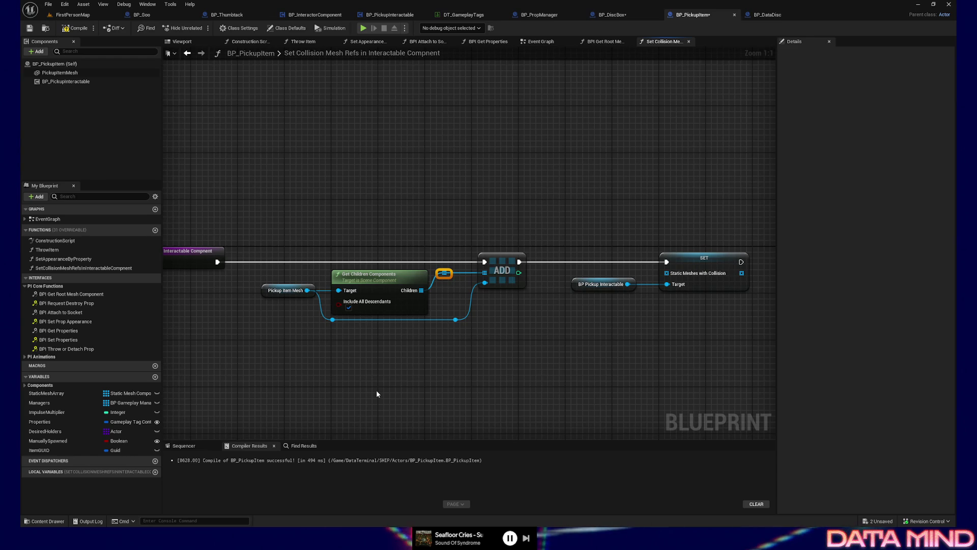
{"action": "left_click_drag", "start_coordinate": [370, 353], "coordinate": [434, 342]}
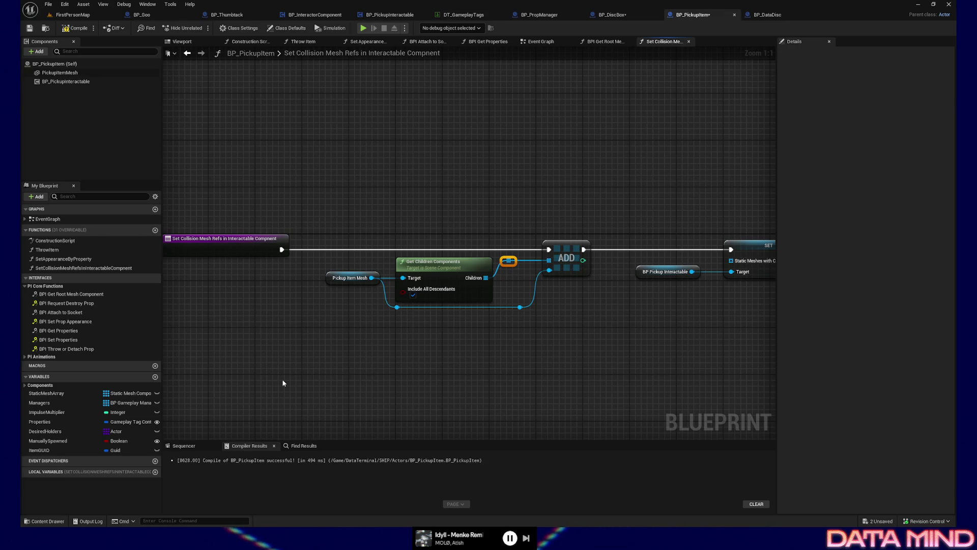
{"action": "mouse_move", "coordinate": [445, 365]}
{"action": "left_mouse_down"}
{"action": "mouse_move", "coordinate": [407, 357]}
{"action": "mouse_move", "coordinate": [536, 326]}
{"action": "mouse_move", "coordinate": [448, 332]}
{"action": "left_mouse_up"}
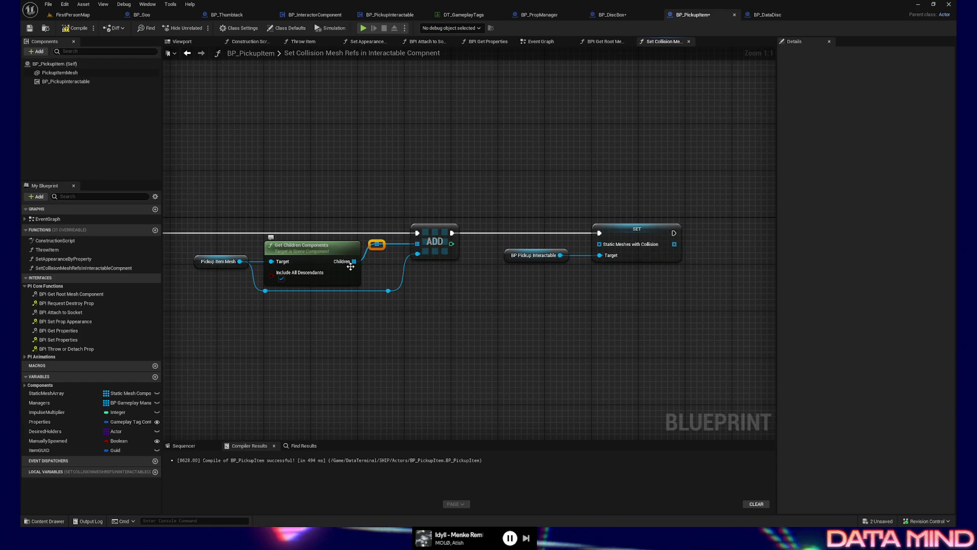
{"action": "left_click", "coordinate": [304, 247]}
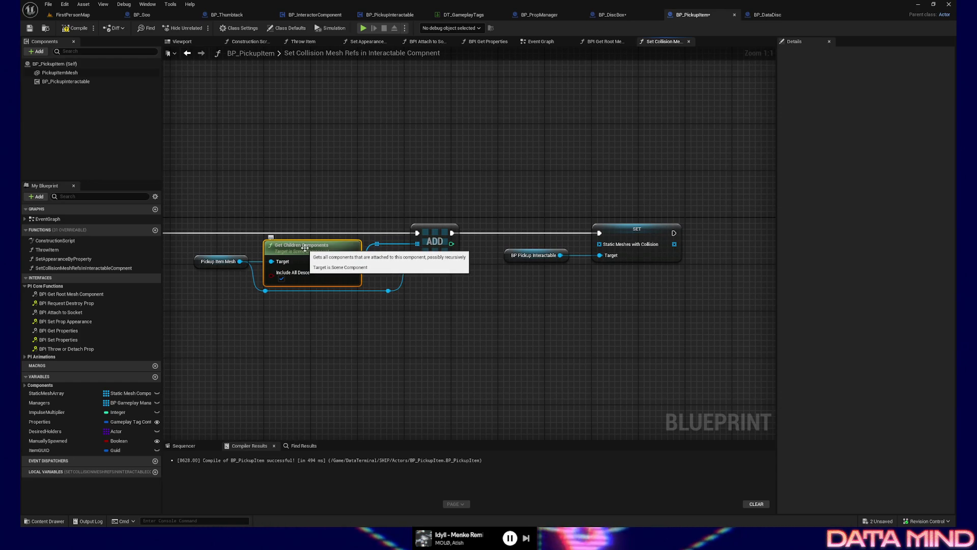
{"action": "right_click", "coordinate": [305, 247]}
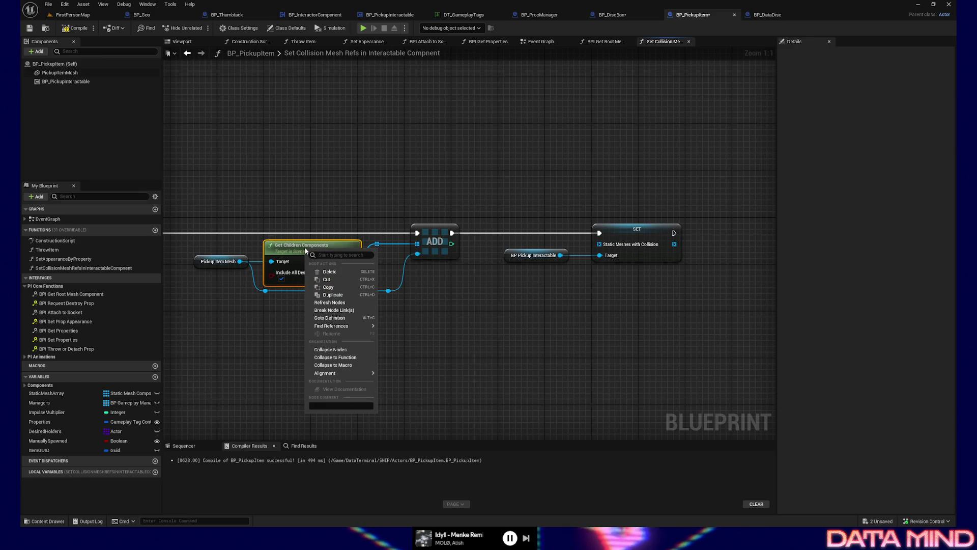
{"action": "left_click", "coordinate": [329, 321]}
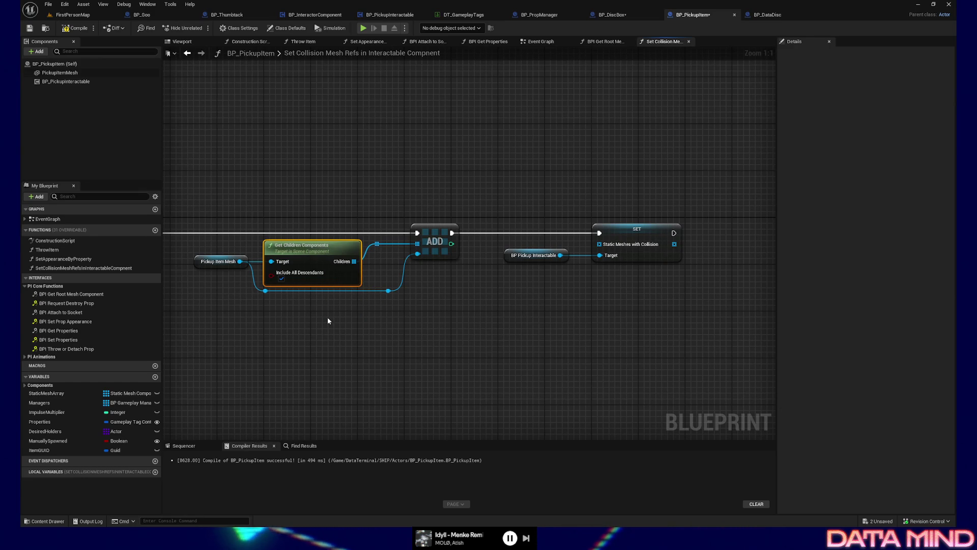
{"action": "left_click_drag", "start_coordinate": [376, 338], "coordinate": [430, 350]}
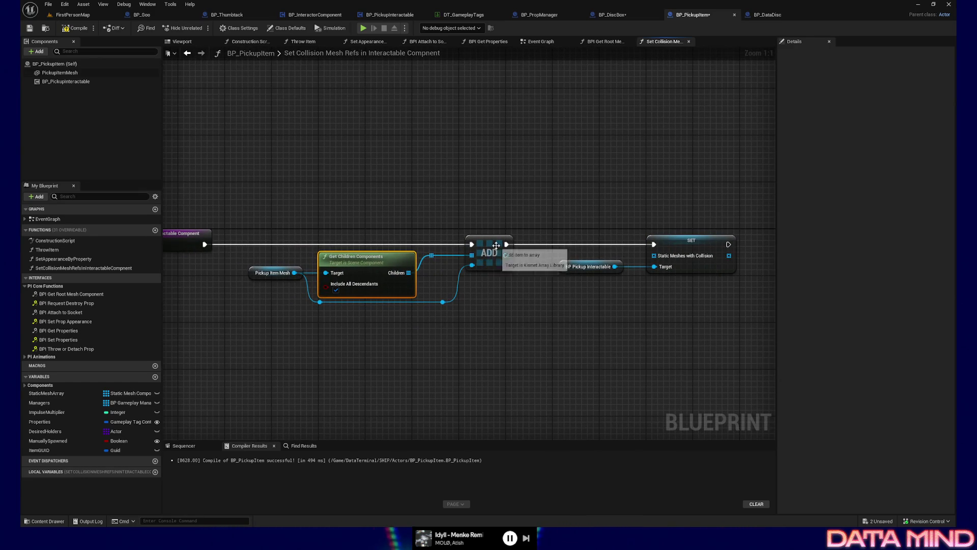
{"action": "left_click_drag", "start_coordinate": [493, 308], "coordinate": [450, 299]}
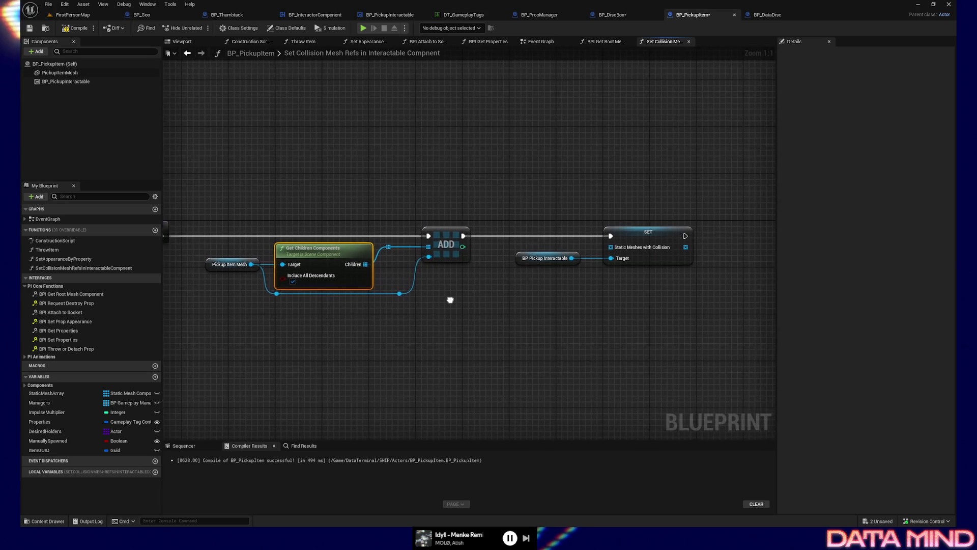
{"action": "left_click_drag", "start_coordinate": [399, 221], "coordinate": [470, 326]}
{"action": "left_click_drag", "start_coordinate": [534, 312], "coordinate": [480, 314]}
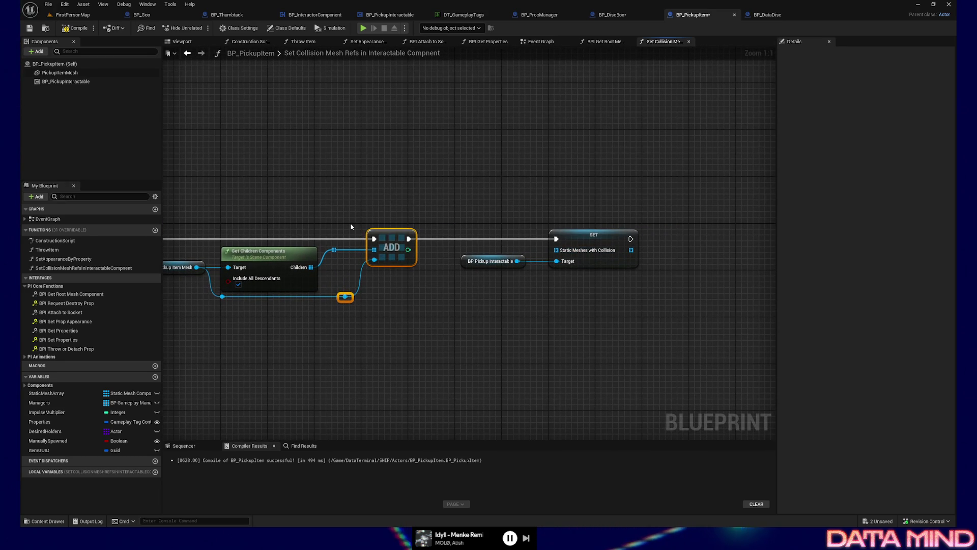
Find Children incompatible with SET's input and wire the entry exec straight into SET.
{"action": "left_click_drag", "start_coordinate": [335, 252], "coordinate": [557, 250]}
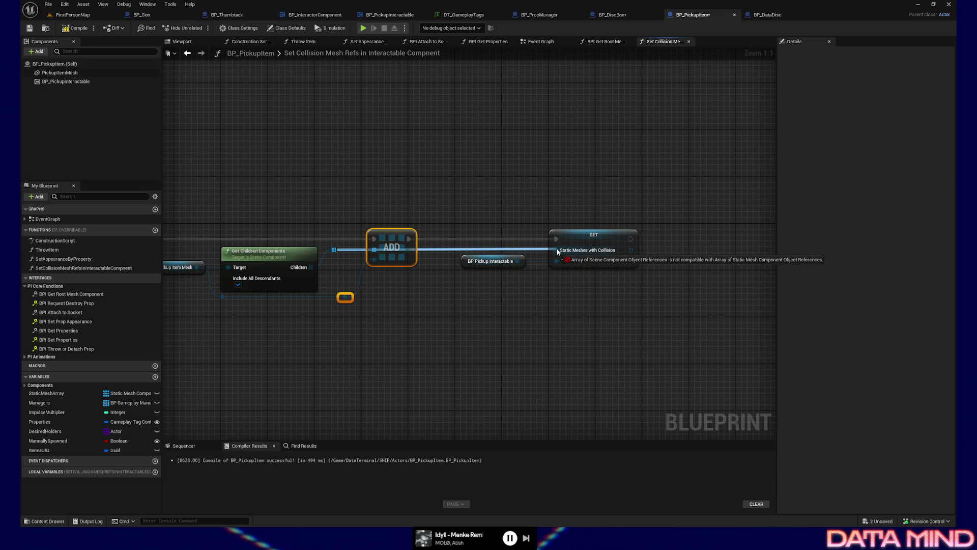
{"action": "left_click_drag", "start_coordinate": [556, 251], "coordinate": [334, 267]}
{"action": "left_click", "coordinate": [332, 277]}
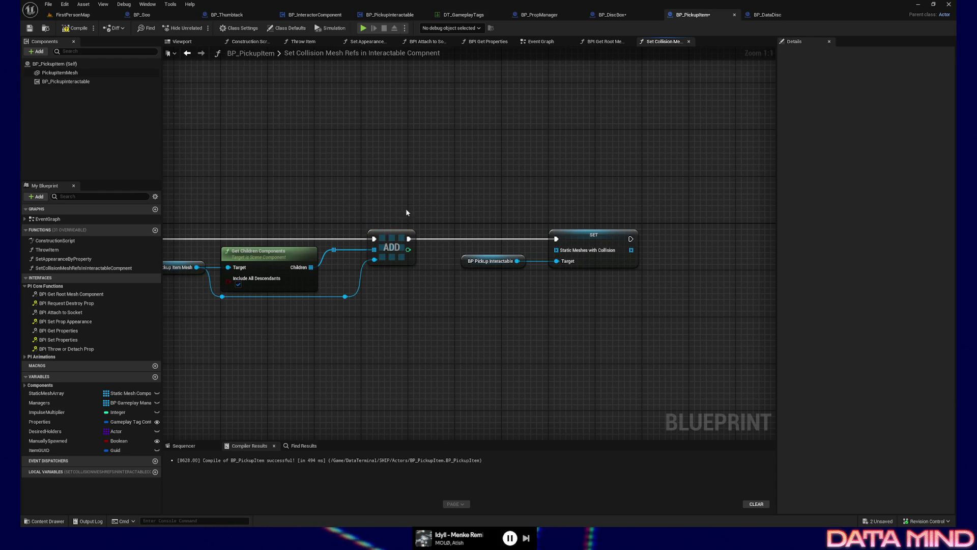
{"action": "left_click_drag", "start_coordinate": [367, 237], "coordinate": [469, 236]}
{"action": "left_click_drag", "start_coordinate": [210, 236], "coordinate": [658, 236]}
{"action": "left_click", "coordinate": [484, 234]}
Break all links on ADD, park it below, and retest the Children wire against SET.
{"action": "key", "text": "Delete"}
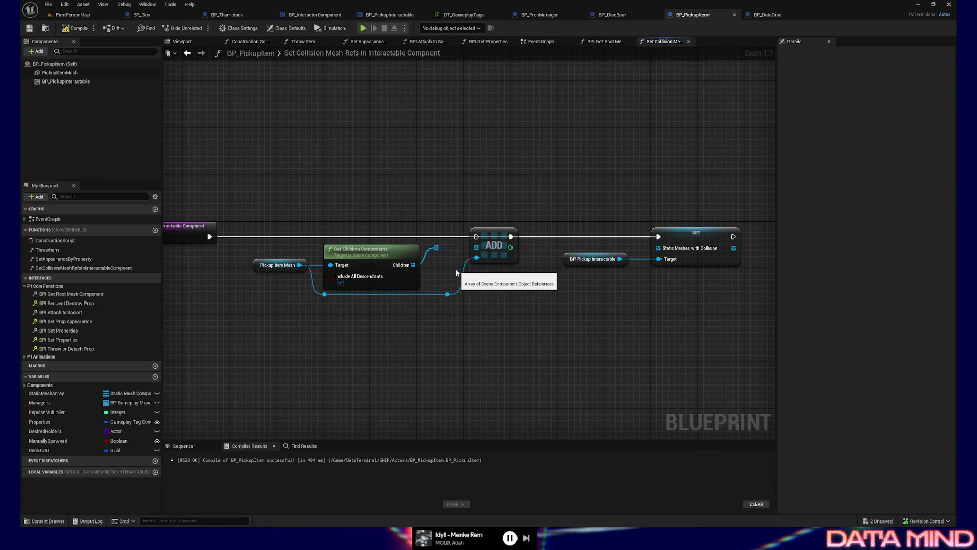
{"action": "mouse_move", "coordinate": [489, 241]}
{"action": "left_mouse_down"}
{"action": "mouse_move", "coordinate": [492, 306]}
{"action": "mouse_move", "coordinate": [561, 345]}
{"action": "left_mouse_up"}
{"action": "left_click", "coordinate": [467, 259]}
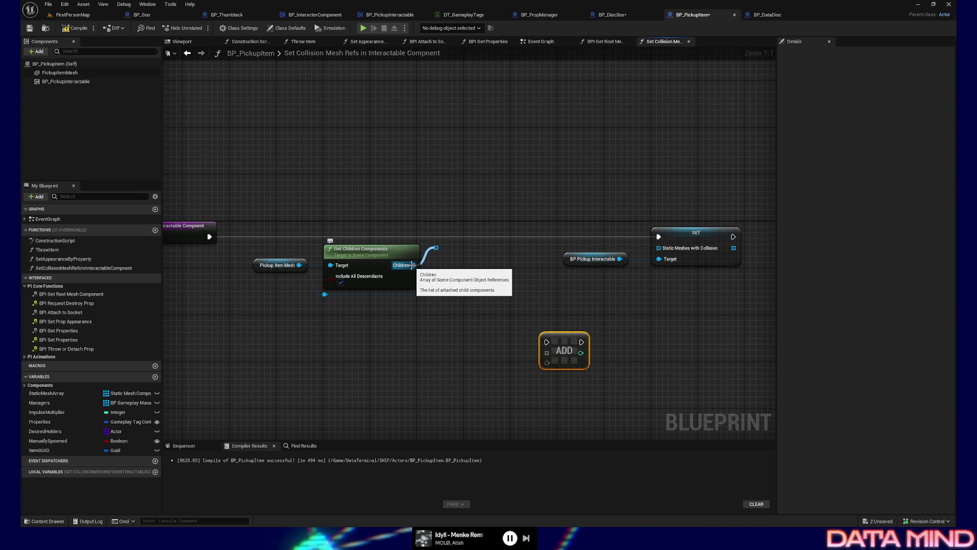
{"action": "left_click_drag", "start_coordinate": [413, 265], "coordinate": [663, 254]}
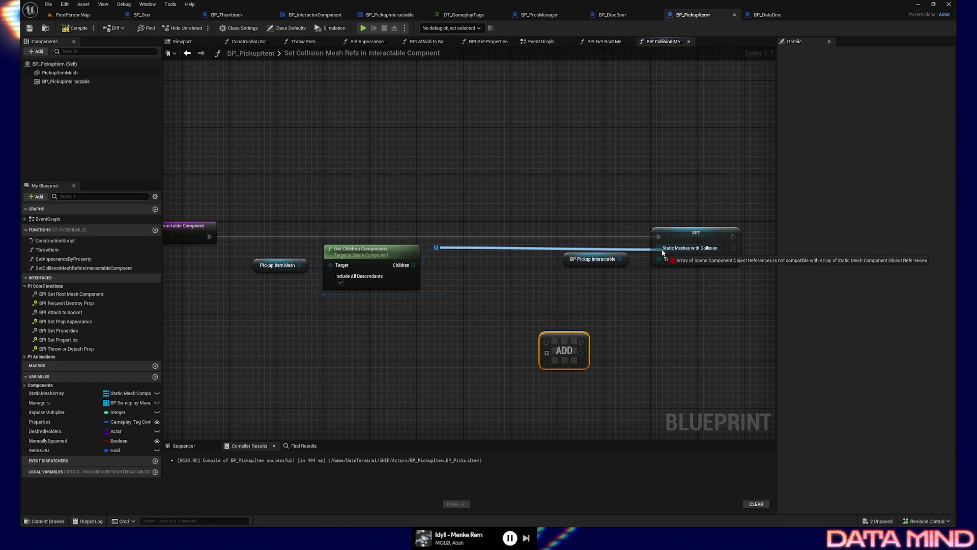
{"action": "left_click_drag", "start_coordinate": [663, 252], "coordinate": [659, 249]}
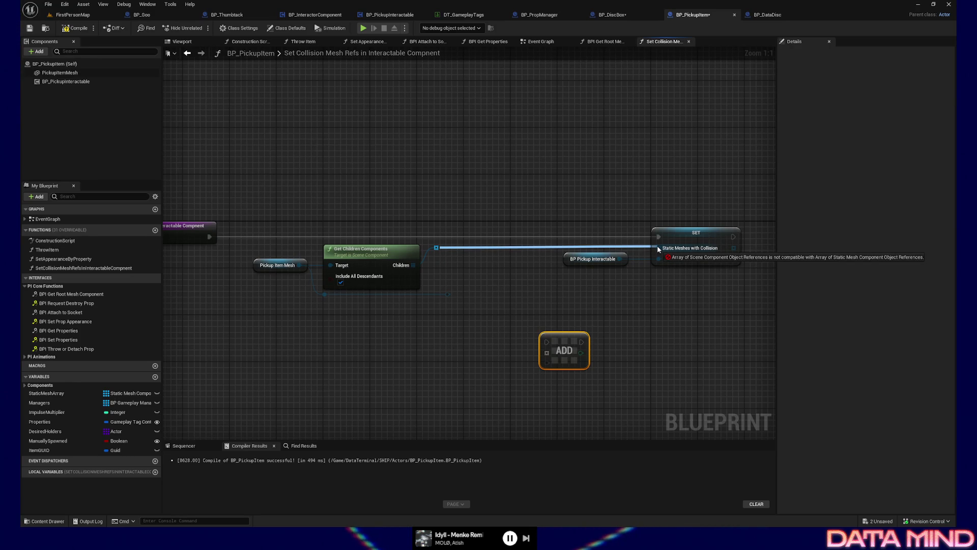
{"action": "left_click_drag", "start_coordinate": [658, 248], "coordinate": [457, 246]}
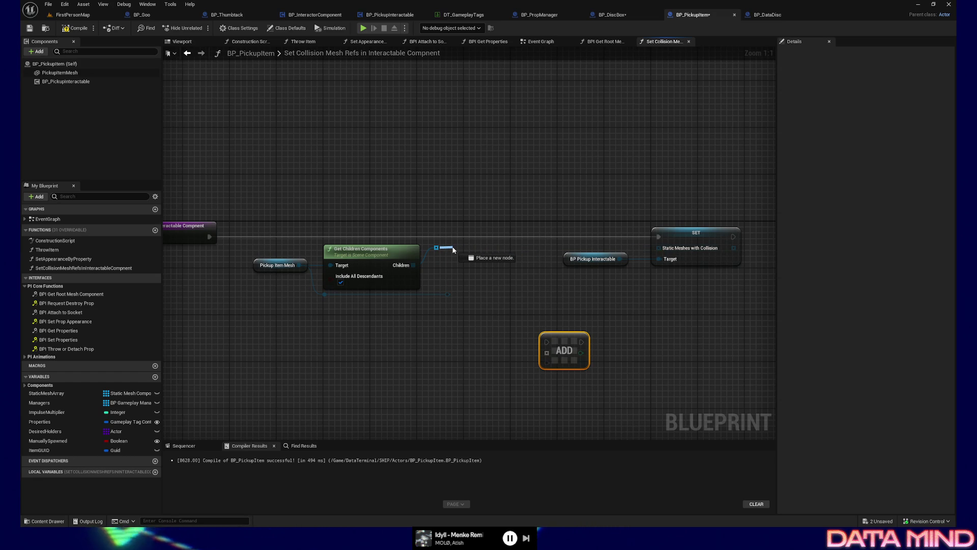
Add a For Each Loop over Children driven by the function entry exec.
{"action": "left_click_drag", "start_coordinate": [452, 249], "coordinate": [454, 249]}
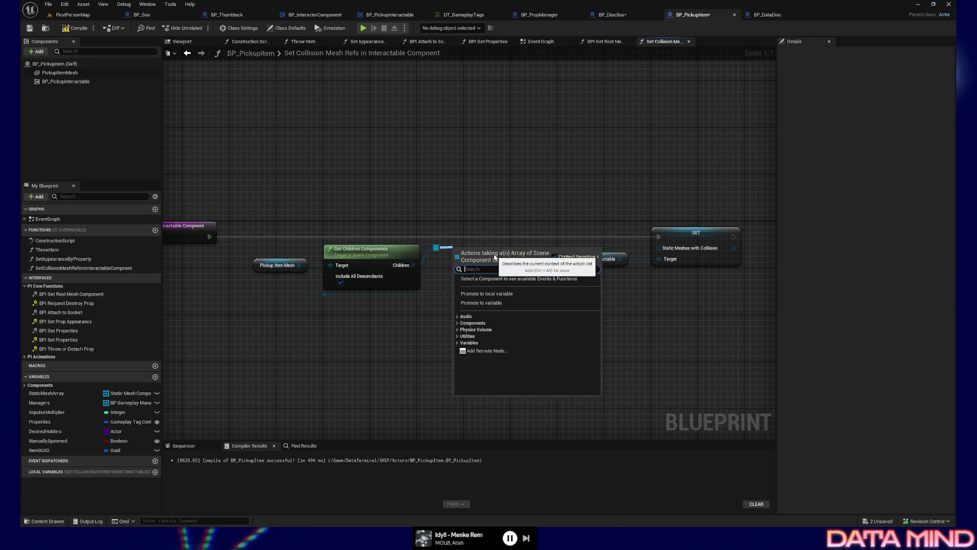
{"action": "type", "text": "for eac"}
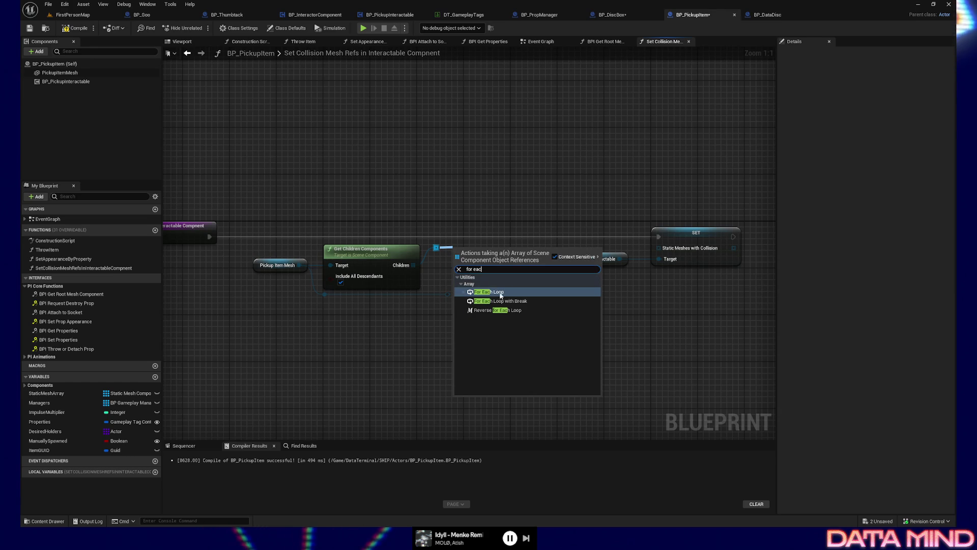
{"action": "left_click", "coordinate": [505, 292]}
{"action": "left_click_drag", "start_coordinate": [486, 252], "coordinate": [501, 227]}
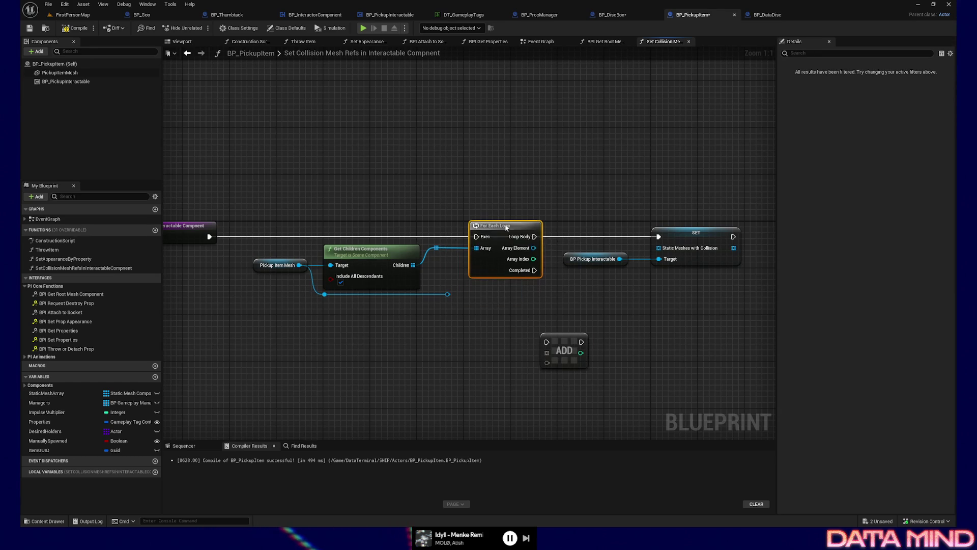
{"action": "left_click_drag", "start_coordinate": [209, 237], "coordinate": [471, 237]}
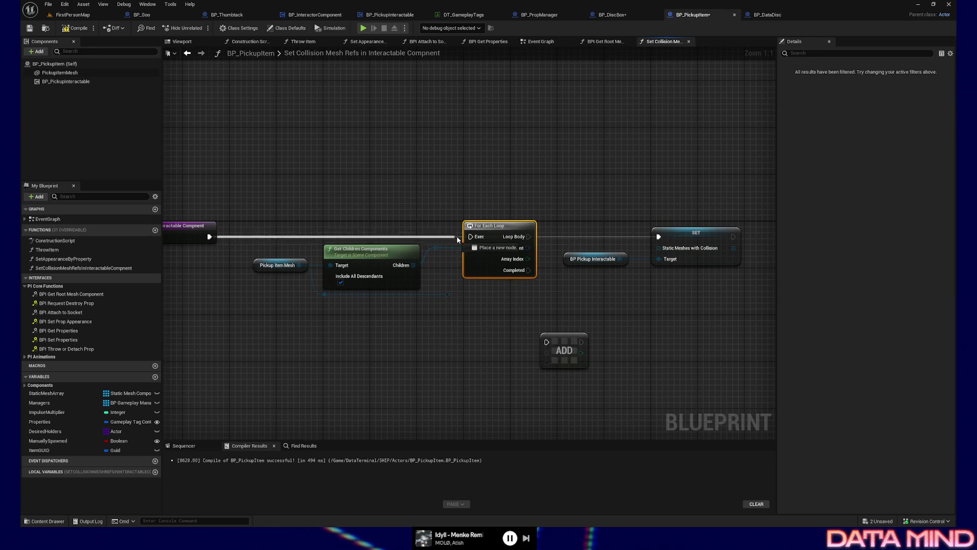
Move SET and BP Pickup Interactable right and start a wire from Array Element.
{"action": "left_click_drag", "start_coordinate": [626, 308], "coordinate": [462, 308]}
{"action": "mouse_move", "coordinate": [410, 227]}
{"action": "left_mouse_down"}
{"action": "mouse_move", "coordinate": [519, 260]}
{"action": "mouse_move", "coordinate": [769, 245]}
{"action": "left_mouse_up"}
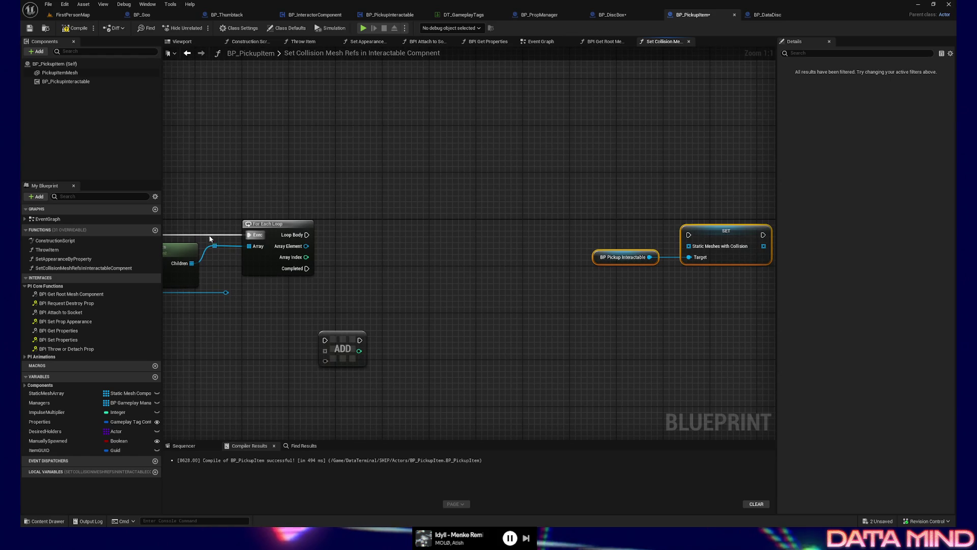
{"action": "left_click", "coordinate": [267, 224]}
{"action": "left_click_drag", "start_coordinate": [373, 242], "coordinate": [536, 258]}
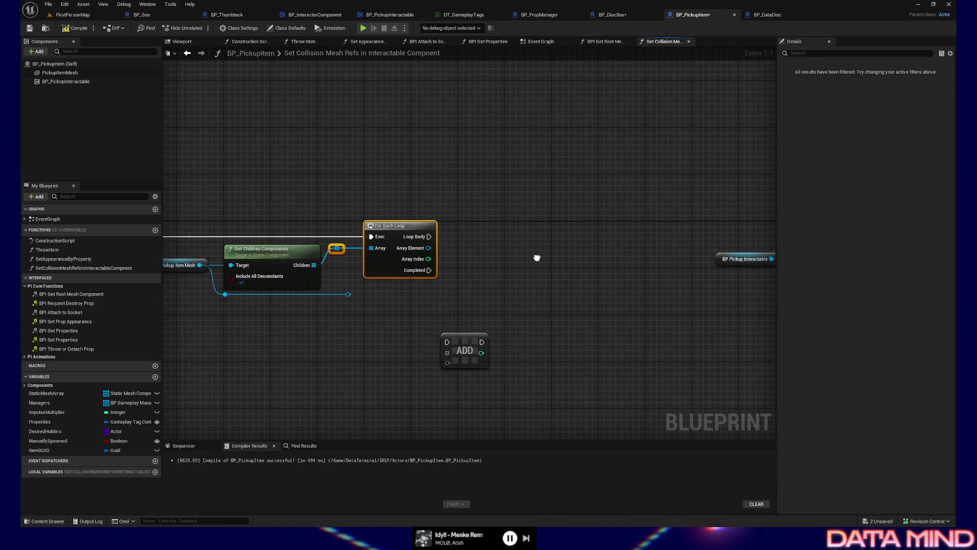
{"action": "left_click_drag", "start_coordinate": [429, 247], "coordinate": [487, 247]}
{"action": "type", "text": "is"}
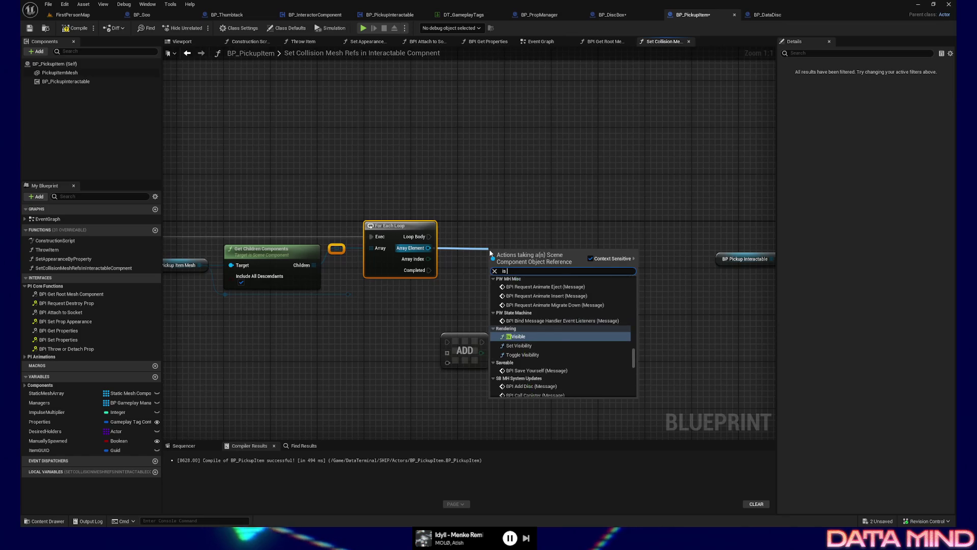
{"action": "type", "text": " a"}
Add an IsA check on each Array Element against StaticMeshComponent.
{"action": "key", "text": "BackSpace"}
{"action": "key", "text": "BackSpace"}
{"action": "type", "text": "A"}
{"action": "left_click", "coordinate": [508, 378]}
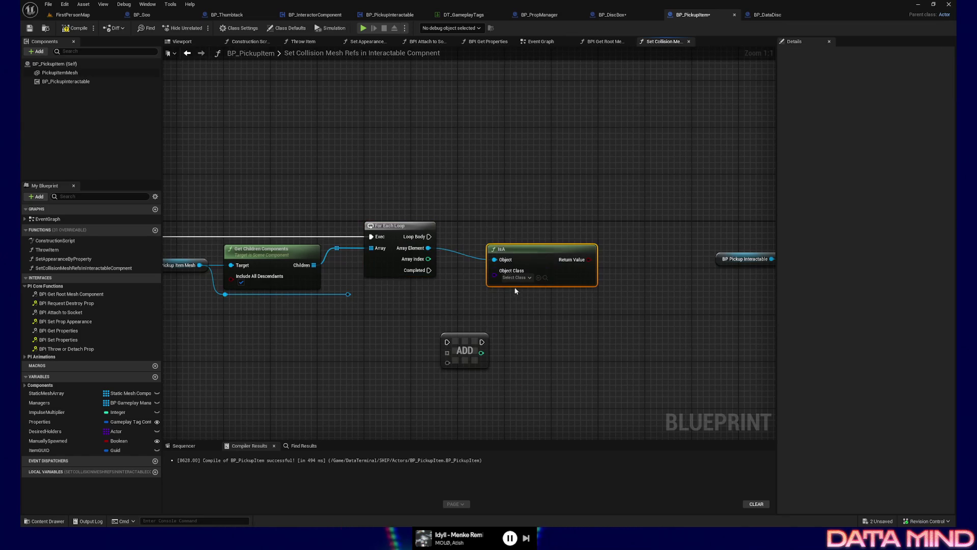
{"action": "left_click", "coordinate": [516, 278]}
{"action": "type", "text": "stat"}
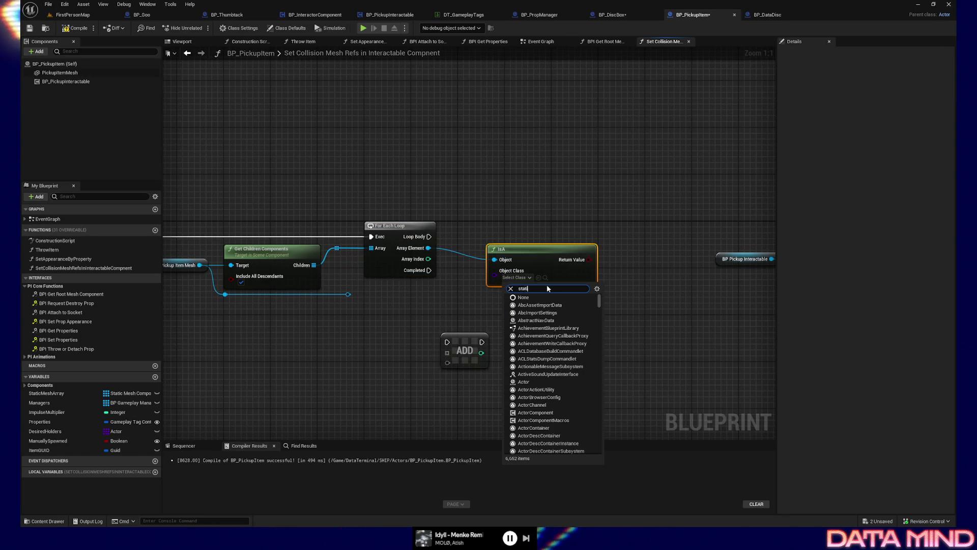
{"action": "type", "text": "sh component"}
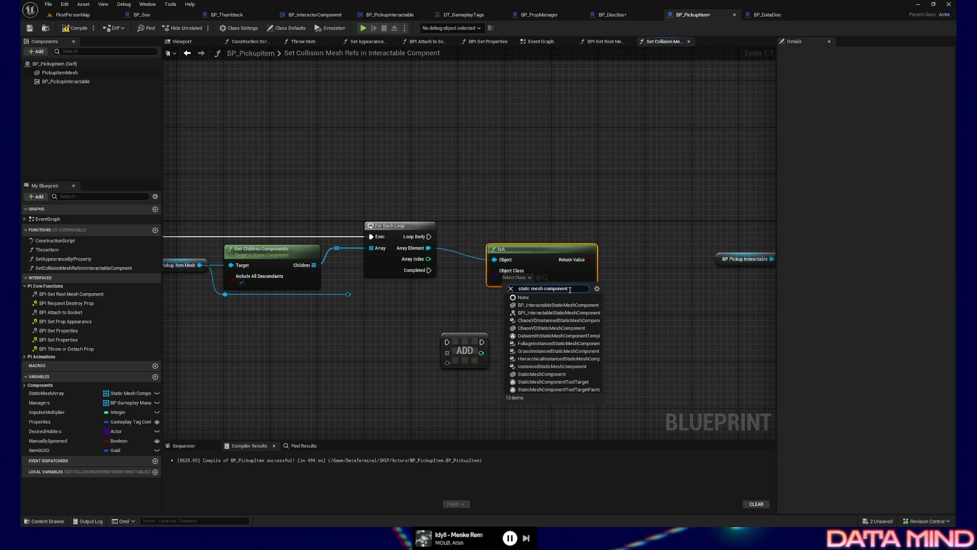
{"action": "left_click", "coordinate": [553, 374]}
{"action": "left_click_drag", "start_coordinate": [528, 274], "coordinate": [505, 278]}
Branch on the IsA result from Loop Body and move the ADD node further aside.
{"action": "left_click_drag", "start_coordinate": [571, 266], "coordinate": [596, 240]}
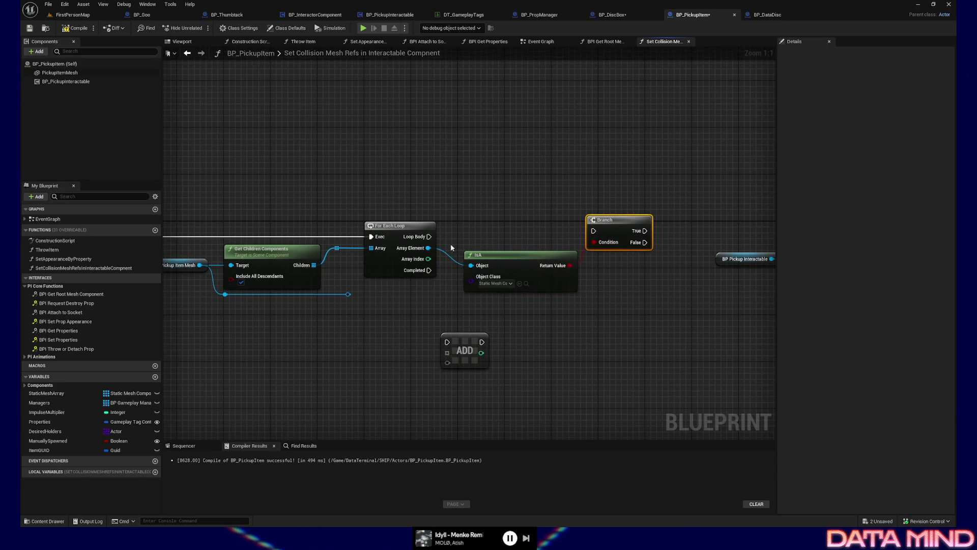
{"action": "left_click_drag", "start_coordinate": [430, 237], "coordinate": [593, 231]}
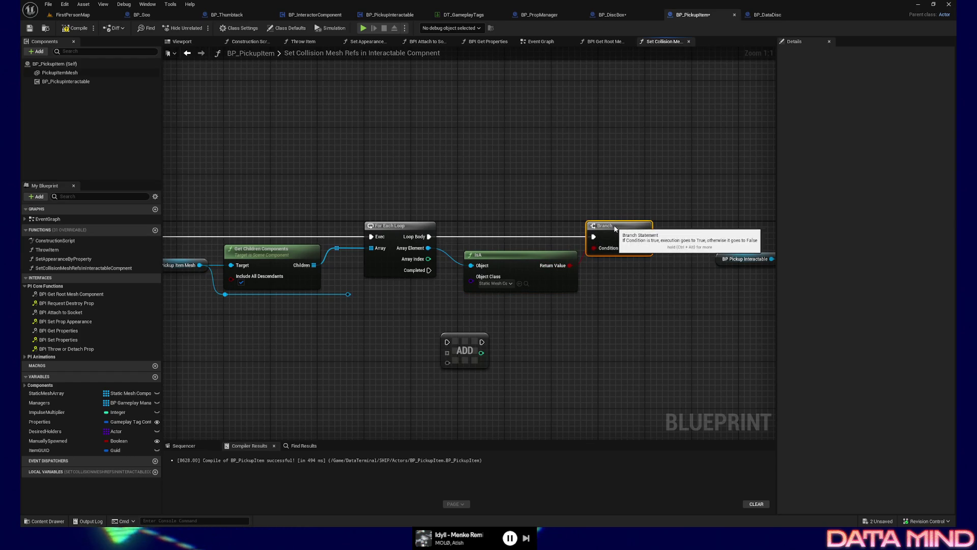
{"action": "left_click_drag", "start_coordinate": [623, 284], "coordinate": [521, 280]}
{"action": "left_click_drag", "start_coordinate": [370, 332], "coordinate": [534, 373]}
{"action": "mouse_move", "coordinate": [568, 313]}
{"action": "left_mouse_down"}
{"action": "mouse_move", "coordinate": [433, 310]}
{"action": "mouse_move", "coordinate": [735, 297]}
{"action": "left_mouse_up"}
{"action": "mouse_move", "coordinate": [345, 371]}
{"action": "left_mouse_down"}
{"action": "mouse_move", "coordinate": [526, 356]}
{"action": "mouse_move", "coordinate": [163, 372]}
{"action": "left_mouse_up"}
Add a local variable typed as an array of Static Mesh Component object references.
{"action": "left_click", "coordinate": [156, 471]}
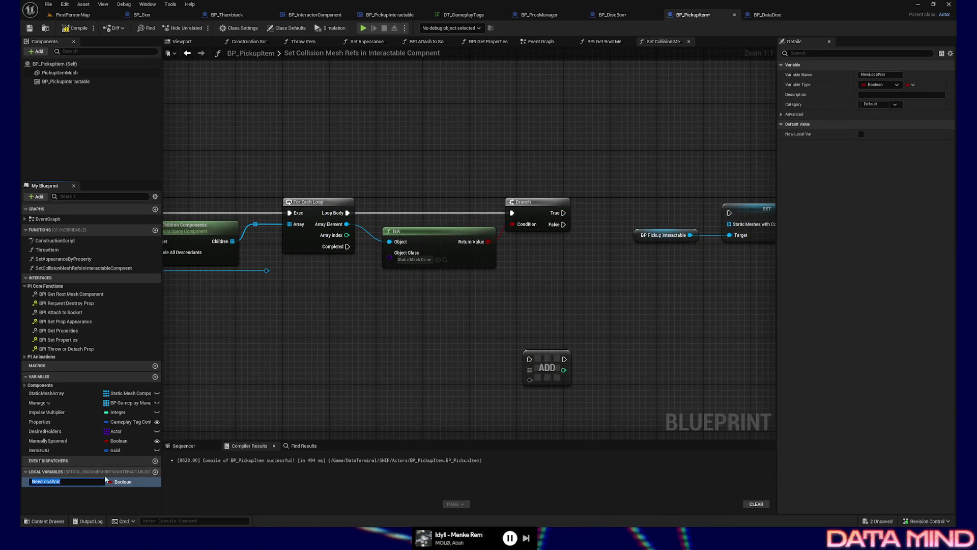
{"action": "left_click", "coordinate": [126, 482]}
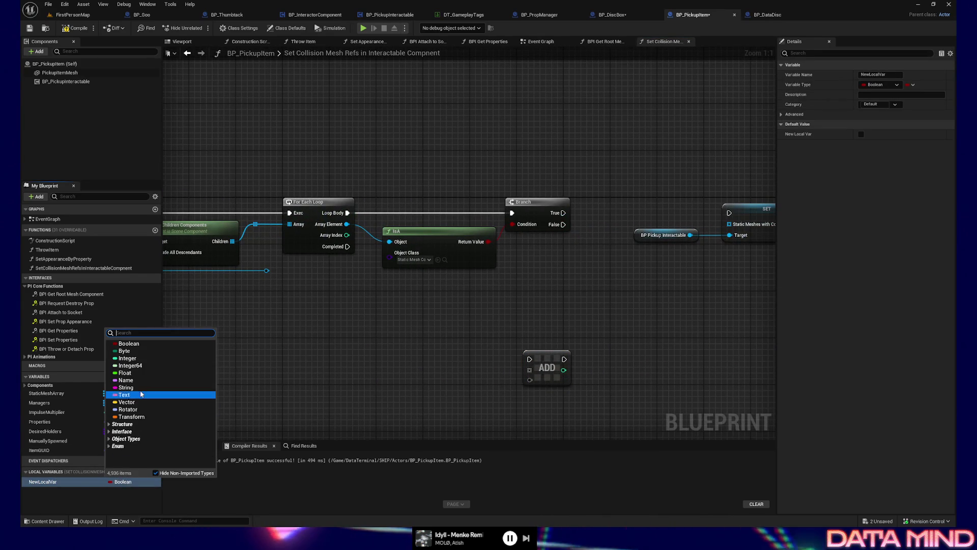
{"action": "type", "text": "static mesh com"}
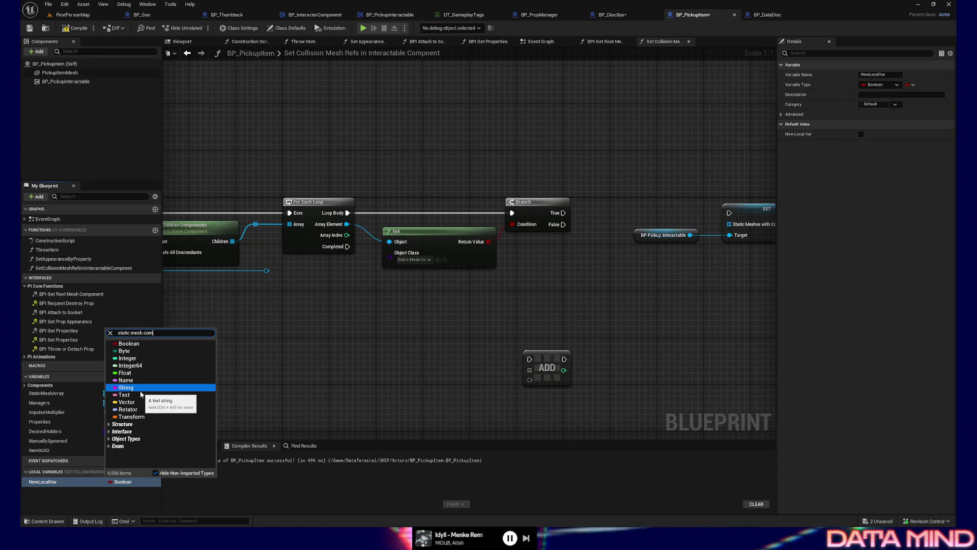
{"action": "type", "text": "ponen"}
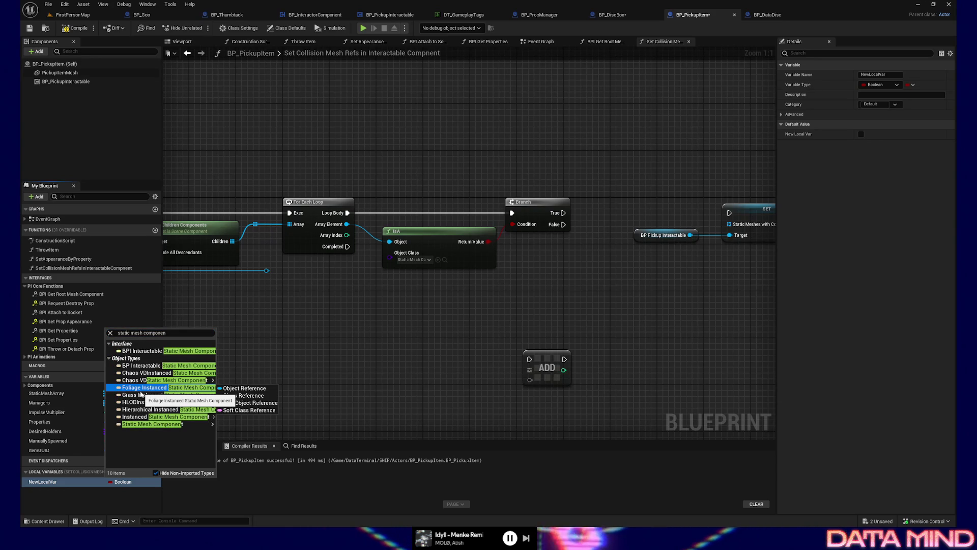
{"action": "mouse_move", "coordinate": [153, 424]}
{"action": "left_click", "coordinate": [243, 424]}
{"action": "left_click", "coordinate": [156, 481]}
{"action": "left_click", "coordinate": [122, 495]}
Rename the new local variable to TempStaticMeshArray.
{"action": "left_click", "coordinate": [51, 482]}
{"action": "type", "text": "pStaticMeshArray"}
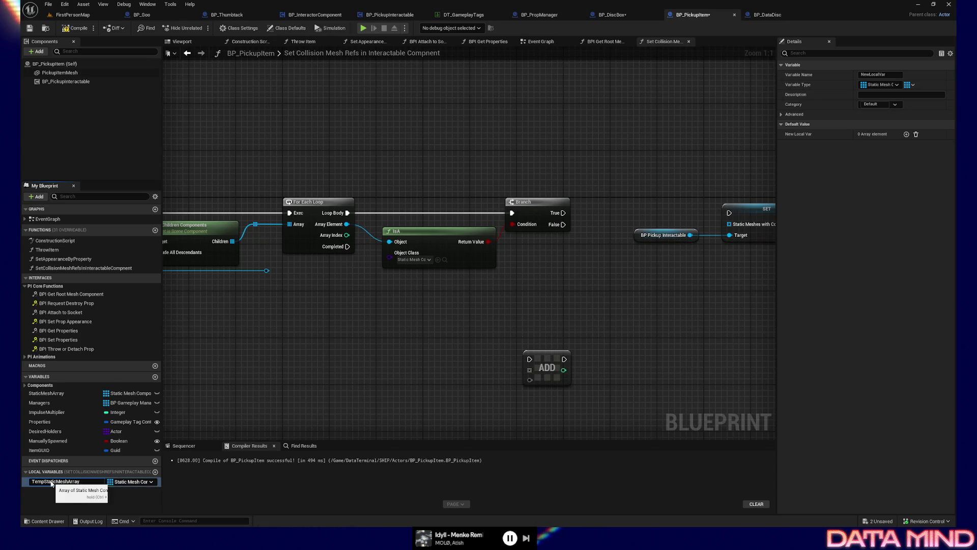
{"action": "key", "text": "Return"}
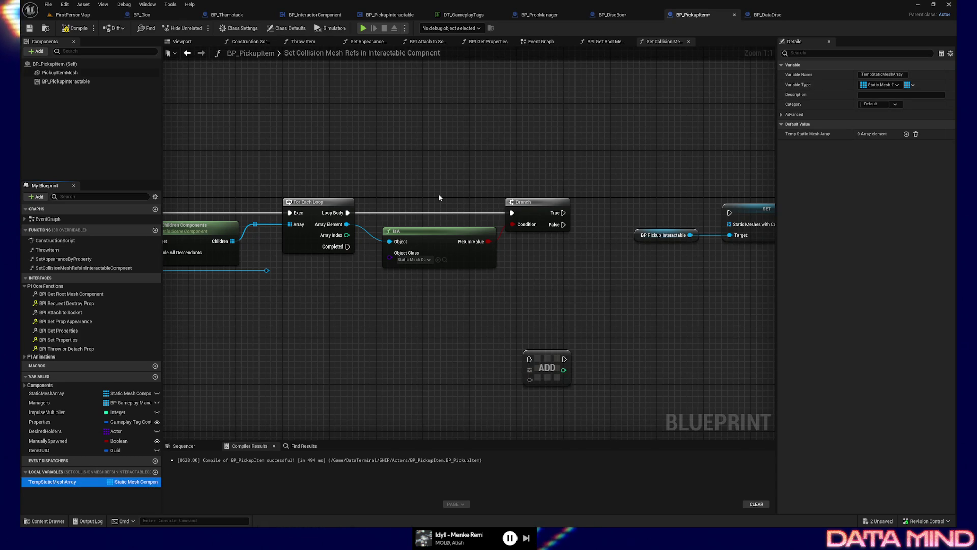
{"action": "left_click_drag", "start_coordinate": [571, 253], "coordinate": [525, 276]}
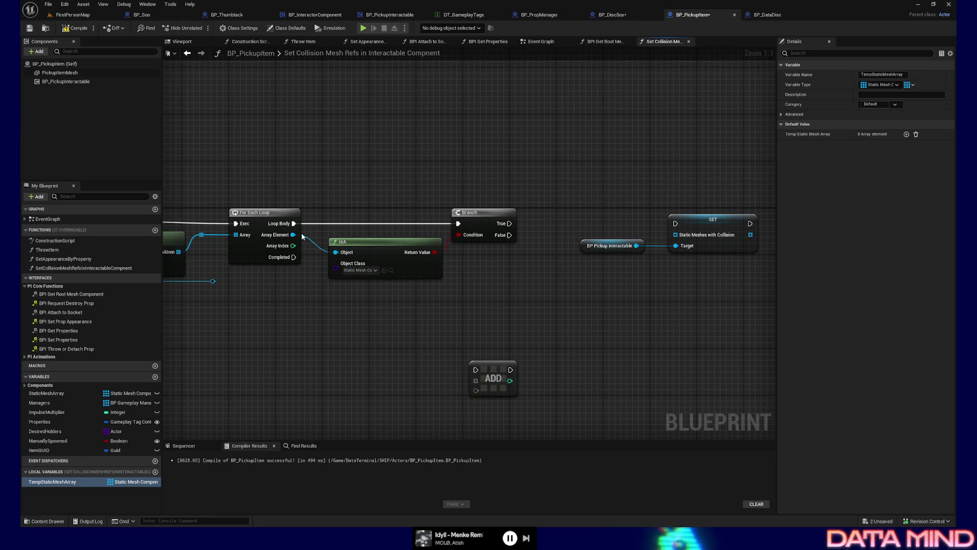
{"action": "left_click_drag", "start_coordinate": [321, 319], "coordinate": [344, 324]}
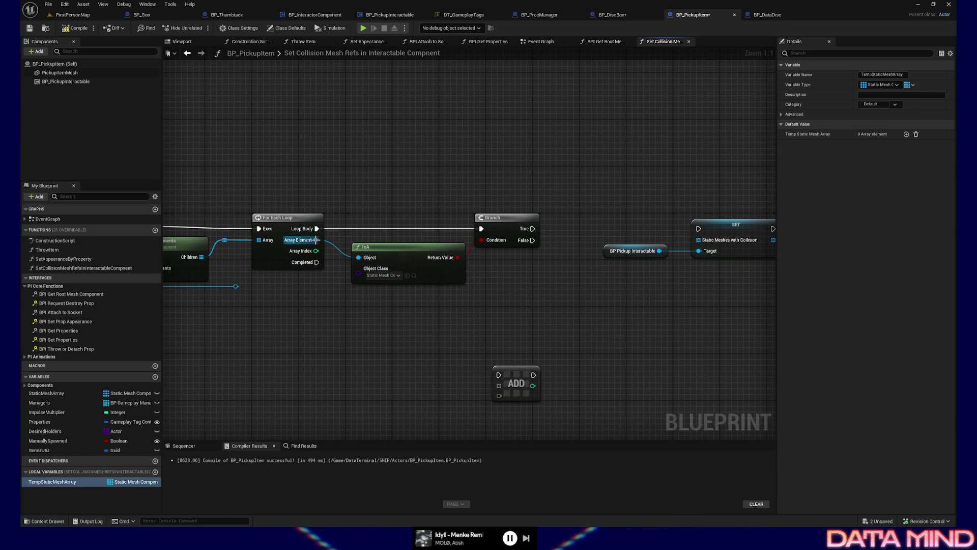
{"action": "left_click_drag", "start_coordinate": [315, 240], "coordinate": [350, 321]}
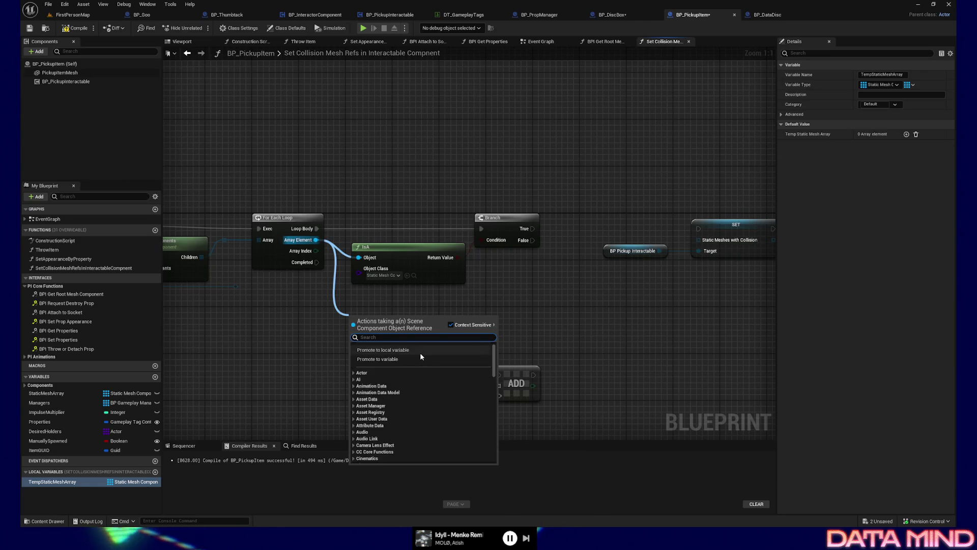
{"action": "left_click", "coordinate": [325, 337]}
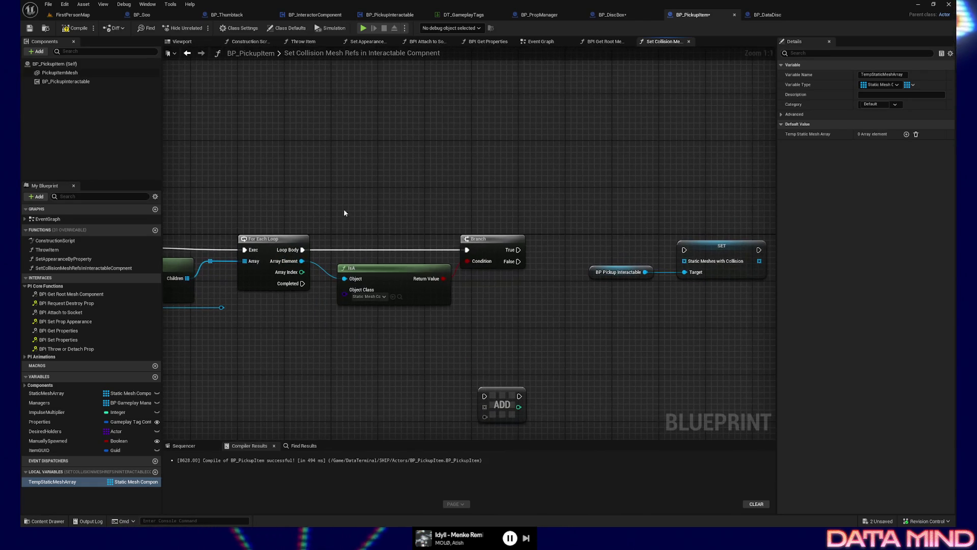
{"action": "left_click_drag", "start_coordinate": [364, 180], "coordinate": [402, 367]}
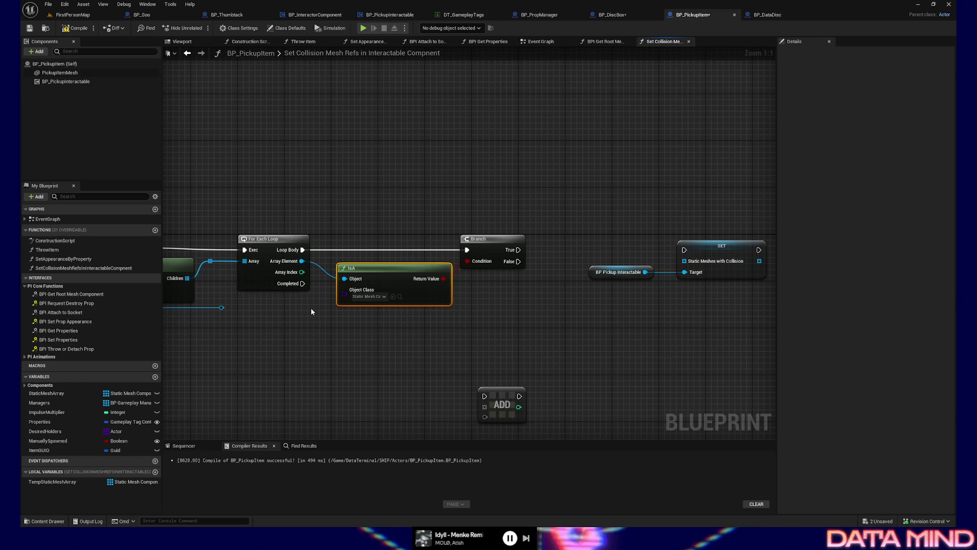
{"action": "mouse_move", "coordinate": [375, 274]}
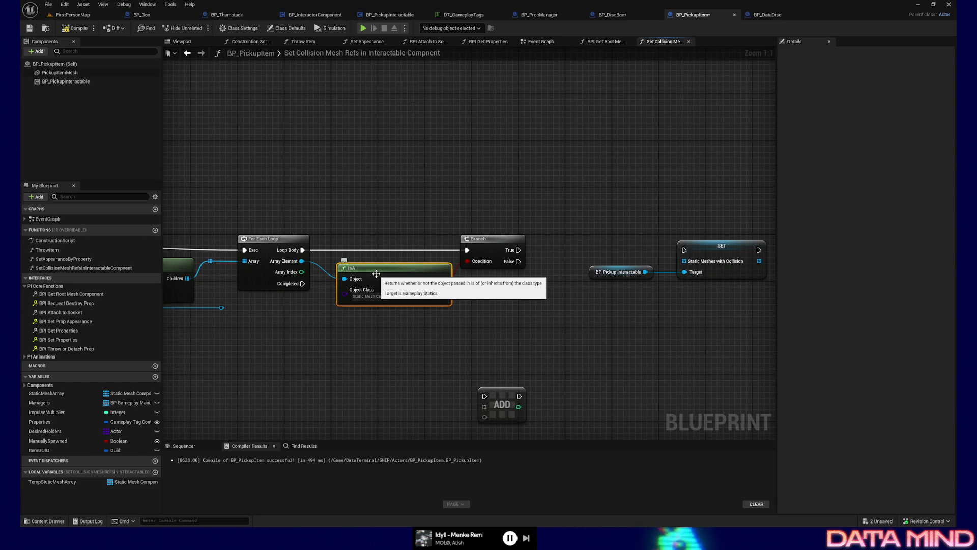
{"action": "left_click_drag", "start_coordinate": [382, 218], "coordinate": [349, 204]}
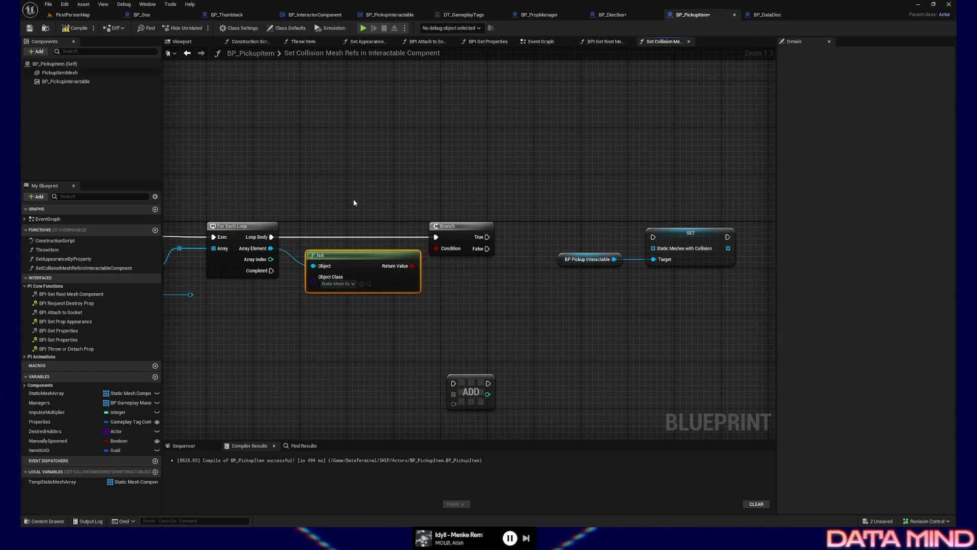
{"action": "left_click_drag", "start_coordinate": [353, 202], "coordinate": [436, 211]}
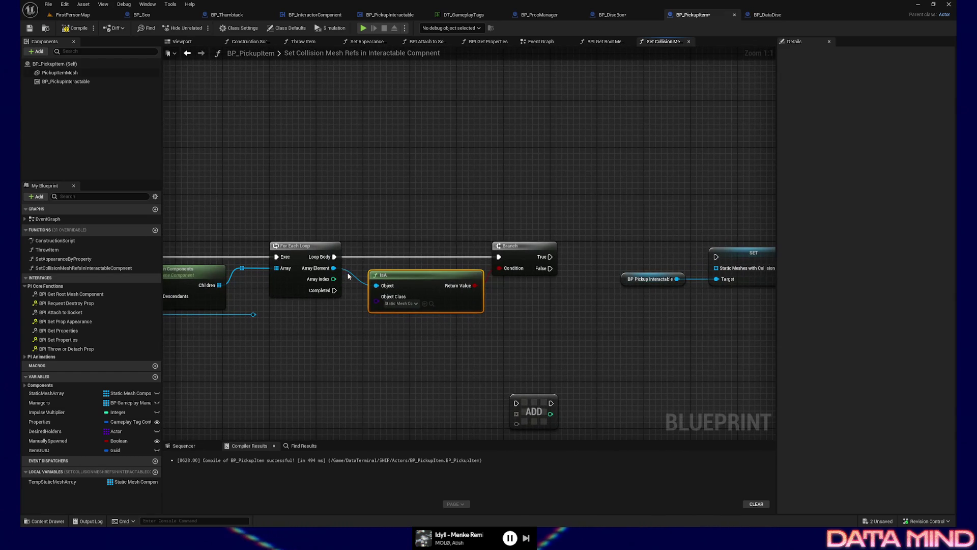
{"action": "left_click", "coordinate": [355, 275], "text": "alt"}
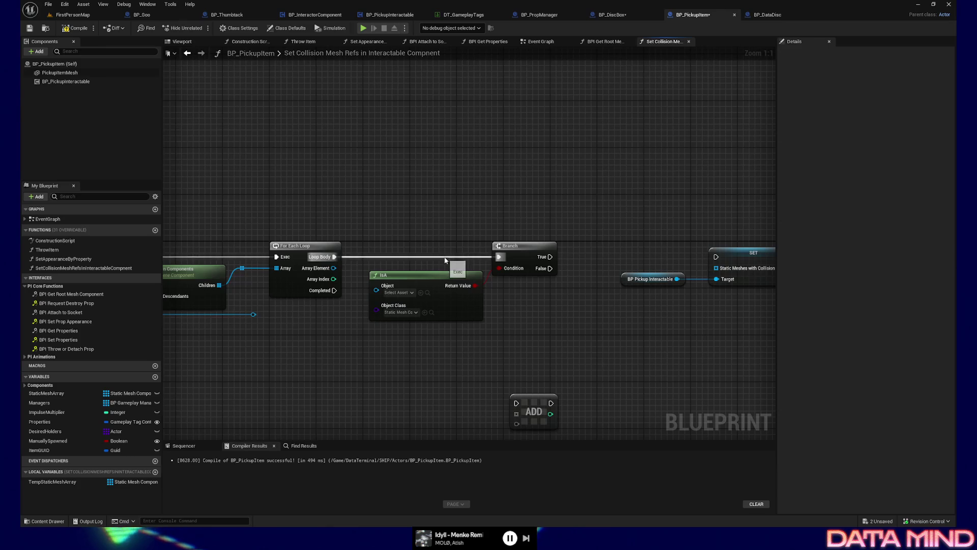
Detach IsA and Branch from the loop, move them up, and browse component actions from Array Element.
{"action": "left_click", "coordinate": [498, 257], "text": "alt"}
{"action": "mouse_move", "coordinate": [421, 227]}
{"action": "left_mouse_down"}
{"action": "mouse_move", "coordinate": [520, 263]}
{"action": "mouse_move", "coordinate": [523, 124]}
{"action": "left_mouse_up"}
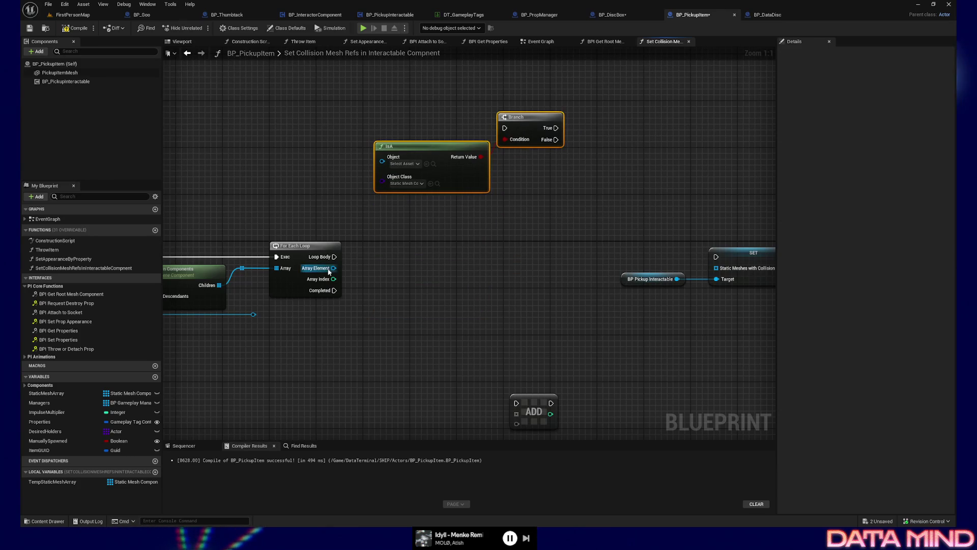
{"action": "left_click_drag", "start_coordinate": [333, 268], "coordinate": [392, 296]}
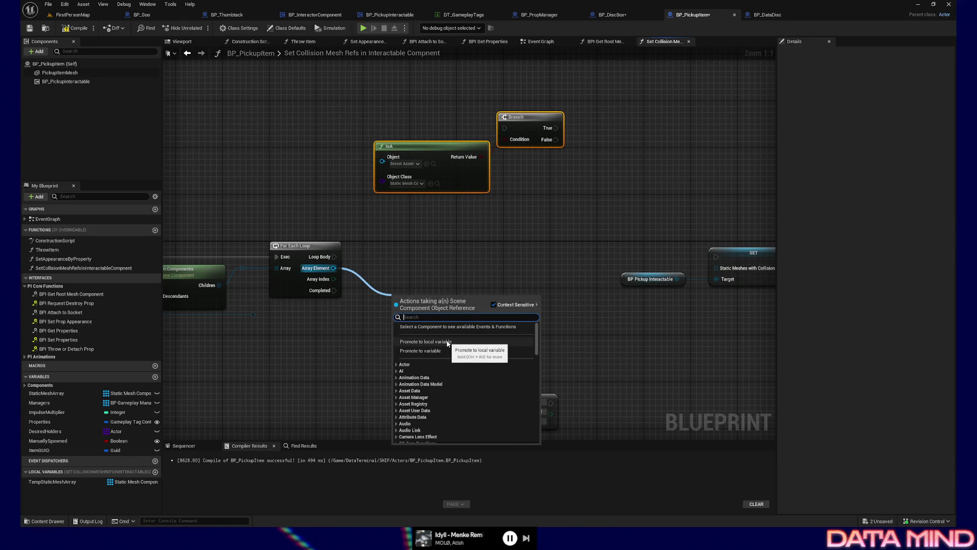
{"action": "type", "text": "type"}
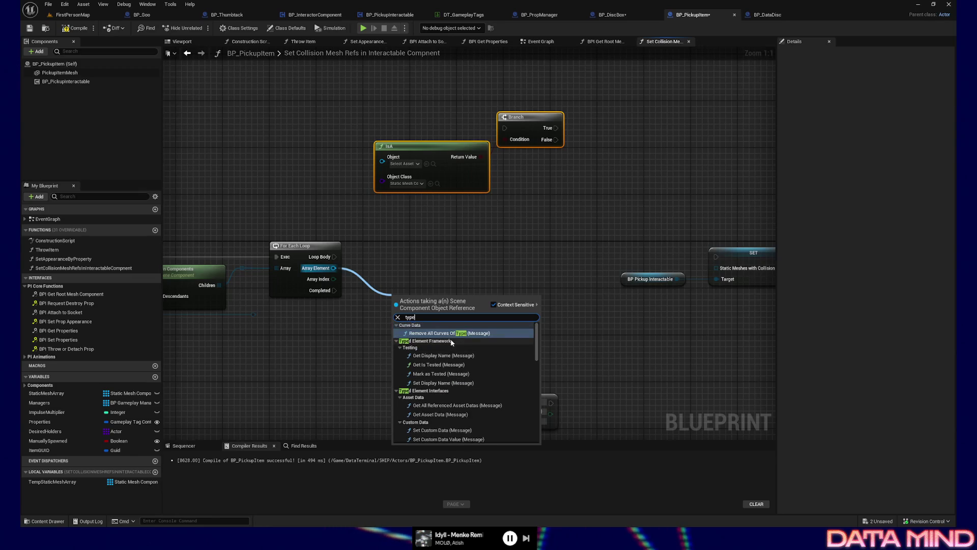
{"action": "type", "text": "co"}
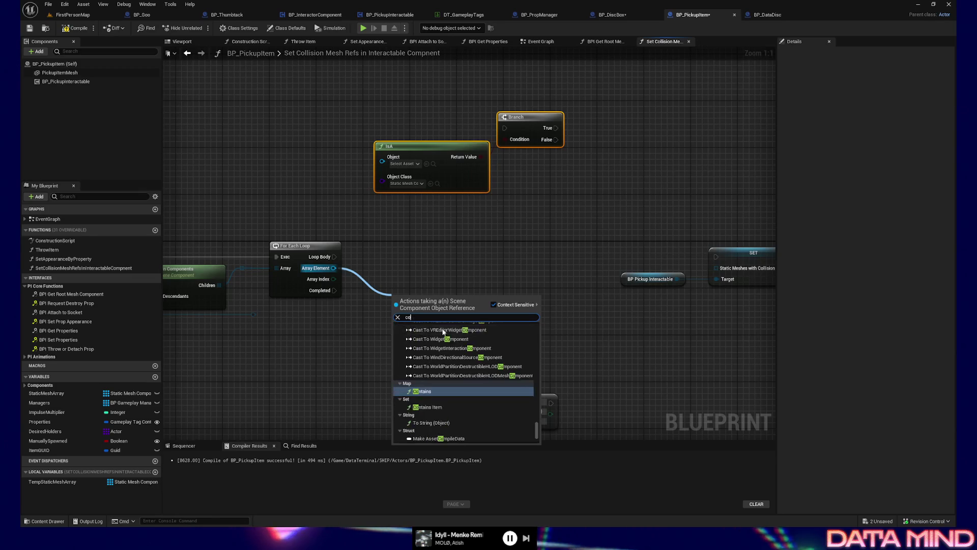
{"action": "type", "text": "mponent"}
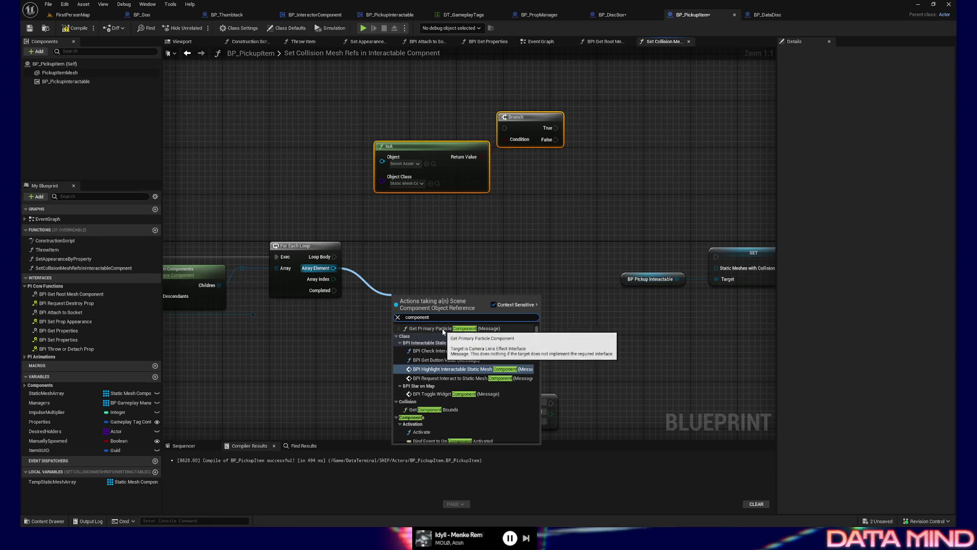
{"action": "scroll", "coordinate": [455, 377], "scroll_direction": "down", "scroll_amount": 1}
{"action": "scroll", "coordinate": [457, 408], "scroll_direction": "down", "scroll_amount": 1}
{"action": "scroll", "coordinate": [461, 407], "scroll_direction": "down", "scroll_amount": 1}
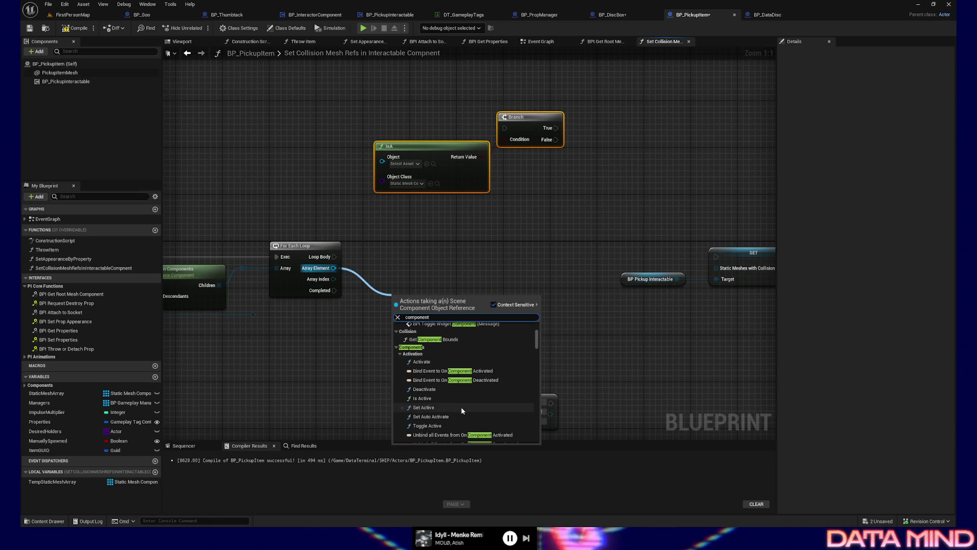
{"action": "scroll", "coordinate": [445, 401], "scroll_direction": "down", "scroll_amount": 1}
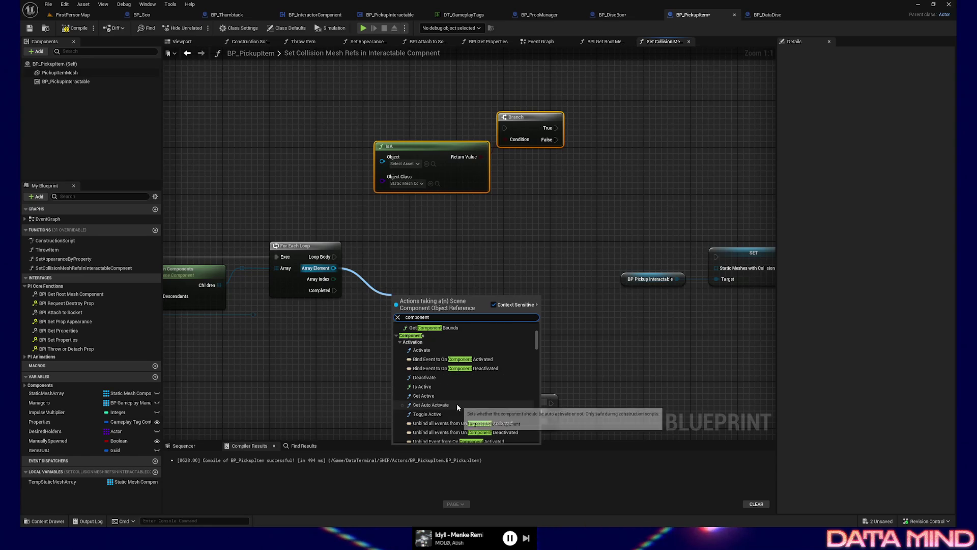
{"action": "scroll", "coordinate": [456, 403], "scroll_direction": "down", "scroll_amount": 1}
{"action": "scroll", "coordinate": [460, 409], "scroll_direction": "down", "scroll_amount": 1}
{"action": "scroll", "coordinate": [466, 413], "scroll_direction": "down", "scroll_amount": 1}
{"action": "scroll", "coordinate": [481, 420], "scroll_direction": "down", "scroll_amount": 1}
{"action": "scroll", "coordinate": [480, 420], "scroll_direction": "down", "scroll_amount": 1}
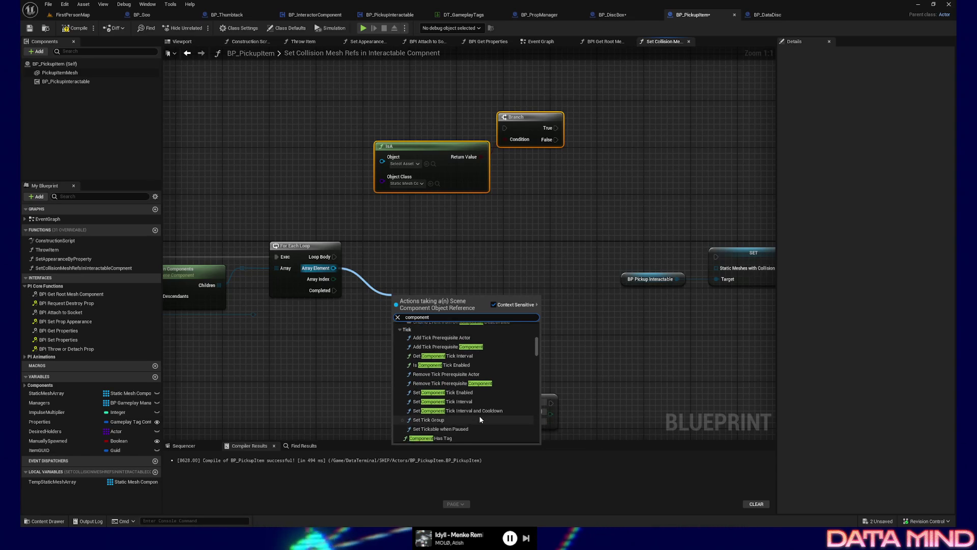
{"action": "scroll", "coordinate": [480, 419], "scroll_direction": "down", "scroll_amount": 1}
{"action": "scroll", "coordinate": [481, 418], "scroll_direction": "down", "scroll_amount": 1}
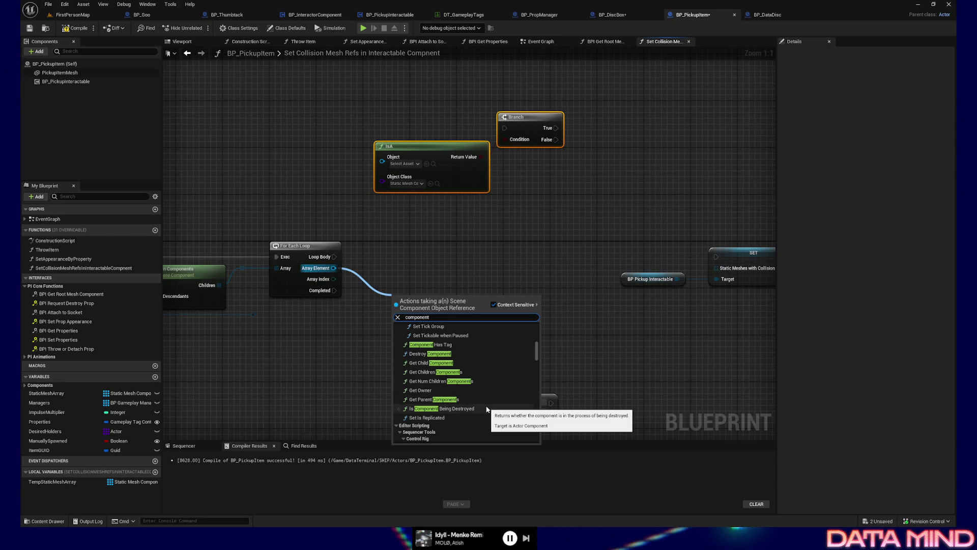
{"action": "key", "text": "Escape"}
Add a Get Components By Class node from the 'get component by' search.
{"action": "left_click_drag", "start_coordinate": [283, 347], "coordinate": [468, 301]}
{"action": "right_click", "coordinate": [365, 343]}
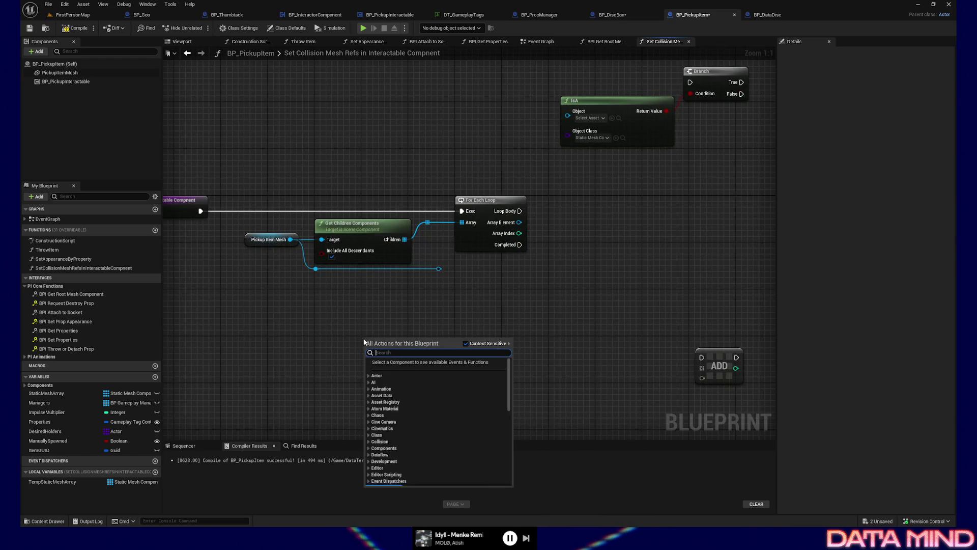
{"action": "type", "text": "get component"}
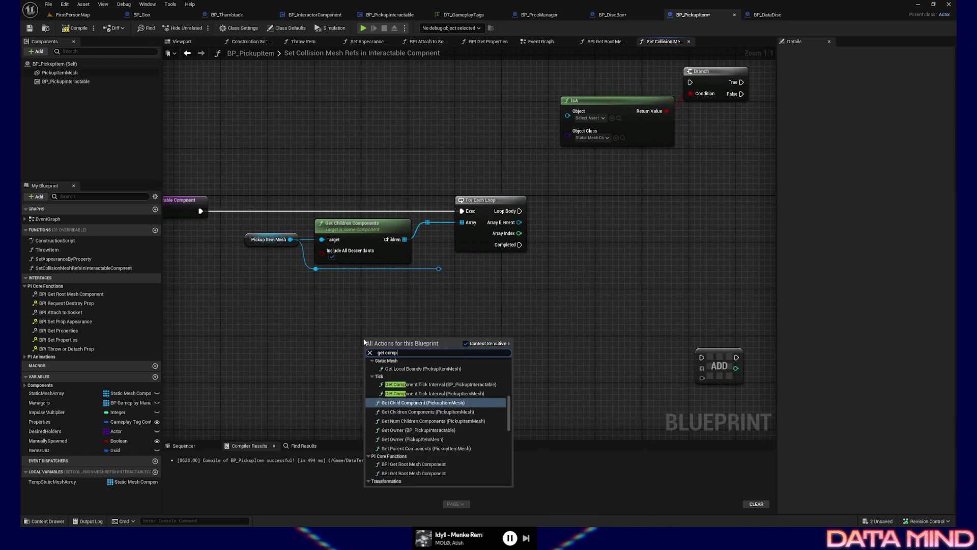
{"action": "type", "text": " by ty"}
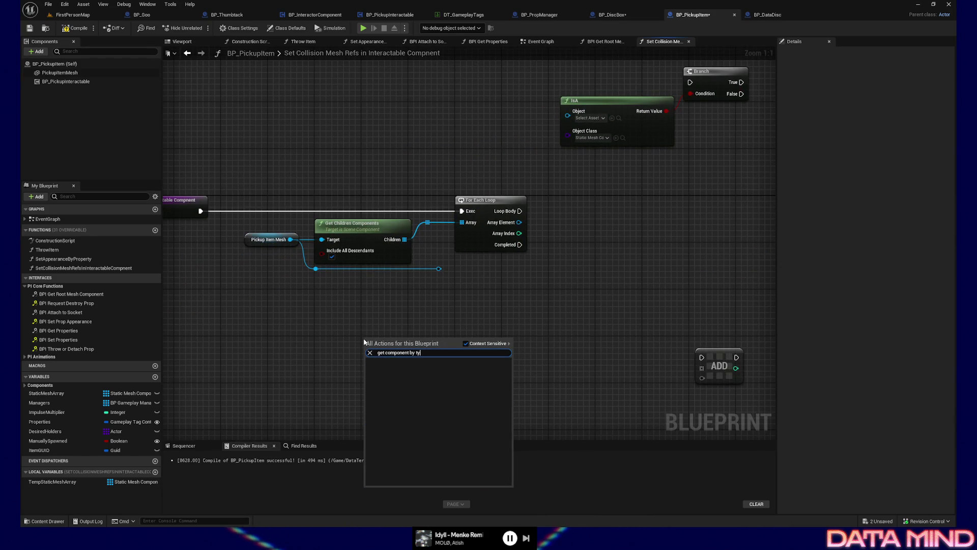
{"action": "key", "text": "BackSpace"}
{"action": "key", "text": "BackSpace"}
{"action": "key", "text": "BackSpace"}
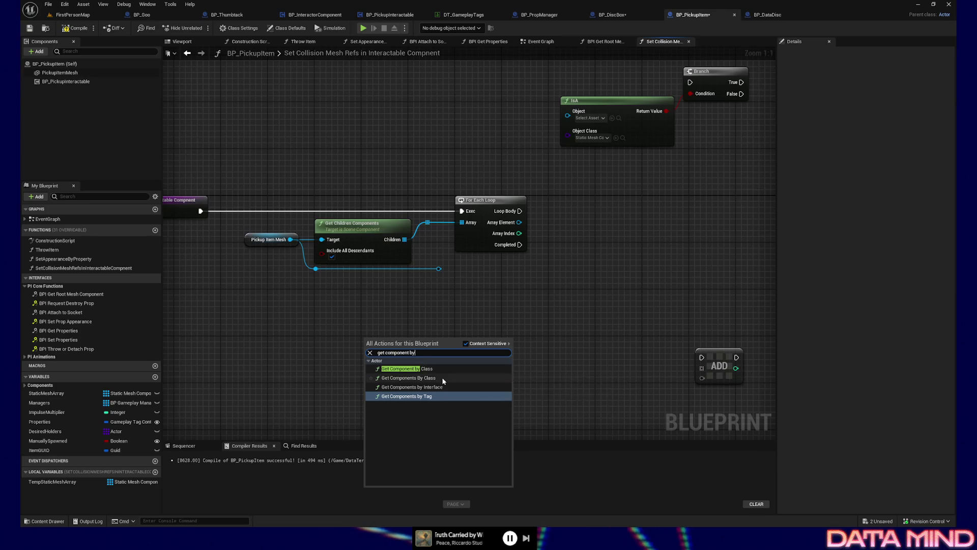
{"action": "left_click", "coordinate": [428, 378]}
Set the node's Component Class to StaticMeshComponent and position it up-right.
{"action": "left_click_drag", "start_coordinate": [425, 346], "coordinate": [470, 330]}
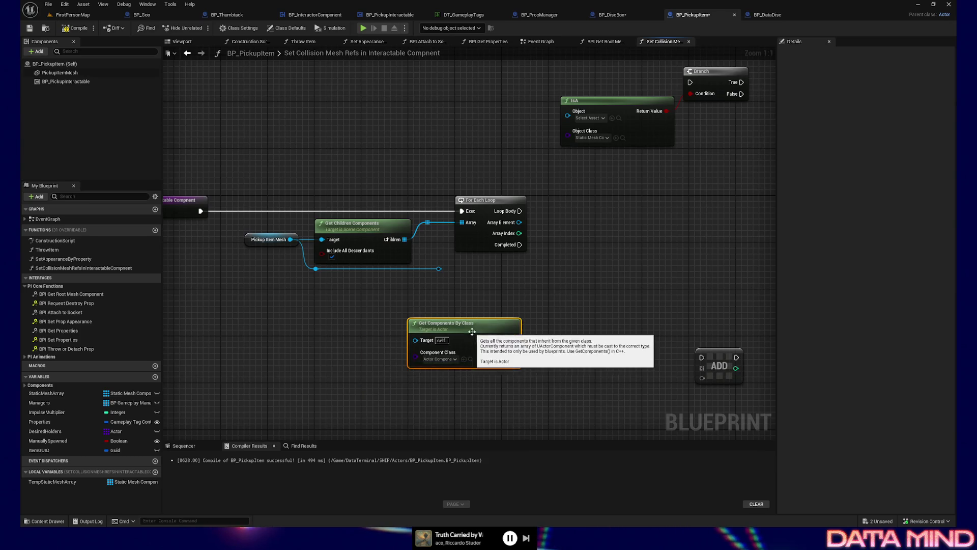
{"action": "left_click", "coordinate": [455, 361]}
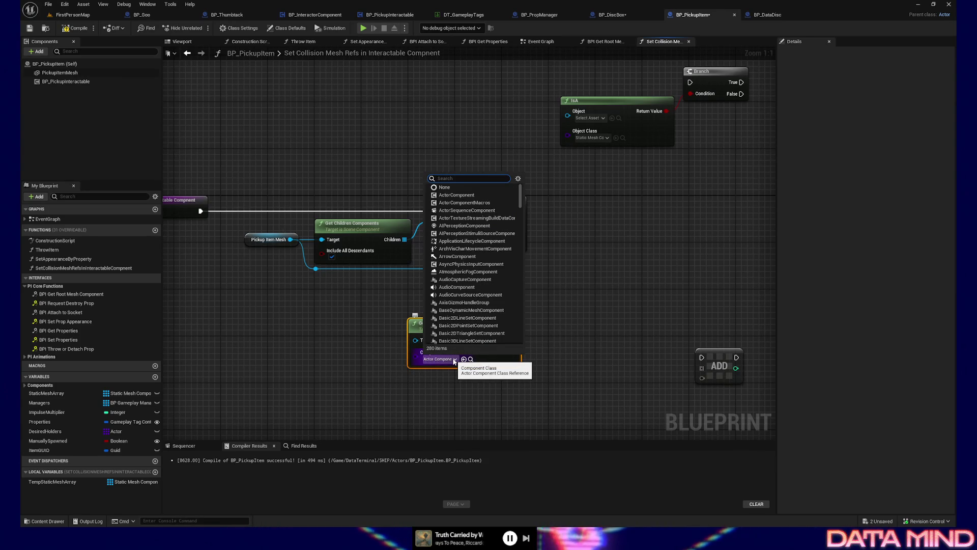
{"action": "type", "text": "static mesh"}
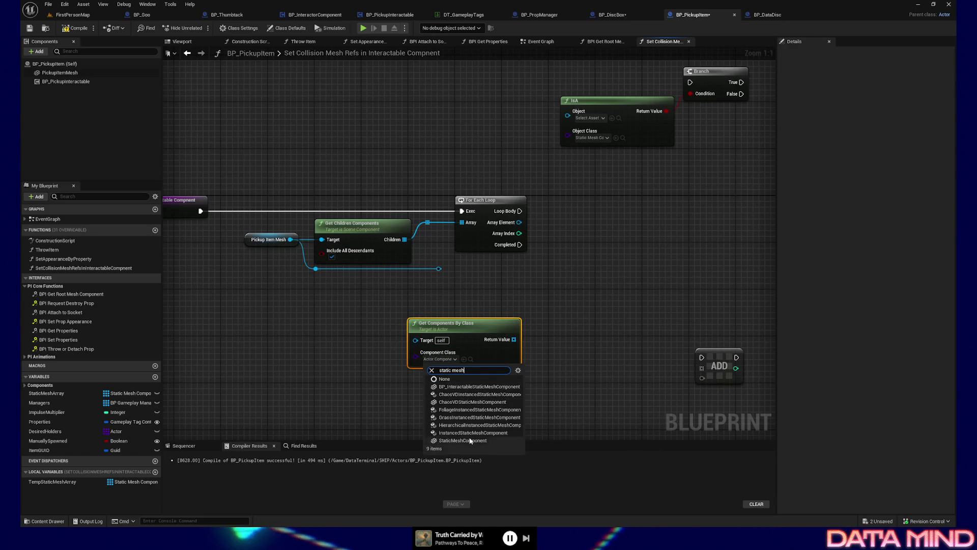
{"action": "left_click", "coordinate": [471, 440]}
{"action": "left_click_drag", "start_coordinate": [469, 323], "coordinate": [497, 309]}
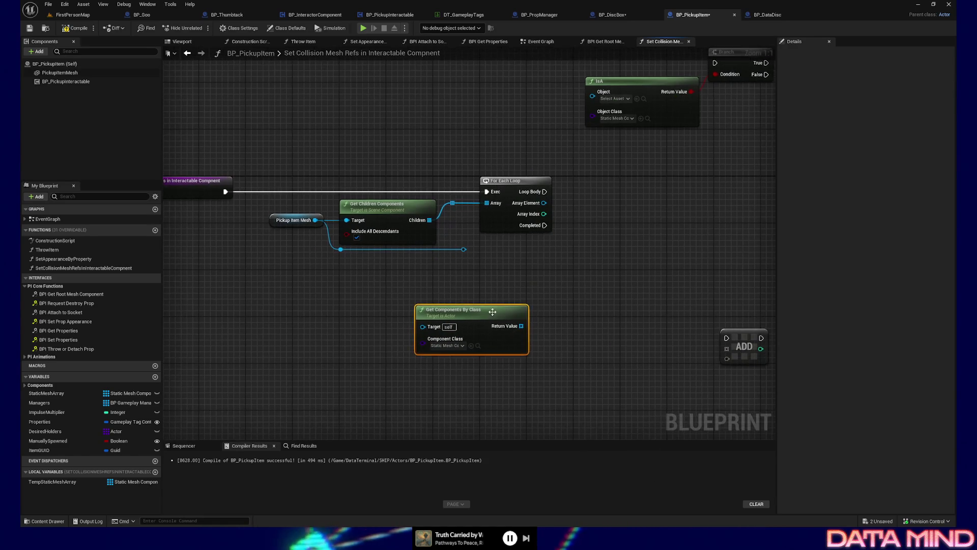
Position Get Components By Class beside SET and wire its Return Value into Static Meshes with Collision.
{"action": "left_click_drag", "start_coordinate": [548, 292], "coordinate": [522, 300]}
{"action": "mouse_move", "coordinate": [429, 304]}
{"action": "left_mouse_down"}
{"action": "mouse_move", "coordinate": [615, 298]}
{"action": "mouse_move", "coordinate": [509, 284]}
{"action": "left_mouse_up"}
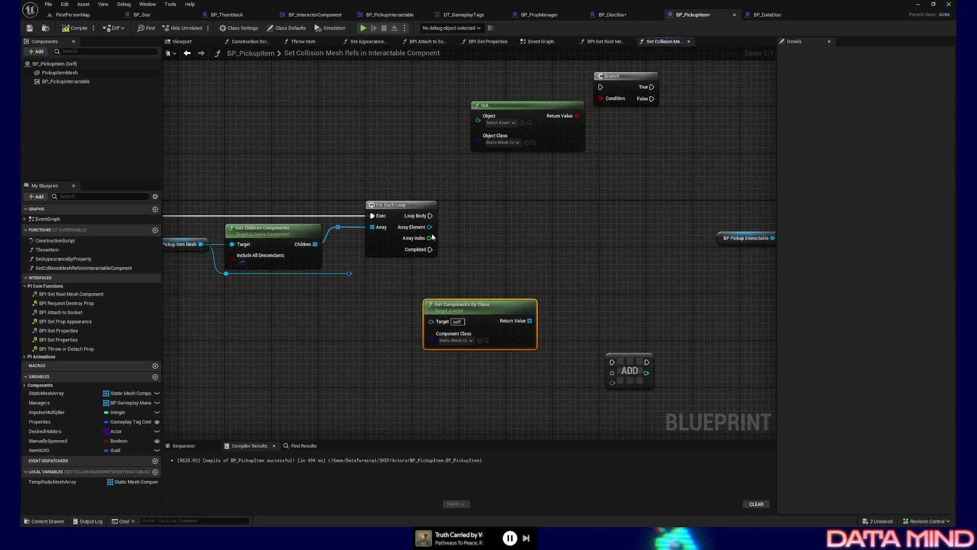
{"action": "left_click_drag", "start_coordinate": [485, 306], "coordinate": [543, 283]}
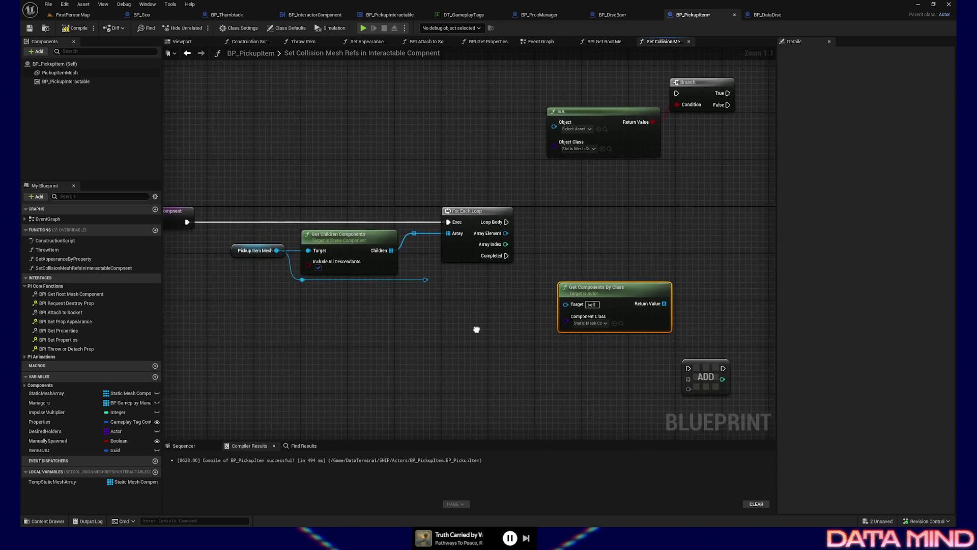
{"action": "left_click_drag", "start_coordinate": [604, 288], "coordinate": [460, 333]}
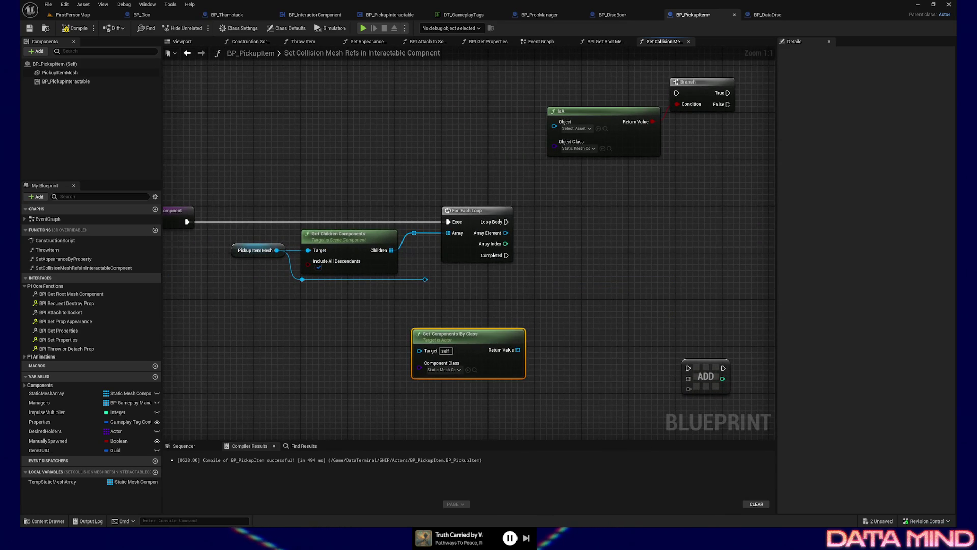
{"action": "left_click_drag", "start_coordinate": [520, 319], "coordinate": [454, 328]}
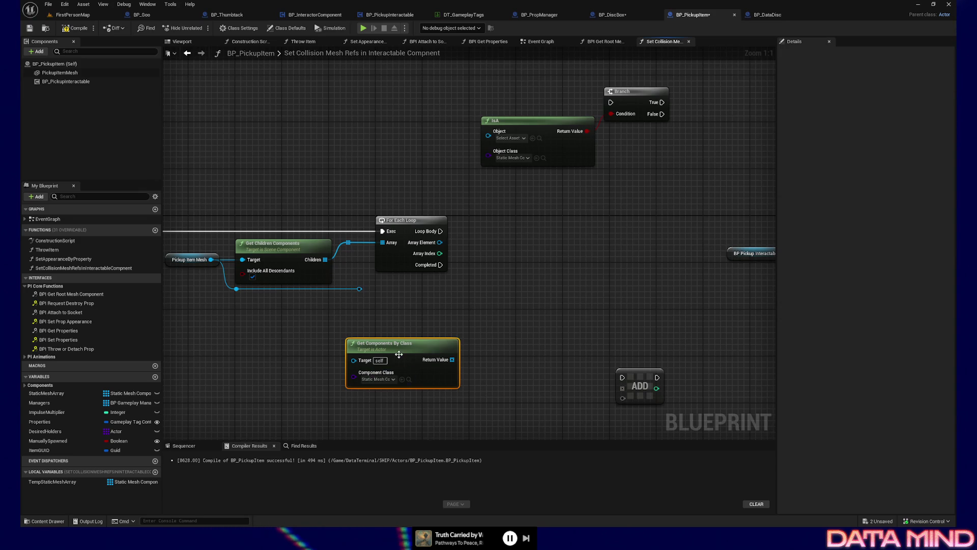
{"action": "left_click_drag", "start_coordinate": [387, 362], "coordinate": [482, 339]}
{"action": "left_click_drag", "start_coordinate": [546, 284], "coordinate": [472, 276]}
{"action": "left_click_drag", "start_coordinate": [471, 327], "coordinate": [747, 232]}
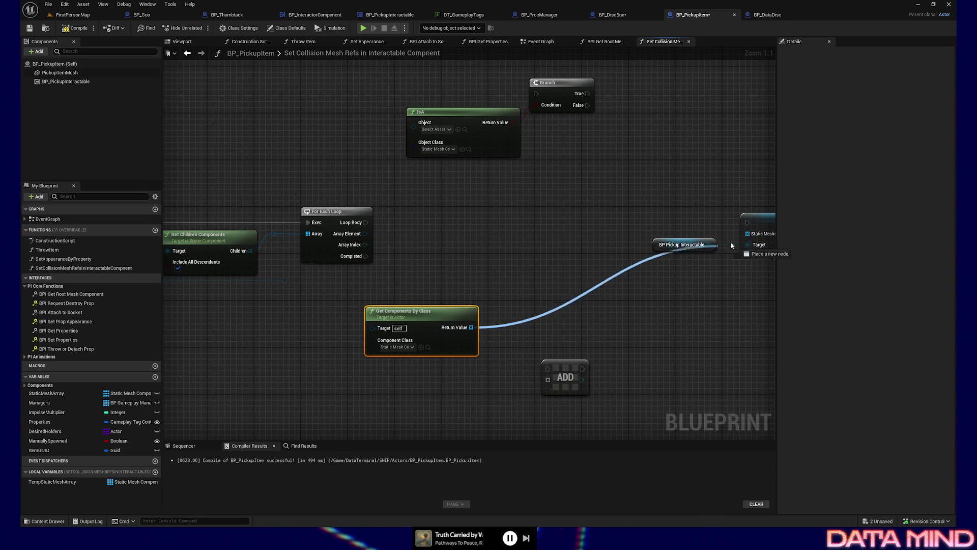
Delete the unused ADD, IsA, Branch, loop and Get Children nodes.
{"action": "mouse_move", "coordinate": [564, 318]}
{"action": "left_mouse_down"}
{"action": "mouse_move", "coordinate": [493, 322]}
{"action": "mouse_move", "coordinate": [517, 321]}
{"action": "mouse_move", "coordinate": [554, 410]}
{"action": "left_mouse_up"}
{"action": "left_click", "coordinate": [496, 351]}
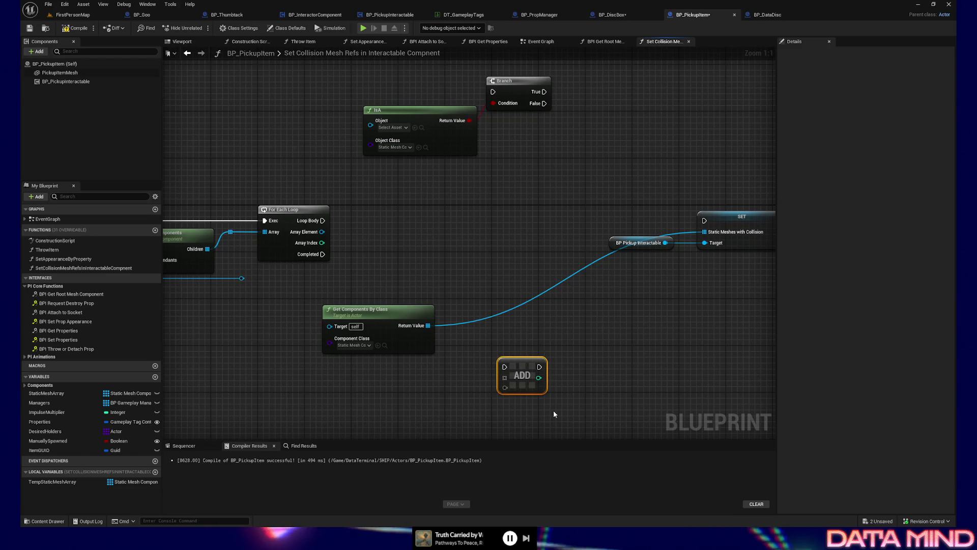
{"action": "key", "text": "Delete"}
{"action": "left_click_drag", "start_coordinate": [332, 60], "coordinate": [561, 164]}
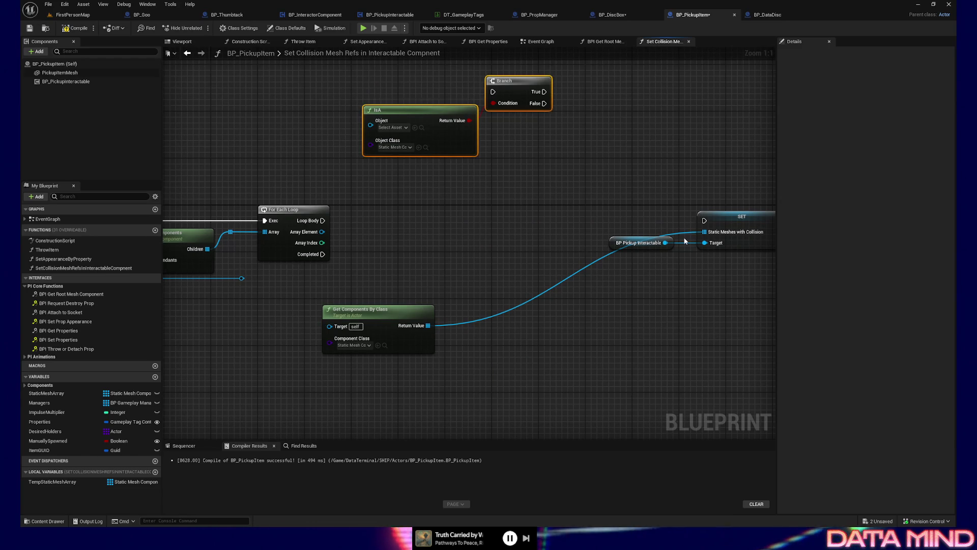
{"action": "key", "text": "Delete"}
{"action": "left_click_drag", "start_coordinate": [198, 294], "coordinate": [343, 297]}
{"action": "left_click_drag", "start_coordinate": [191, 203], "coordinate": [440, 314]}
{"action": "key", "text": "Delete"}
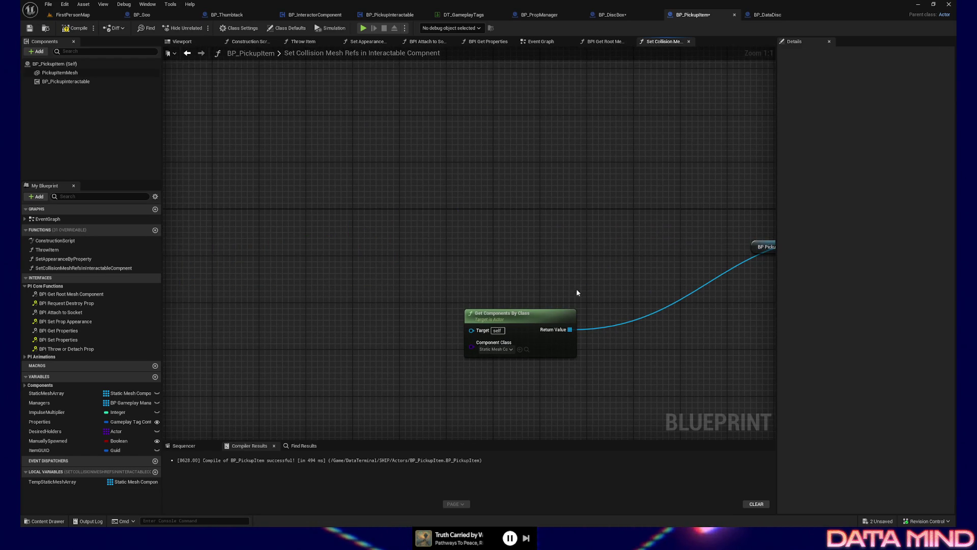
Move SET and Pickup Interactable left and wire the entry node's execution directly into SET.
{"action": "left_click_drag", "start_coordinate": [530, 329], "coordinate": [501, 317]}
{"action": "left_click_drag", "start_coordinate": [564, 313], "coordinate": [490, 313]}
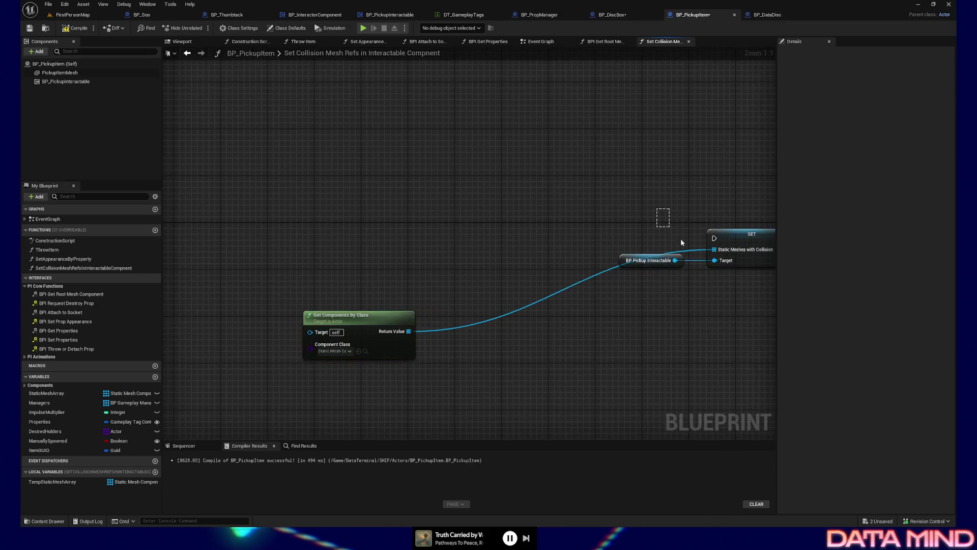
{"action": "left_click_drag", "start_coordinate": [649, 260], "coordinate": [400, 265]}
{"action": "left_click_drag", "start_coordinate": [274, 271], "coordinate": [455, 251]}
{"action": "right_click", "coordinate": [455, 251]}
{"action": "mouse_move", "coordinate": [194, 220]}
{"action": "left_mouse_down"}
{"action": "mouse_move", "coordinate": [659, 223]}
{"action": "mouse_move", "coordinate": [644, 225]}
{"action": "left_mouse_up"}
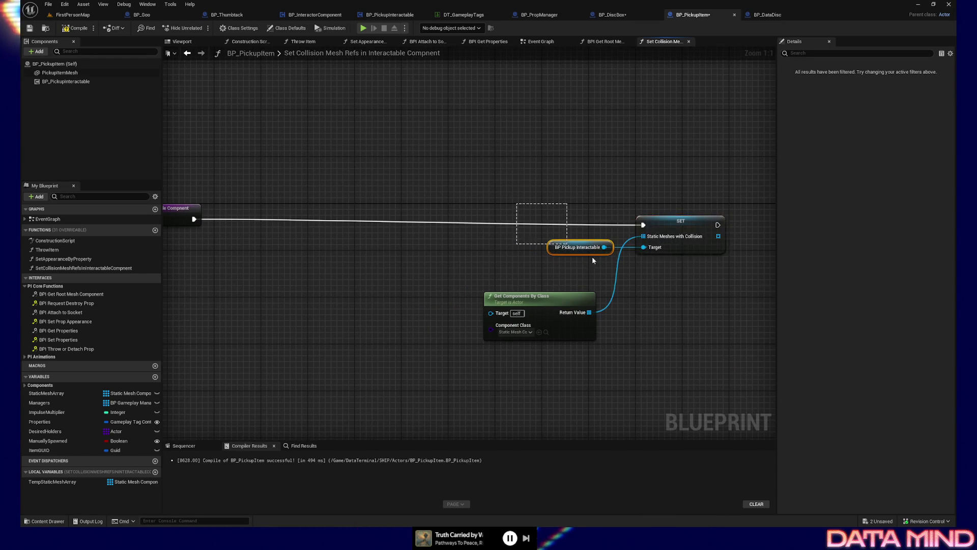
{"action": "left_click_drag", "start_coordinate": [682, 230], "coordinate": [682, 224]}
{"action": "left_click_drag", "start_coordinate": [544, 304], "coordinate": [560, 262]}
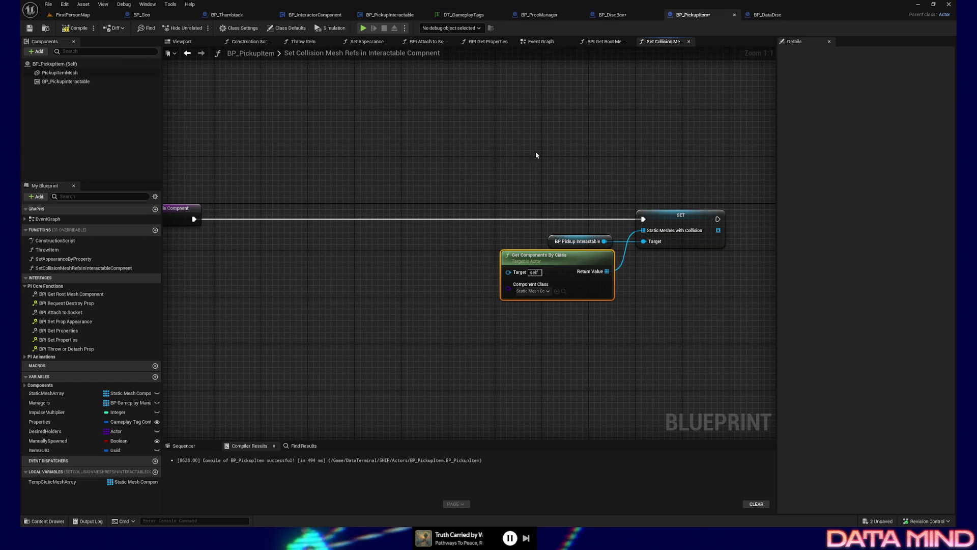
Tidy the remaining nodes into a row and compile BP_PickupItem.
{"action": "left_click_drag", "start_coordinate": [400, 188], "coordinate": [639, 316]}
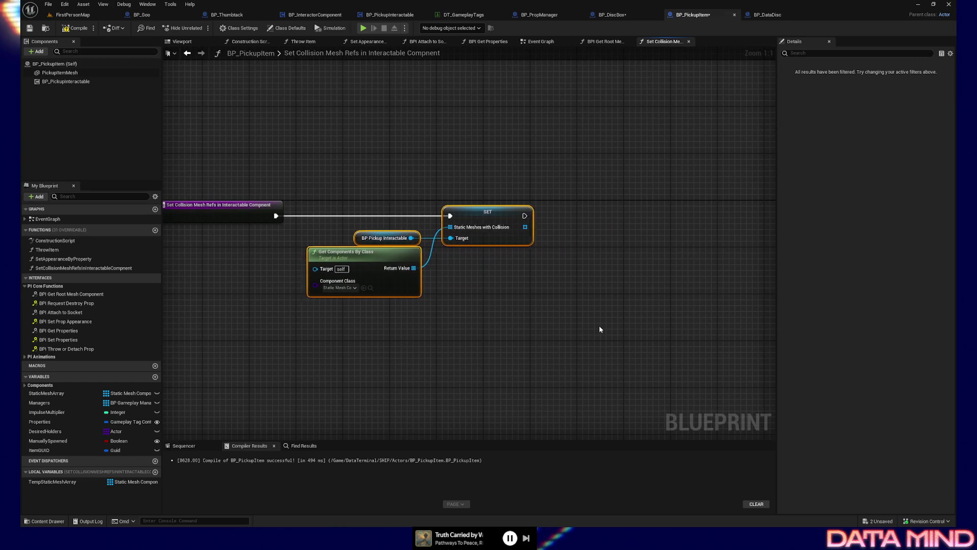
{"action": "key", "text": "Home"}
{"action": "left_click_drag", "start_coordinate": [290, 121], "coordinate": [585, 341]}
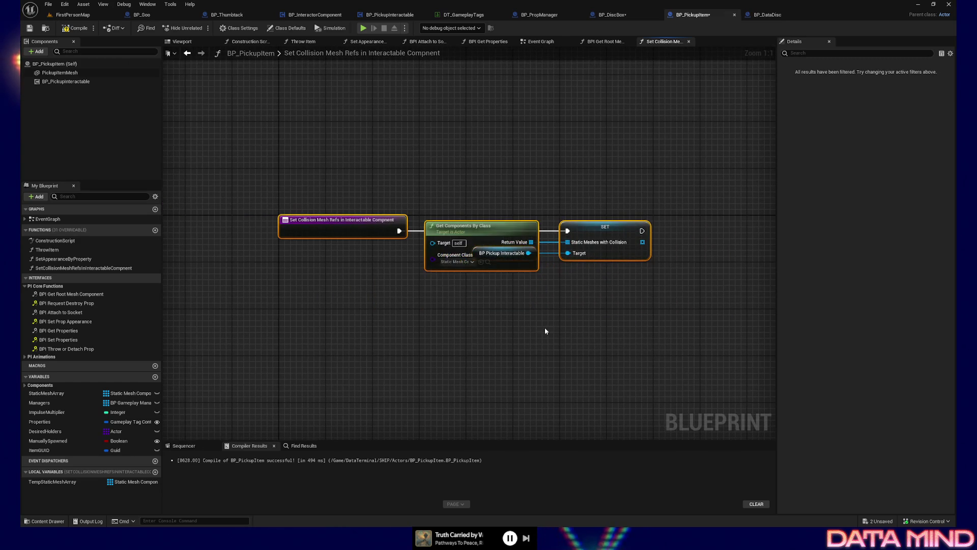
{"action": "left_click", "coordinate": [474, 226]}
{"action": "left_click_drag", "start_coordinate": [474, 227], "coordinate": [469, 268]}
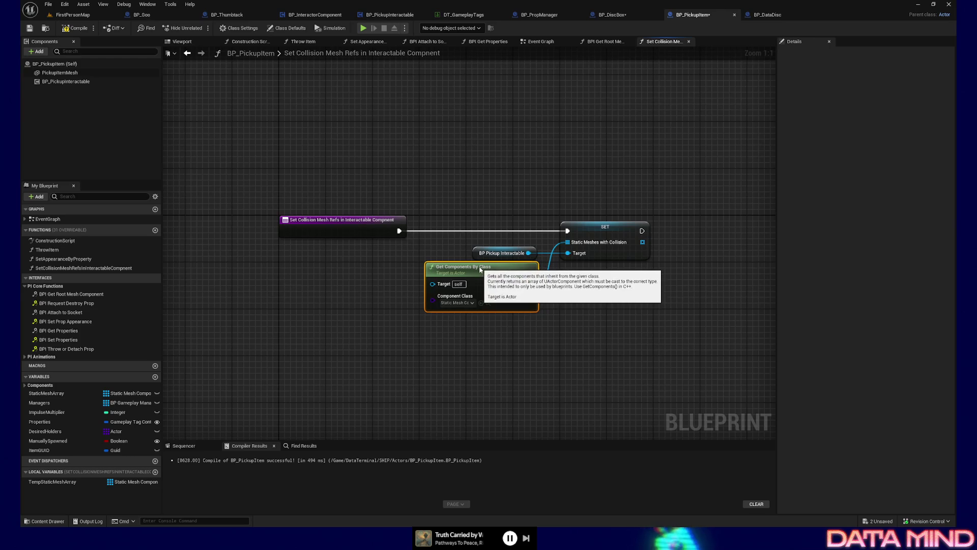
{"action": "left_click_drag", "start_coordinate": [404, 146], "coordinate": [576, 402]}
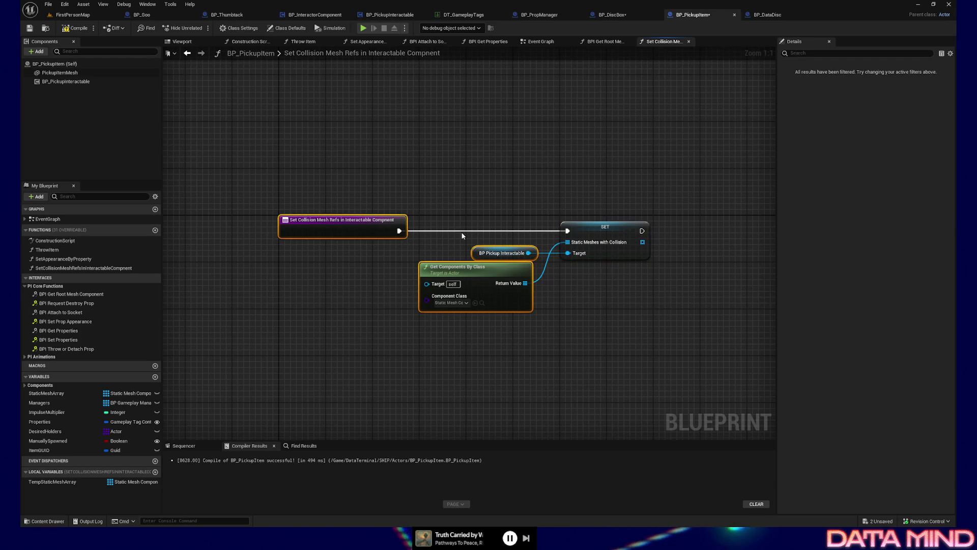
{"action": "left_click_drag", "start_coordinate": [472, 267], "coordinate": [477, 267]}
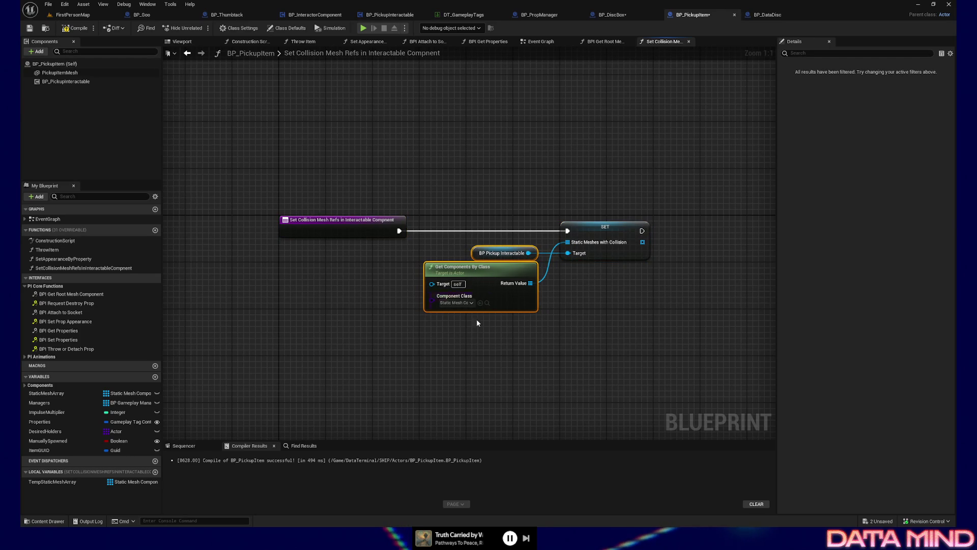
{"action": "left_click", "coordinate": [77, 29]}
{"action": "mouse_move", "coordinate": [437, 111]}
{"action": "left_mouse_down"}
{"action": "mouse_move", "coordinate": [475, 133]}
{"action": "mouse_move", "coordinate": [462, 108]}
{"action": "left_mouse_up"}
Delete the Late Begin Play chain from BP_DiscBox and save it.
{"action": "left_click", "coordinate": [632, 15]}
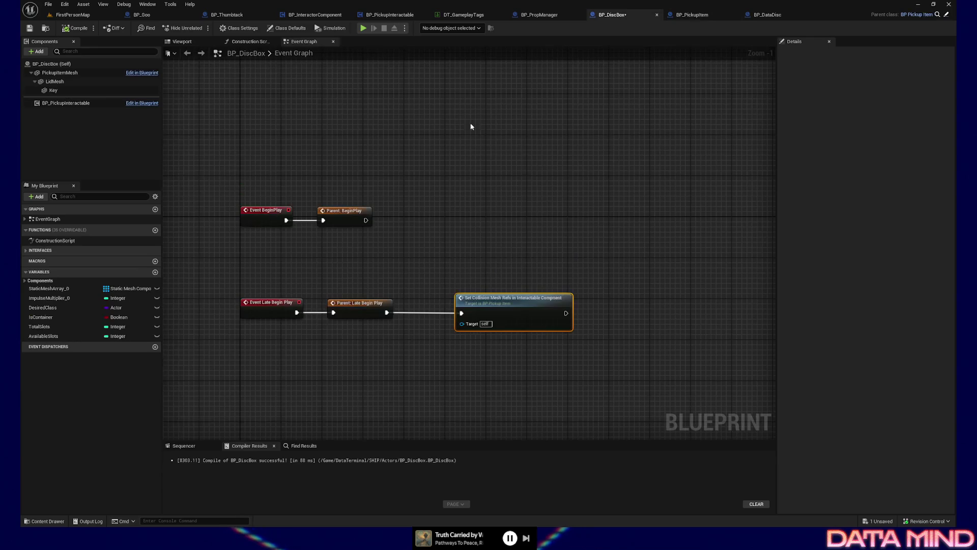
{"action": "key", "text": "Delete"}
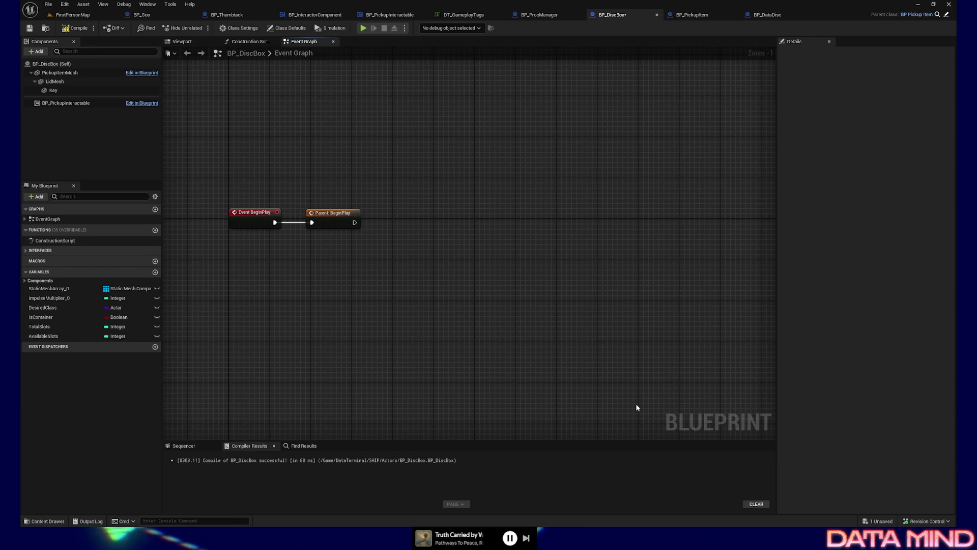
{"action": "left_click", "coordinate": [29, 28]}
Switch via BP_PickupItem to BP_PickupInteractable's held-actor graph near the detach and physics nodes.
{"action": "left_click", "coordinate": [692, 15]}
{"action": "left_click_drag", "start_coordinate": [523, 158], "coordinate": [505, 157]}
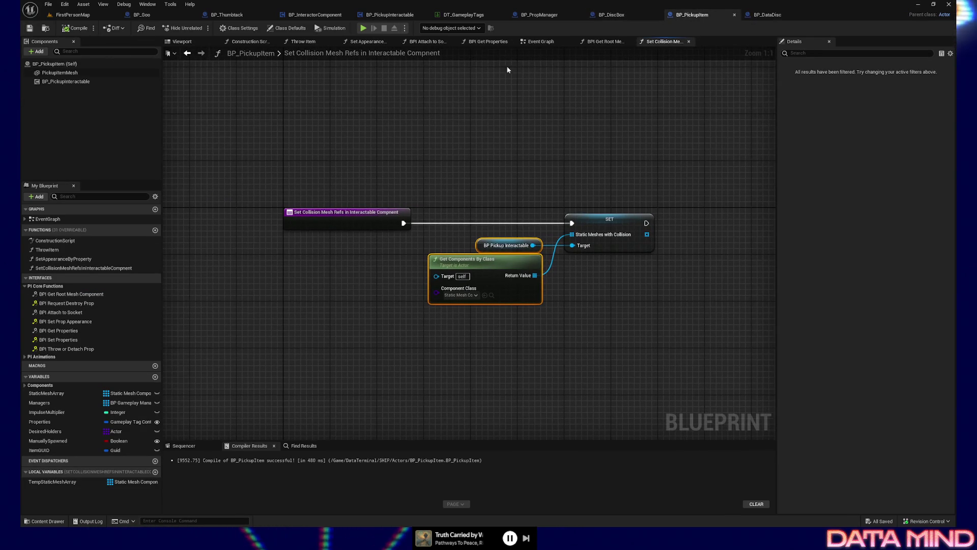
{"action": "left_click", "coordinate": [389, 15]}
{"action": "left_click_drag", "start_coordinate": [570, 337], "coordinate": [427, 304]}
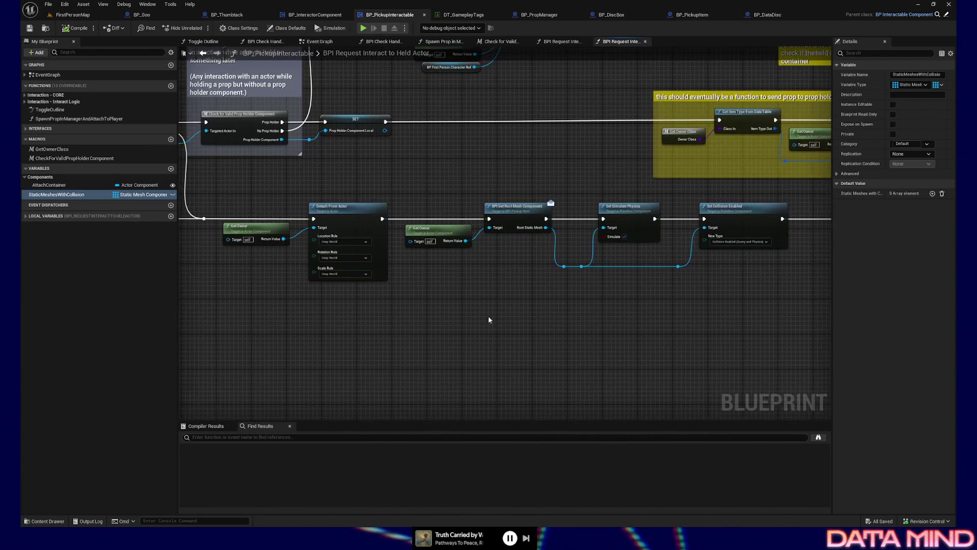
Drop a StaticMeshesWithCollision getter below the detach-and-physics chain.
{"action": "mouse_move", "coordinate": [483, 324]}
{"action": "left_mouse_down"}
{"action": "mouse_move", "coordinate": [406, 324]}
{"action": "mouse_move", "coordinate": [481, 324]}
{"action": "left_mouse_up"}
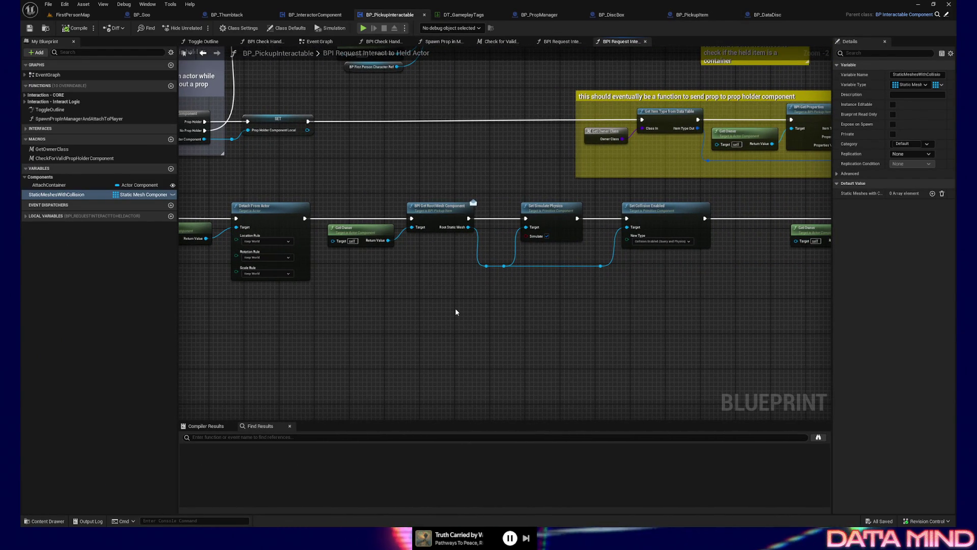
{"action": "left_click_drag", "start_coordinate": [597, 319], "coordinate": [471, 318]}
{"action": "scroll", "coordinate": [471, 319], "scroll_direction": "up", "scroll_amount": 2}
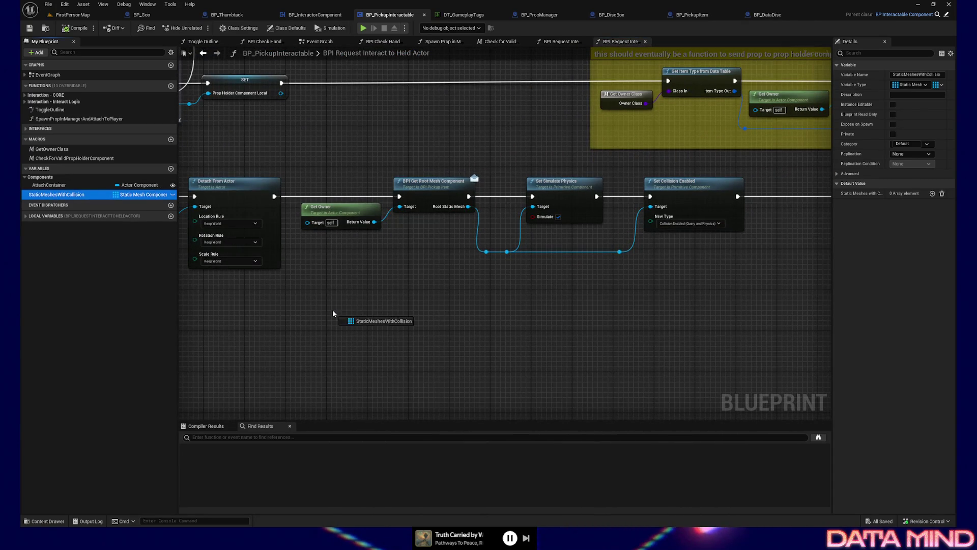
{"action": "left_click_drag", "start_coordinate": [55, 196], "coordinate": [434, 311]}
{"action": "left_click_drag", "start_coordinate": [435, 311], "coordinate": [507, 315]}
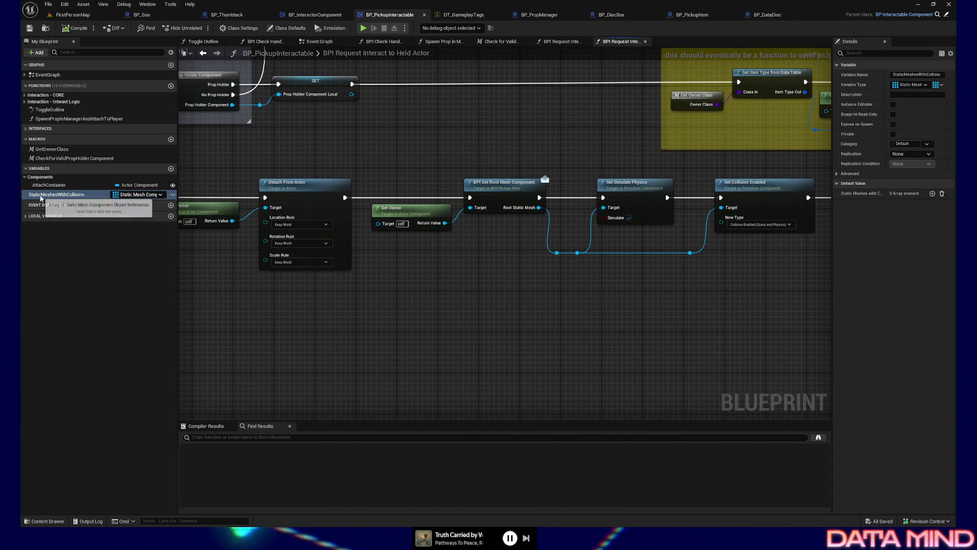
{"action": "mouse_move", "coordinate": [55, 194]}
{"action": "left_mouse_down"}
{"action": "mouse_move", "coordinate": [371, 328]}
{"action": "mouse_move", "coordinate": [543, 340]}
{"action": "mouse_move", "coordinate": [433, 310]}
{"action": "left_mouse_up"}
{"action": "left_click", "coordinate": [410, 337]}
{"action": "left_click_drag", "start_coordinate": [400, 180], "coordinate": [316, 183]}
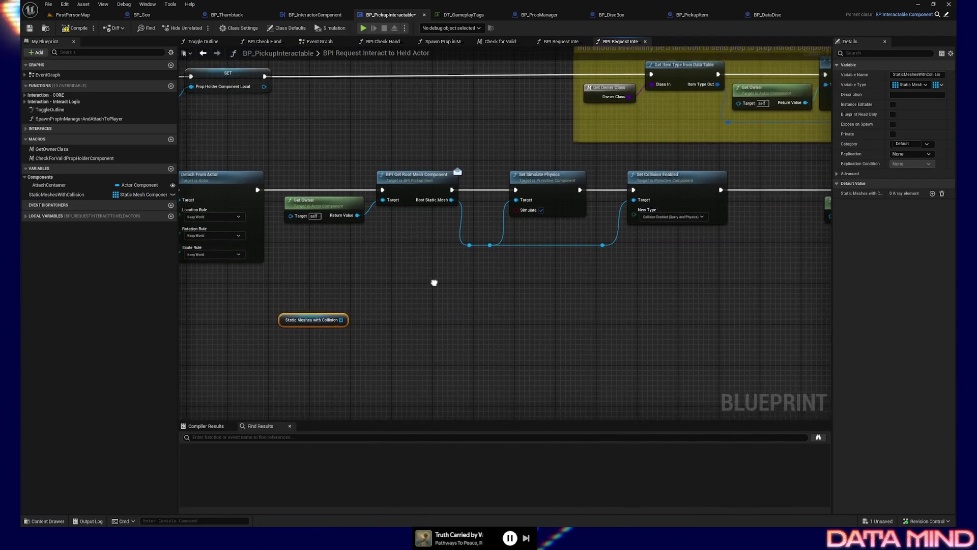
{"action": "left_click_drag", "start_coordinate": [433, 280], "coordinate": [584, 291]}
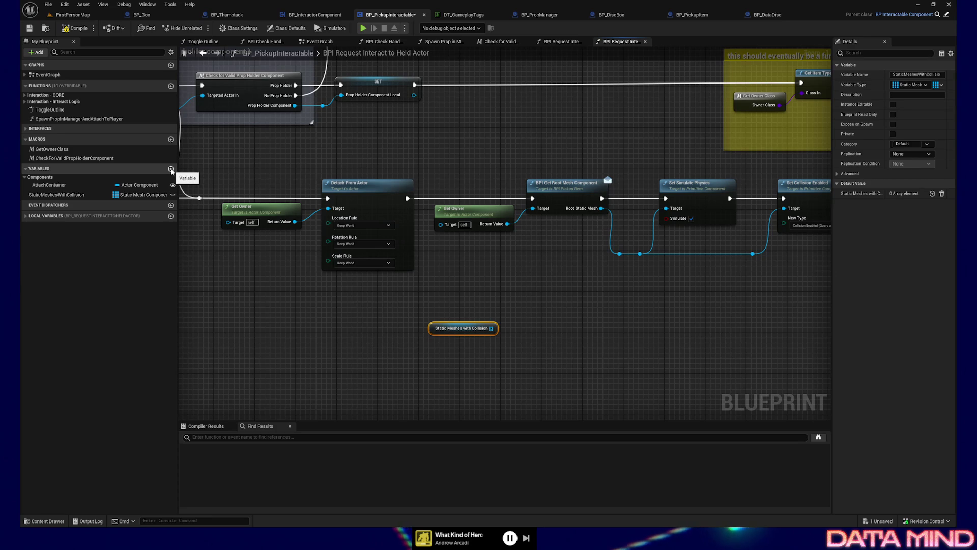
Add a single (non-array) RootStaticMesh component variable to BP_PickupInteractable.
{"action": "left_click", "coordinate": [171, 170]}
{"action": "type", "text": "Root"}
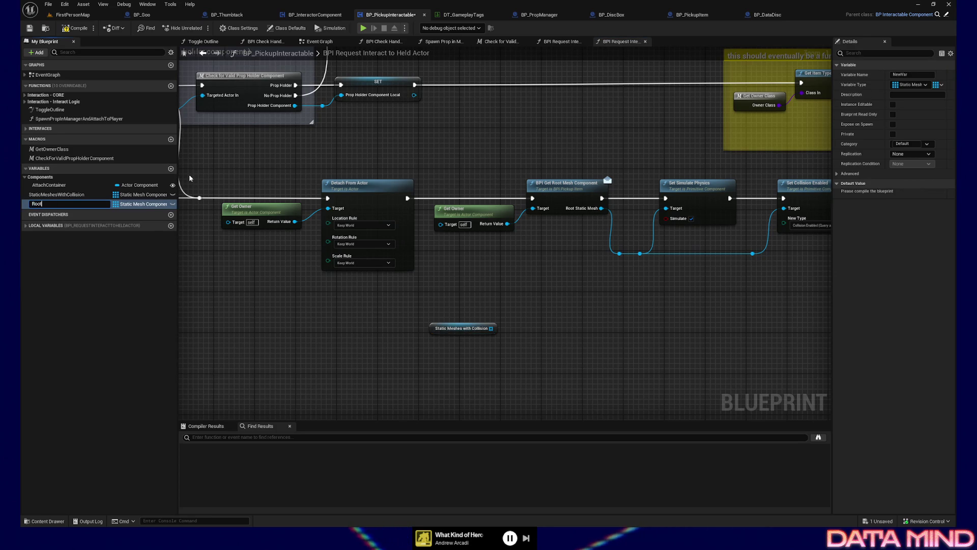
{"action": "type", "text": "StaticMesh"}
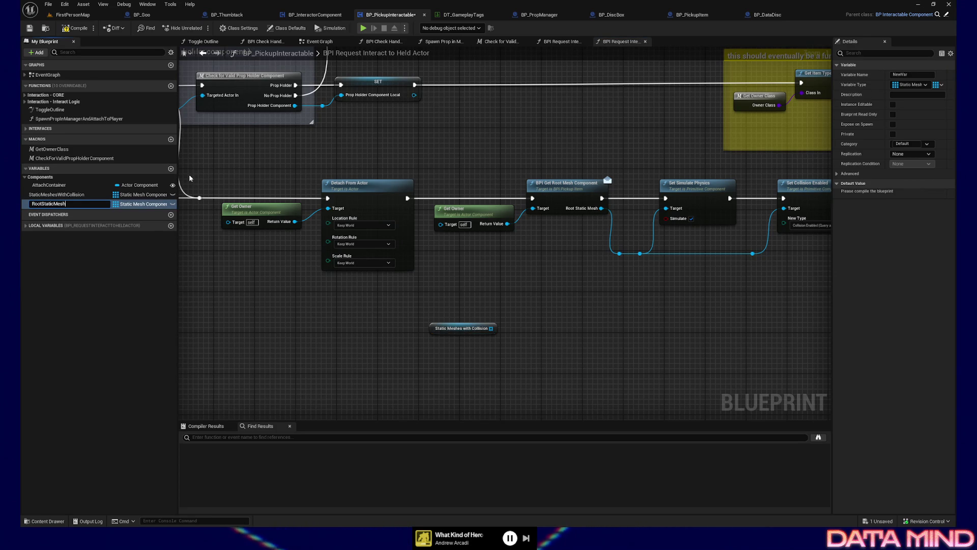
{"action": "key", "text": "Return"}
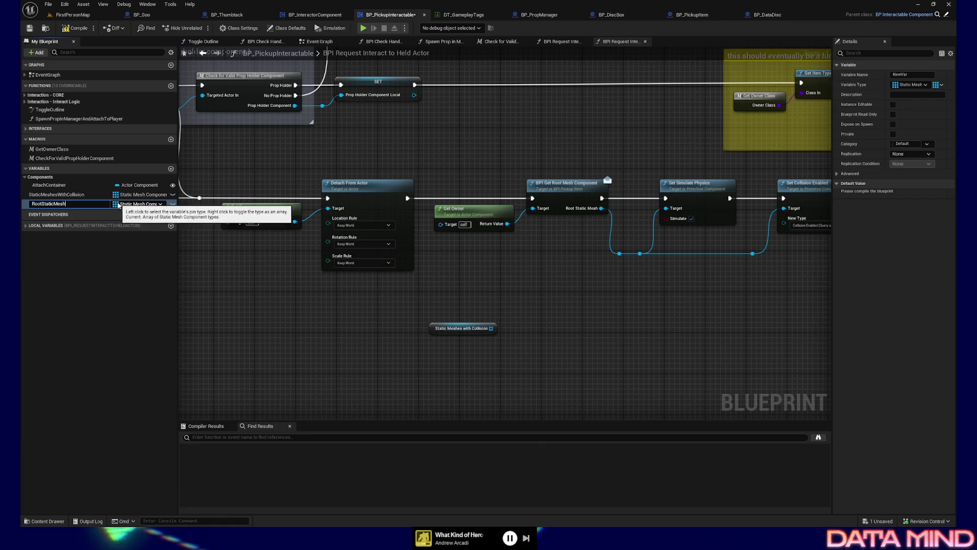
{"action": "left_click", "coordinate": [116, 204]}
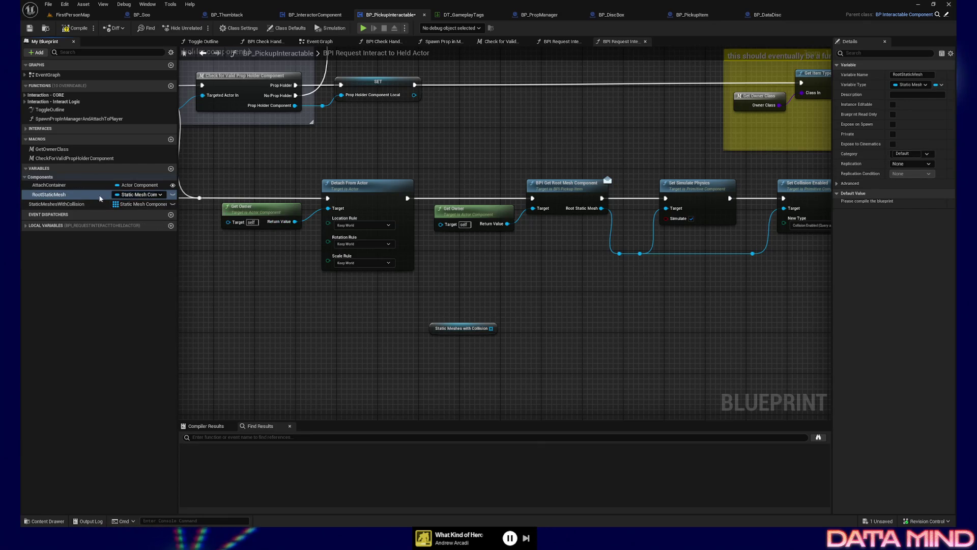
Compile and save BP_PickupInteractable, then go to BP_PickupItem's construction script.
{"action": "left_click", "coordinate": [75, 29]}
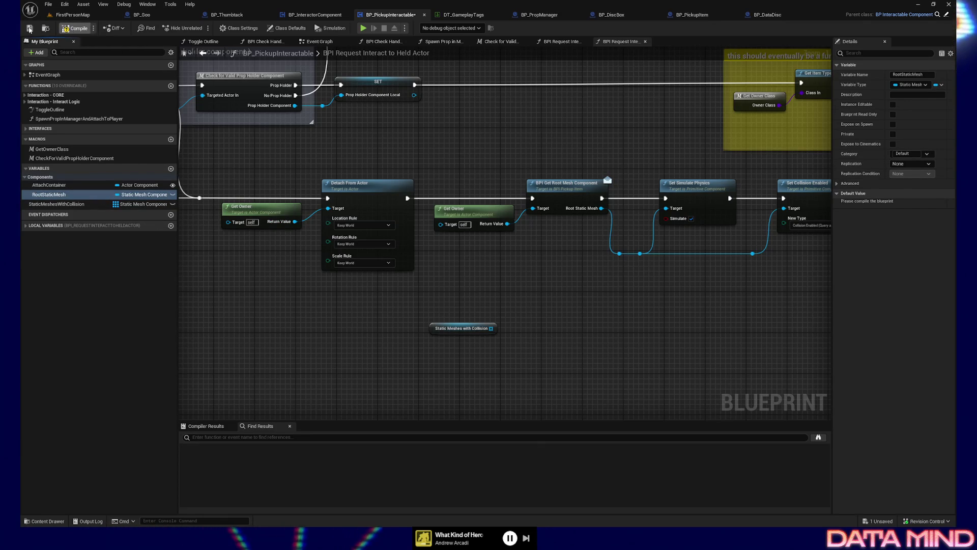
{"action": "left_click", "coordinate": [29, 28]}
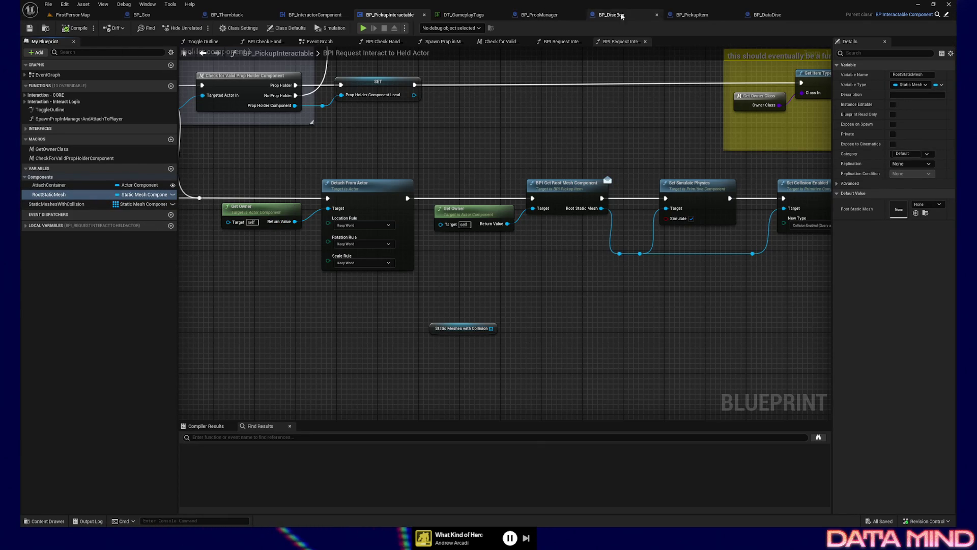
{"action": "left_click", "coordinate": [692, 14]}
{"action": "left_click", "coordinate": [230, 42]}
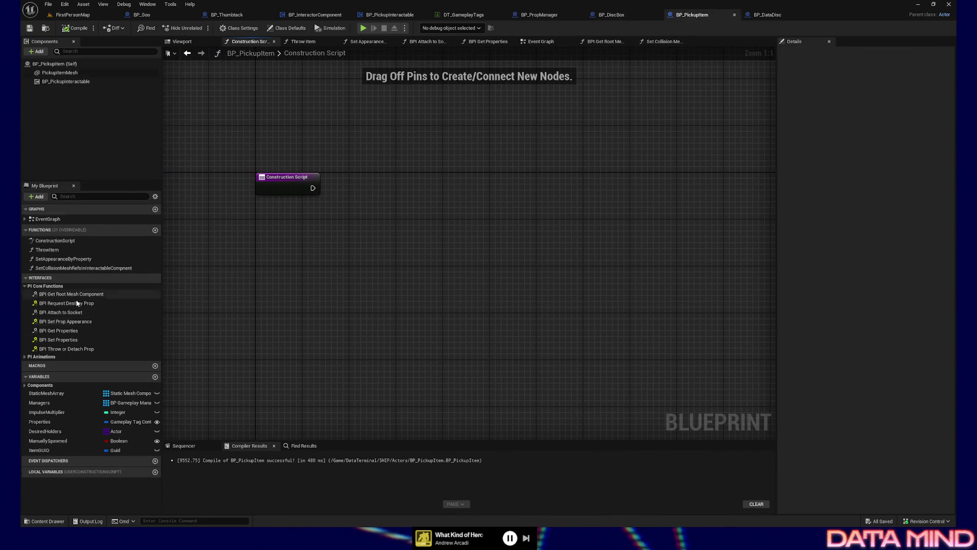
Add a SET Root Static Mesh node on BP Pickup Interactable fed by Pickup Item Mesh.
{"action": "mouse_move", "coordinate": [65, 82]}
{"action": "left_mouse_down"}
{"action": "mouse_move", "coordinate": [320, 237]}
{"action": "mouse_move", "coordinate": [408, 225]}
{"action": "left_mouse_up"}
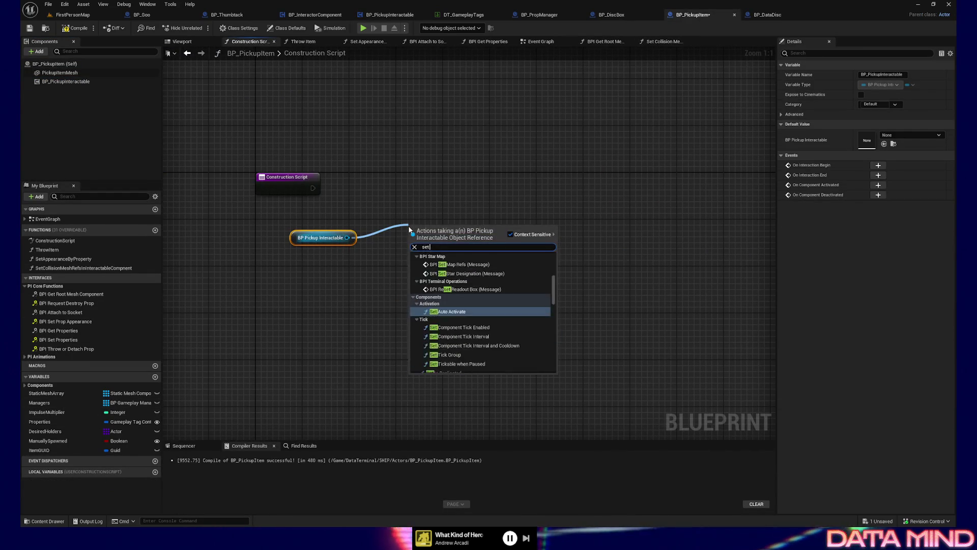
{"action": "type", "text": "set root"}
{"action": "left_click", "coordinate": [455, 269]}
{"action": "mouse_move", "coordinate": [59, 72]}
{"action": "left_mouse_down"}
{"action": "mouse_move", "coordinate": [351, 258]}
{"action": "mouse_move", "coordinate": [416, 239]}
{"action": "left_mouse_up"}
{"action": "left_click_drag", "start_coordinate": [346, 220], "coordinate": [433, 291]}
Align the construction-script nodes and compile and save BP_PickupItem.
{"action": "key", "text": "q"}
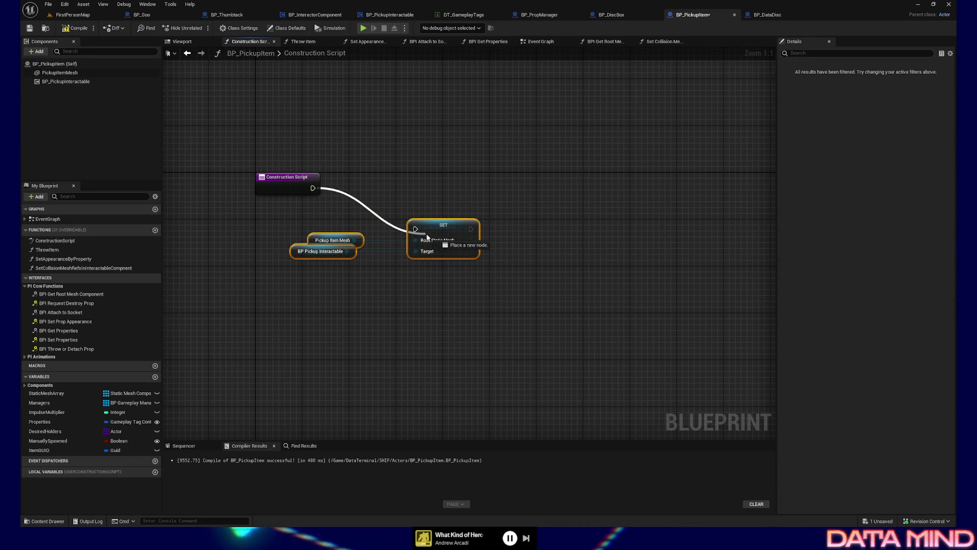
{"action": "mouse_move", "coordinate": [221, 156]}
{"action": "left_mouse_down"}
{"action": "mouse_move", "coordinate": [321, 201]}
{"action": "mouse_move", "coordinate": [364, 268]}
{"action": "left_mouse_up"}
{"action": "key", "text": "q"}
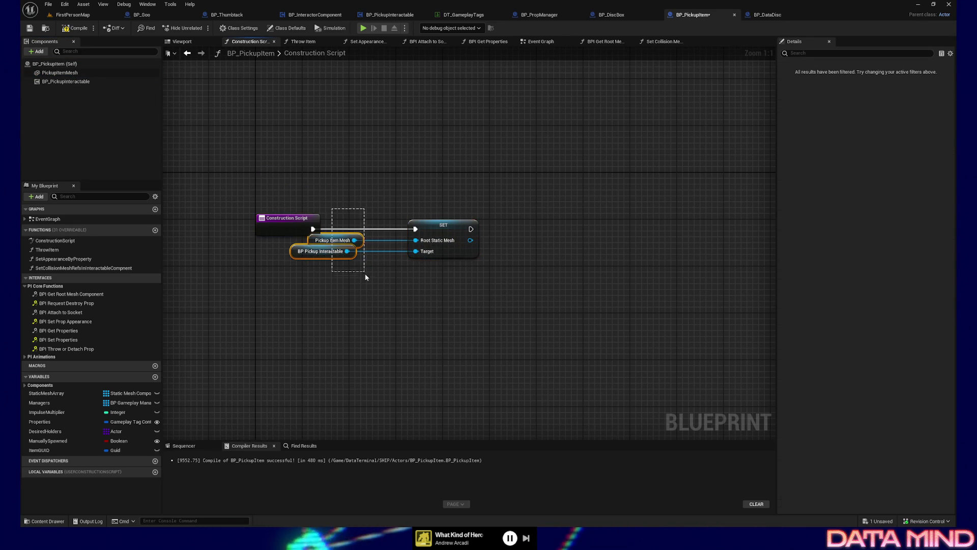
{"action": "key", "text": "shift+d"}
{"action": "key", "text": "shift+d"}
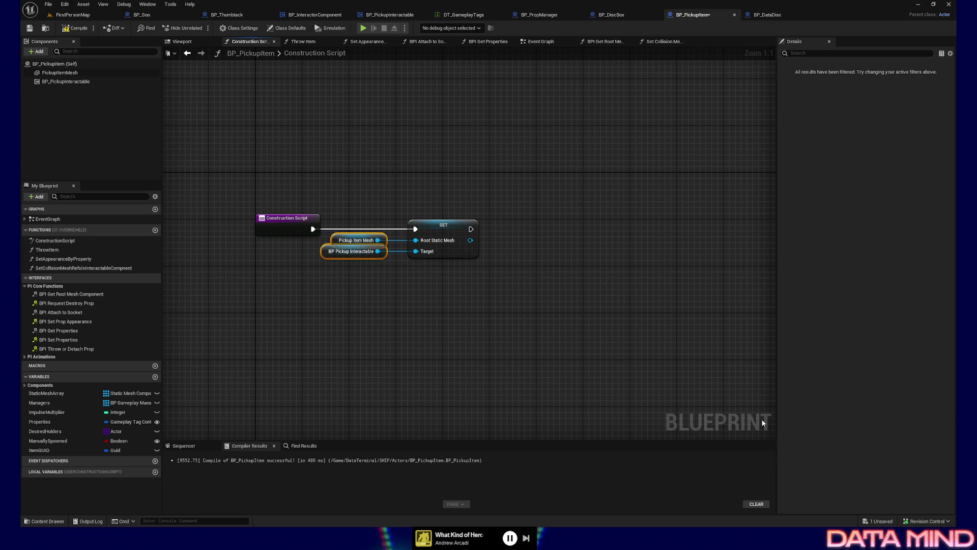
{"action": "left_click", "coordinate": [87, 29]}
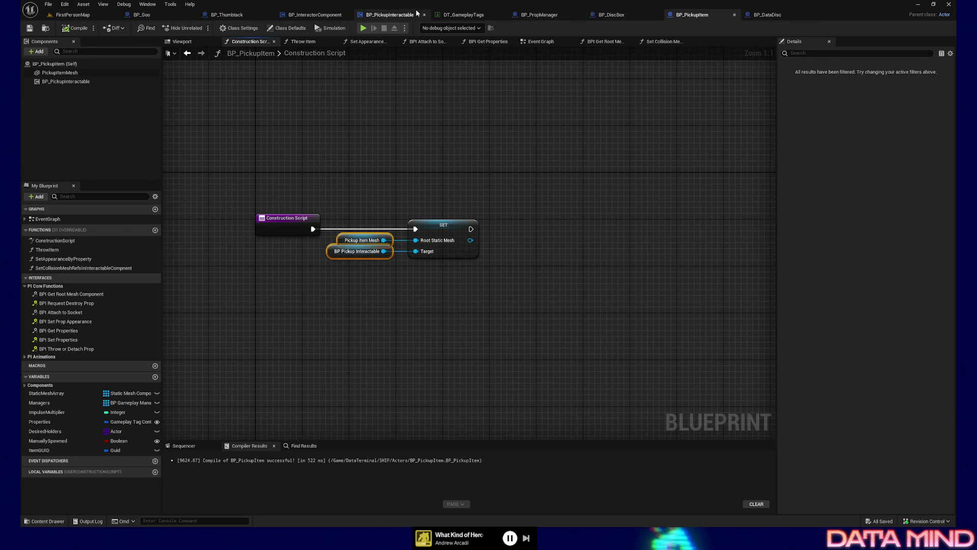
{"action": "left_click", "coordinate": [390, 15]}
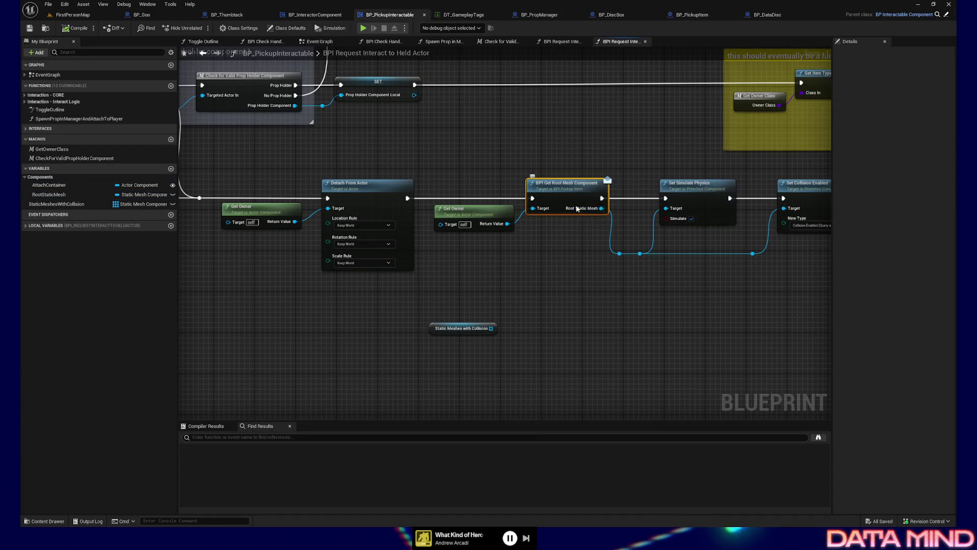
Find references for BPI Get Root Mesh Component and place a Root Static Mesh getter.
{"action": "right_click", "coordinate": [562, 189]}
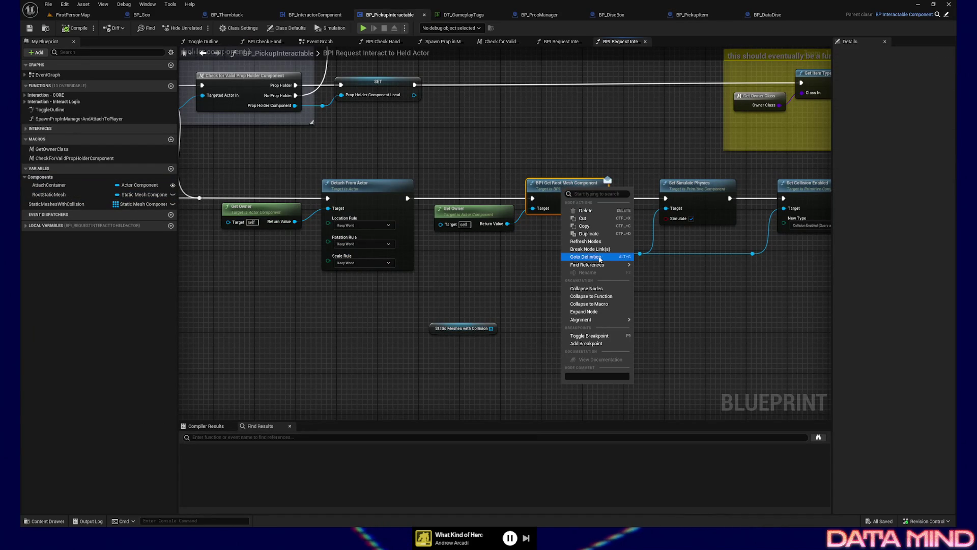
{"action": "left_click", "coordinate": [663, 283]}
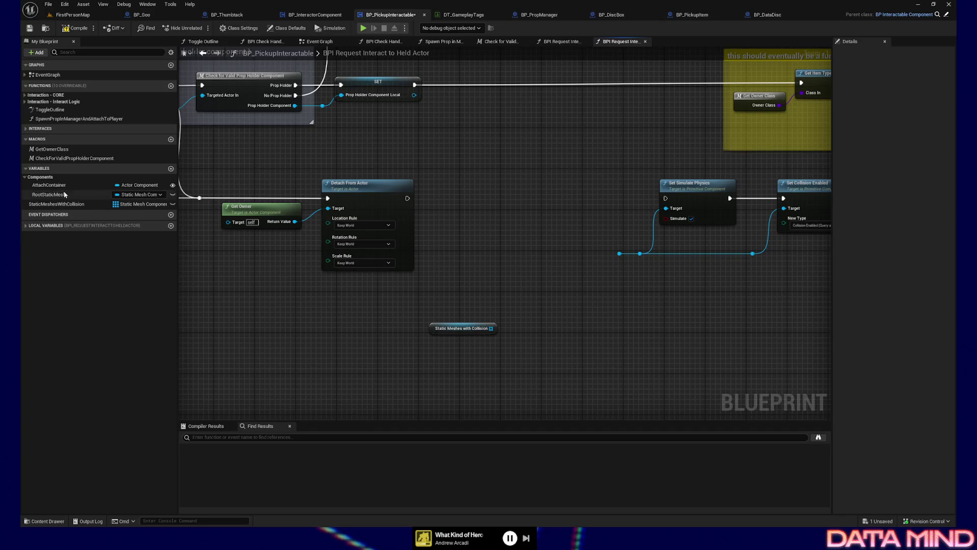
{"action": "left_click_drag", "start_coordinate": [49, 194], "coordinate": [543, 260]}
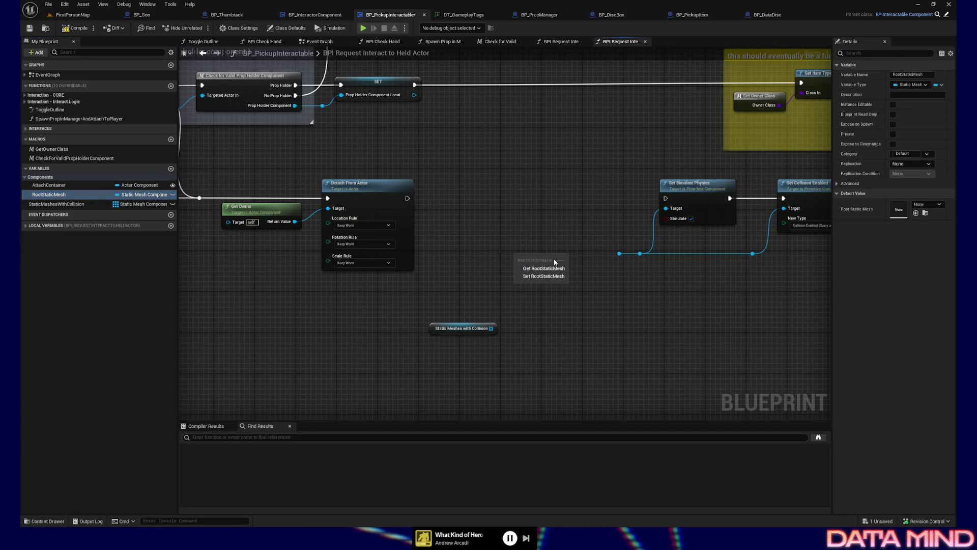
{"action": "left_click", "coordinate": [543, 268]}
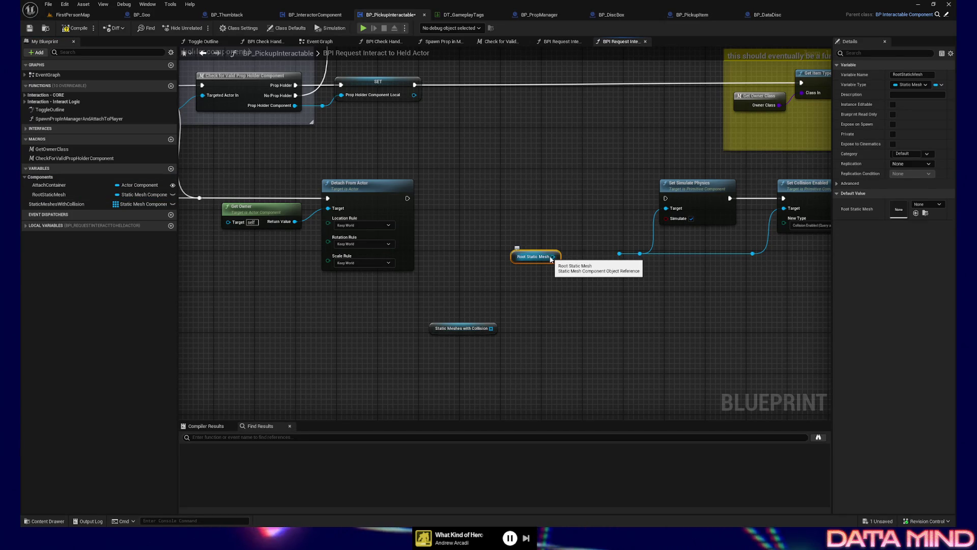
Wire Root Static Mesh into the reroute chain feeding the physics and collision targets and straighten it.
{"action": "left_click_drag", "start_coordinate": [551, 257], "coordinate": [627, 258]}
{"action": "left_click", "coordinate": [584, 244]}
{"action": "left_click_drag", "start_coordinate": [552, 257], "coordinate": [611, 258]}
{"action": "left_click", "coordinate": [620, 256]}
{"action": "left_click_drag", "start_coordinate": [510, 237], "coordinate": [745, 281]}
{"action": "key", "text": "q"}
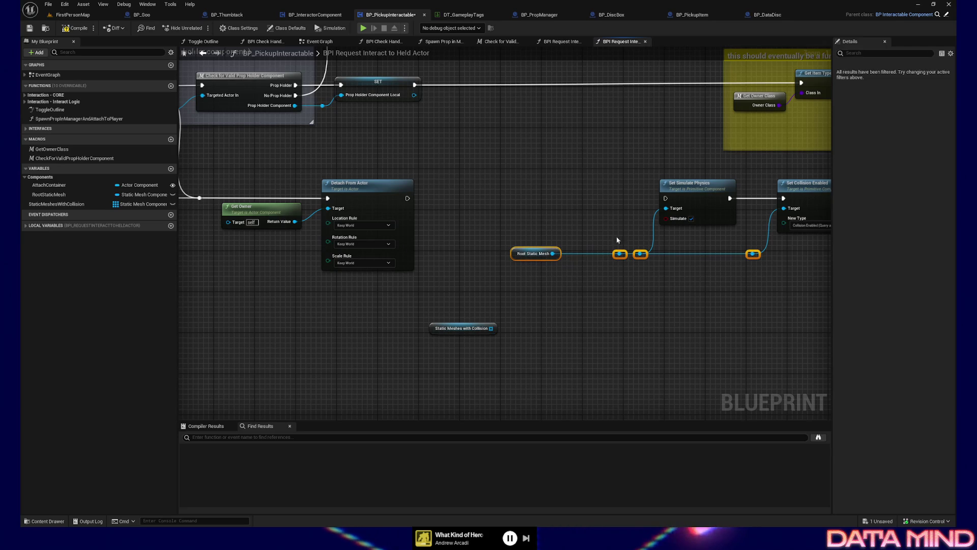
Connect Detach From Actor's execution straight into Set Simulate Physics.
{"action": "left_click_drag", "start_coordinate": [417, 203], "coordinate": [534, 203]}
{"action": "left_click_drag", "start_coordinate": [669, 203], "coordinate": [666, 199]}
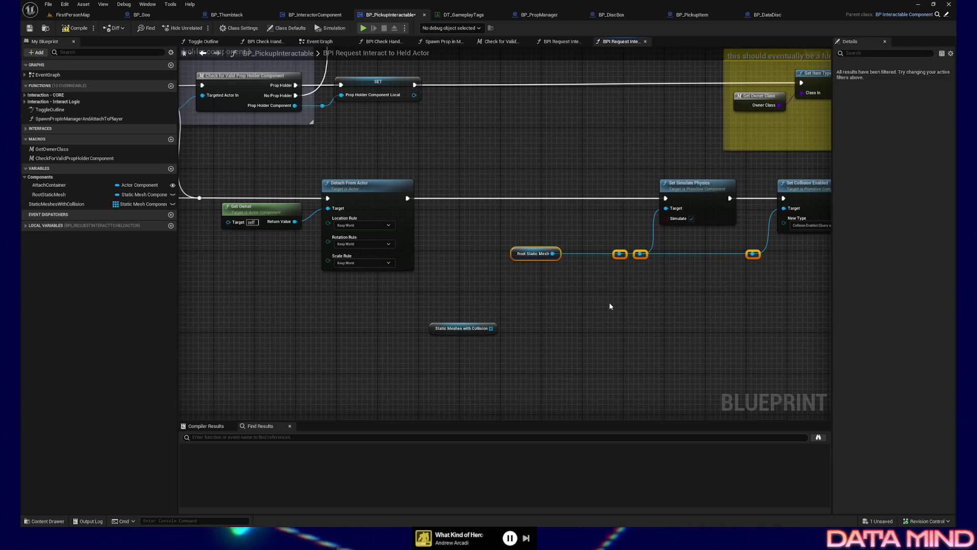
{"action": "left_click_drag", "start_coordinate": [609, 304], "coordinate": [462, 297]}
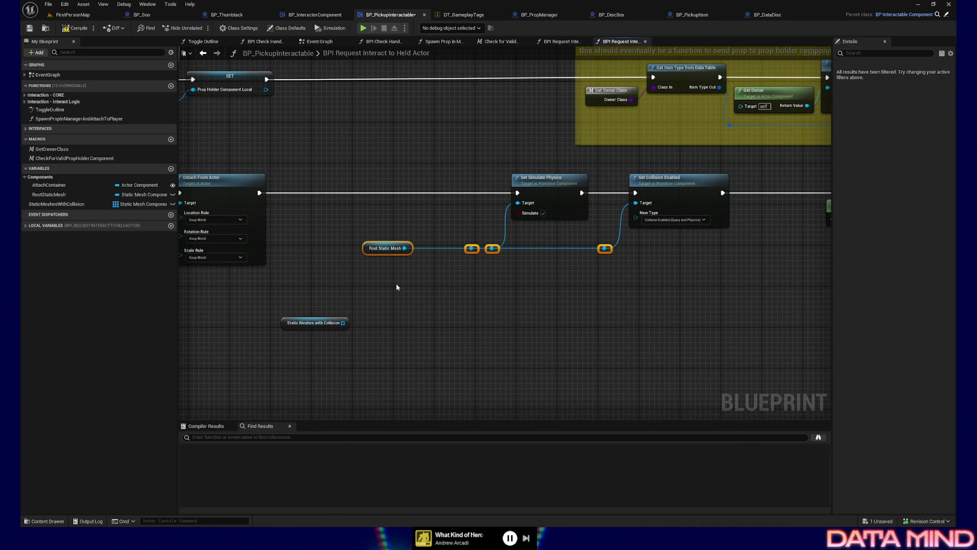
{"action": "left_click_drag", "start_coordinate": [391, 285], "coordinate": [654, 217]}
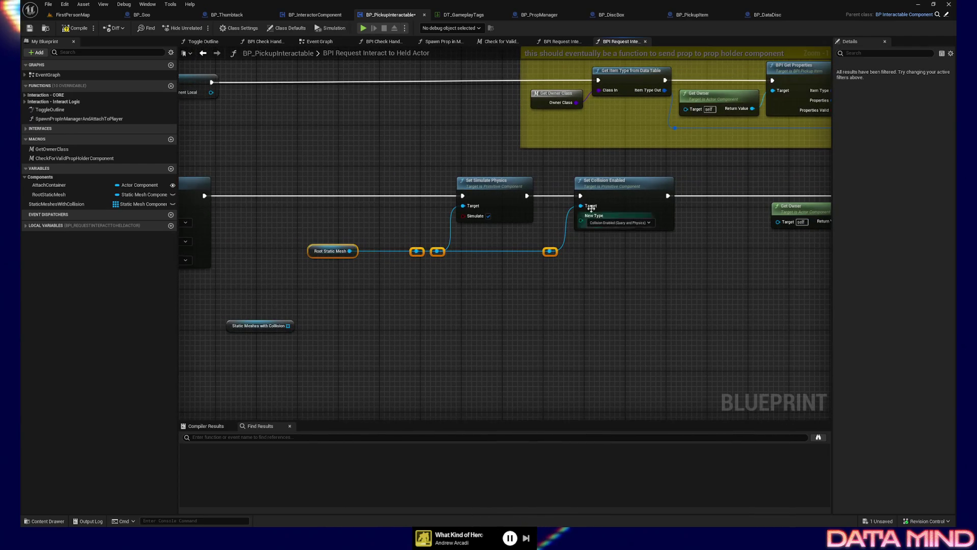
{"action": "mouse_move", "coordinate": [399, 250]}
{"action": "left_mouse_down"}
{"action": "mouse_move", "coordinate": [339, 304]}
{"action": "mouse_move", "coordinate": [632, 321]}
{"action": "left_mouse_up"}
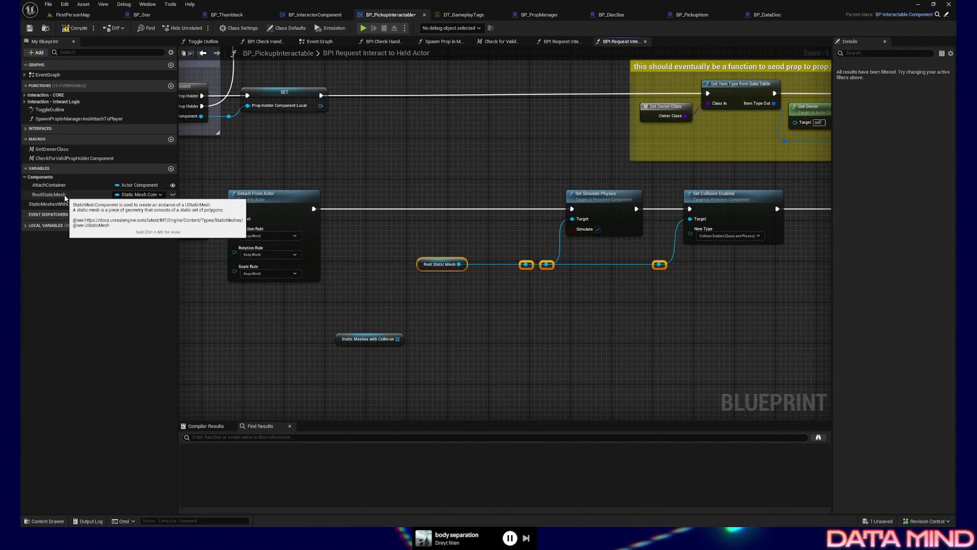
Delete the root-mesh SET and getter nodes from BP_PickupItem's construction script, then compile and save.
{"action": "left_click", "coordinate": [692, 15]}
{"action": "key", "text": "Delete"}
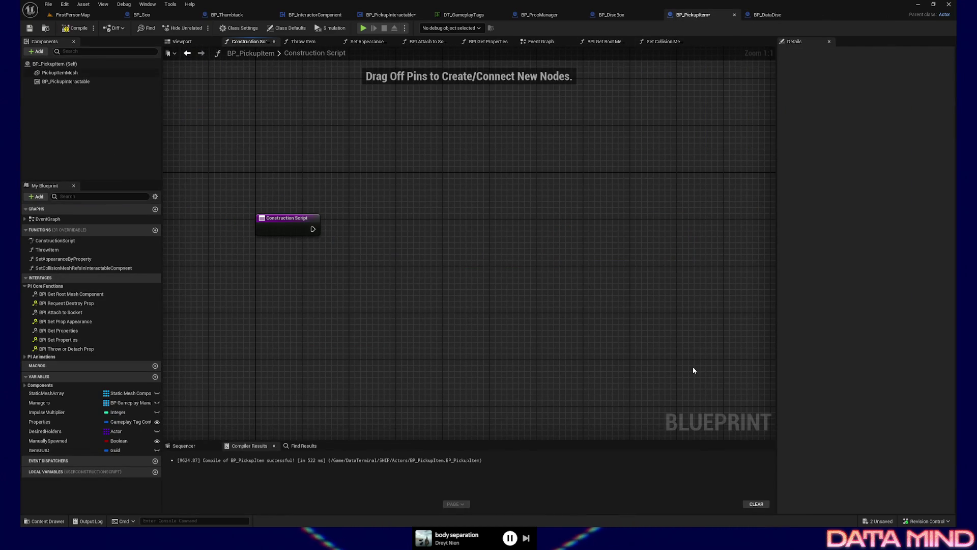
{"action": "left_click", "coordinate": [76, 31]}
{"action": "key", "text": "ctrl+s"}
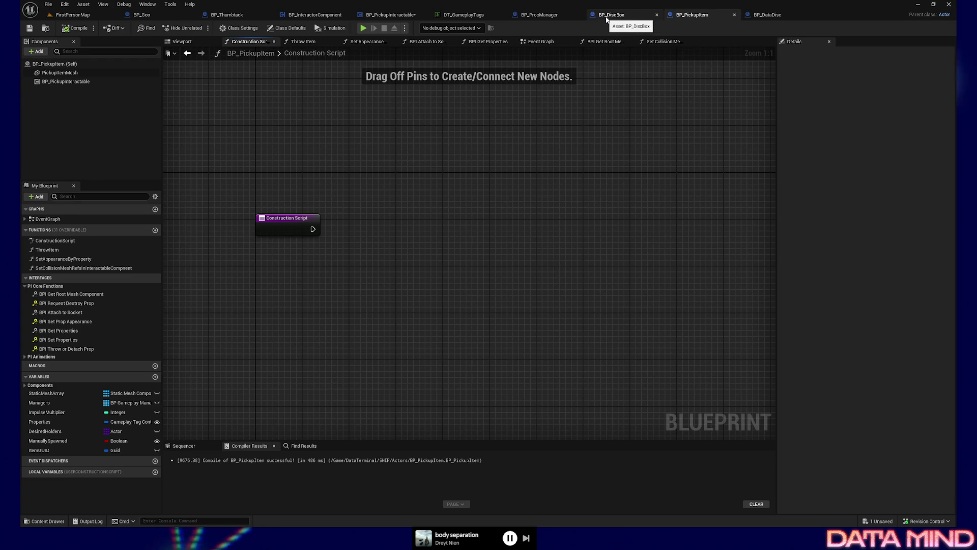
Glance at BP_PropManager and BP_InteractorComponent, then delete the Root Static Mesh getter in BP_PickupInteractable.
{"action": "left_click", "coordinate": [551, 15]}
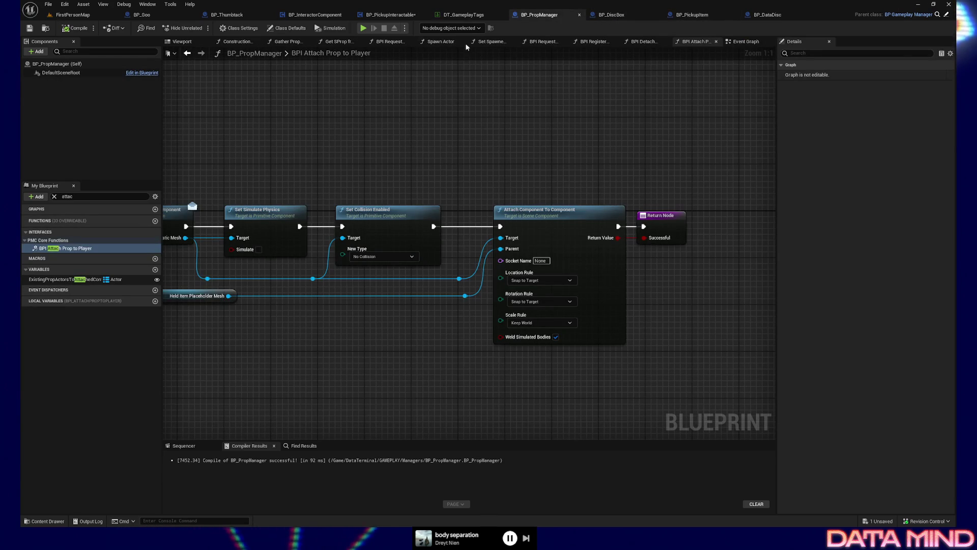
{"action": "left_click", "coordinate": [692, 15]}
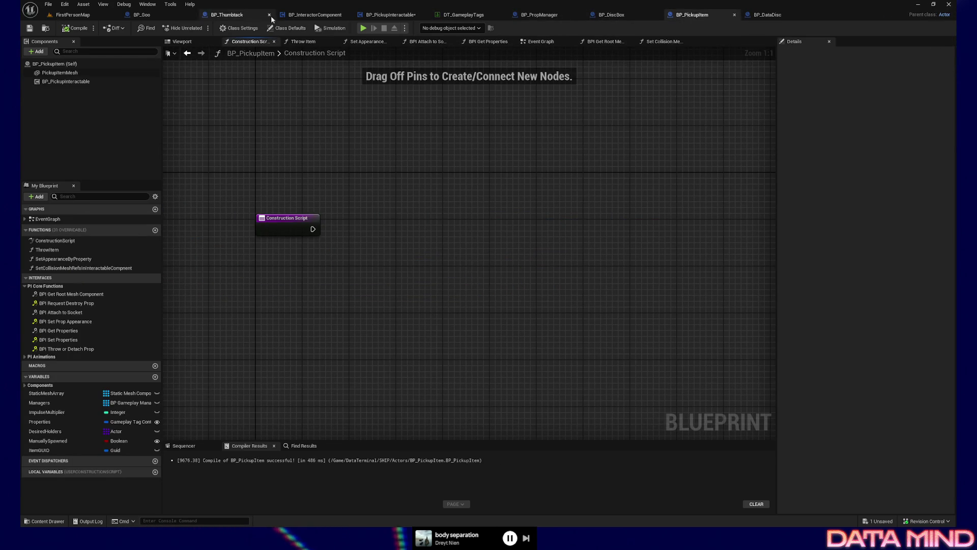
{"action": "left_click", "coordinate": [301, 15]}
{"action": "left_click", "coordinate": [386, 16]}
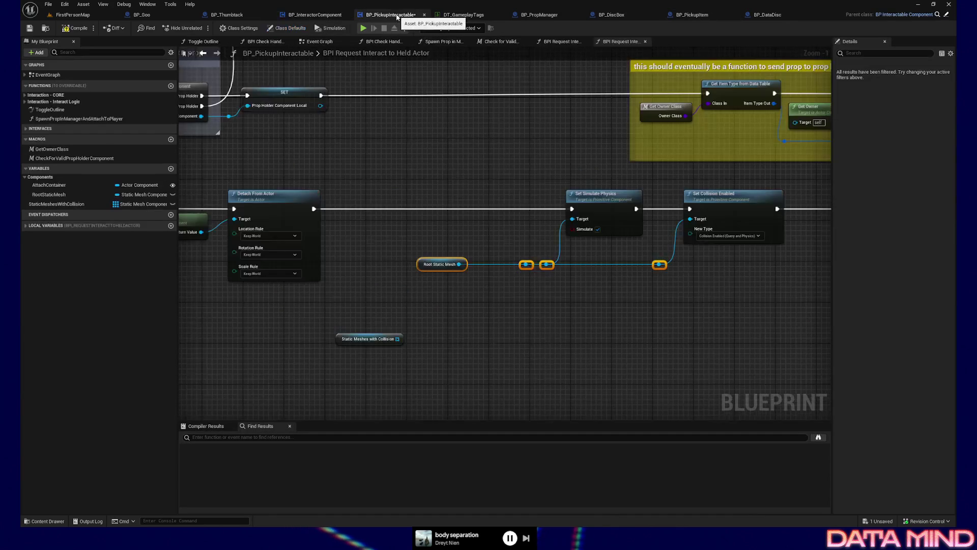
{"action": "left_click_drag", "start_coordinate": [507, 225], "coordinate": [403, 235]}
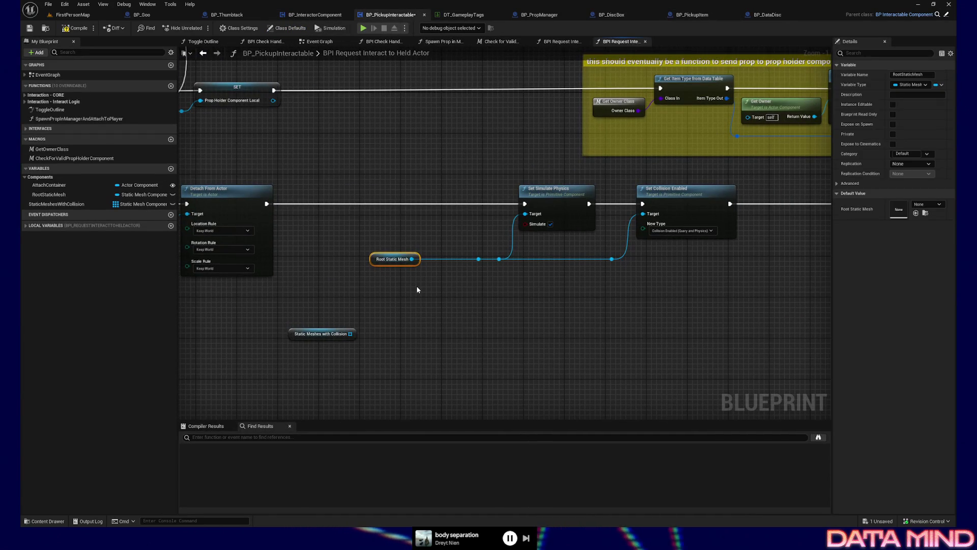
{"action": "key", "text": "Delete"}
{"action": "right_click", "coordinate": [49, 194]}
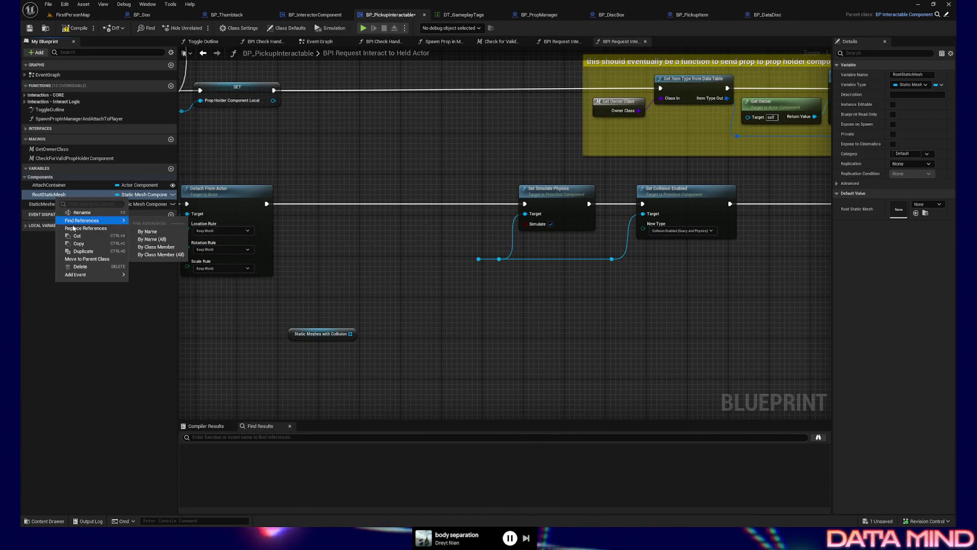
Delete the RootStaticMesh variable and add a For Each Loop from Static Meshes with Collision beside Detach From Actor.
{"action": "left_click", "coordinate": [81, 266]}
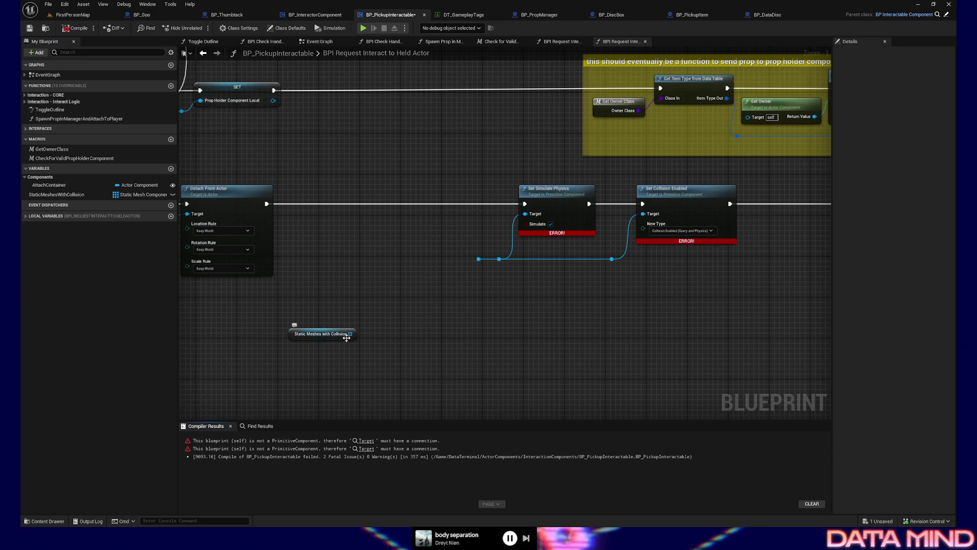
{"action": "left_click_drag", "start_coordinate": [351, 333], "coordinate": [366, 319]}
{"action": "type", "text": "for each"}
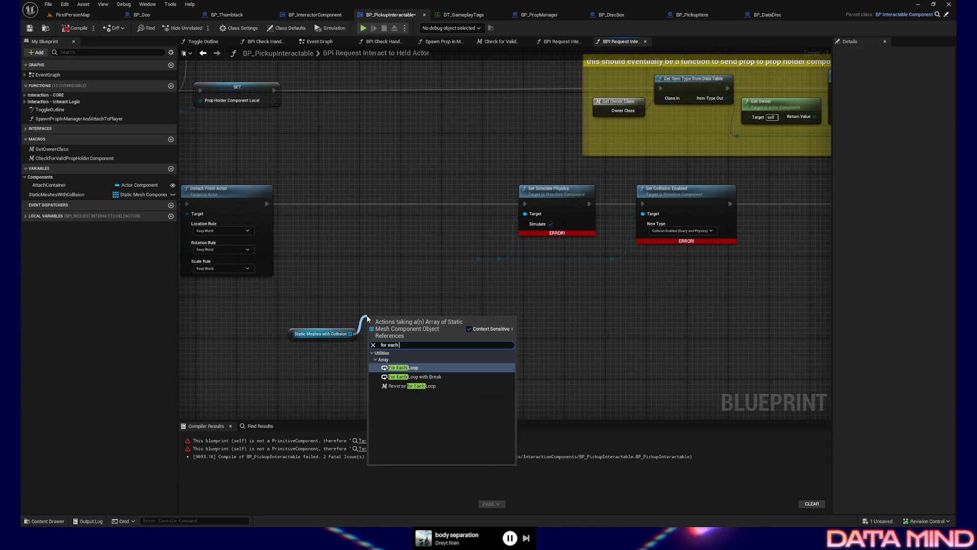
{"action": "left_click", "coordinate": [405, 367]}
{"action": "left_click_drag", "start_coordinate": [293, 300], "coordinate": [411, 372]}
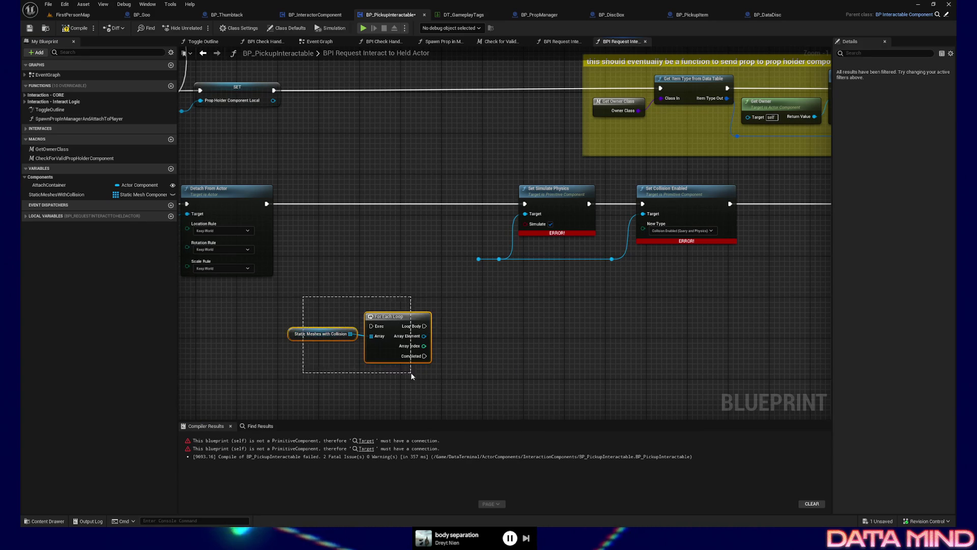
{"action": "mouse_move", "coordinate": [402, 323]}
{"action": "left_mouse_down"}
{"action": "mouse_move", "coordinate": [425, 210]}
{"action": "mouse_move", "coordinate": [407, 202]}
{"action": "left_mouse_up"}
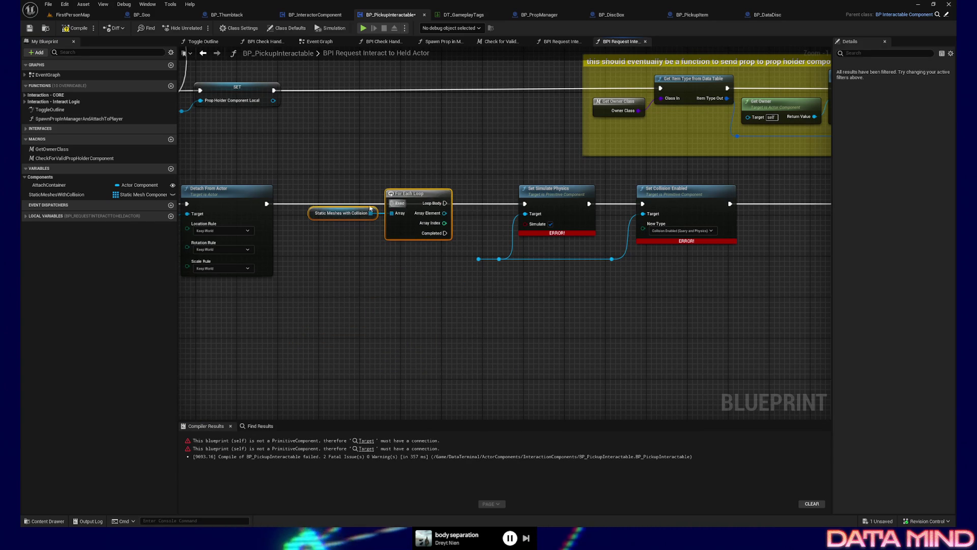
Wire Detach From Actor into the loop and its Loop Body to Set Simulate Physics, breaking the Array Element links.
{"action": "left_click_drag", "start_coordinate": [269, 205], "coordinate": [392, 204]}
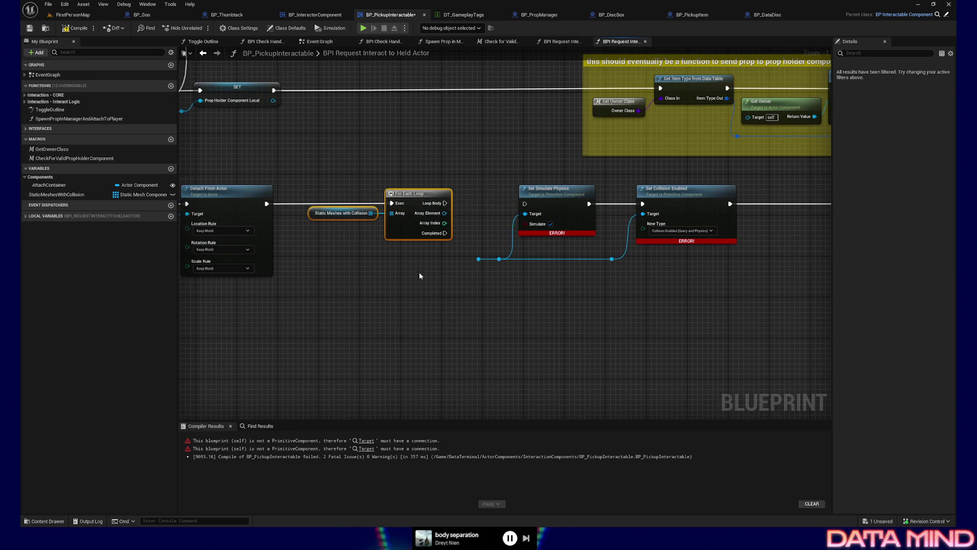
{"action": "left_click_drag", "start_coordinate": [447, 201], "coordinate": [448, 202]}
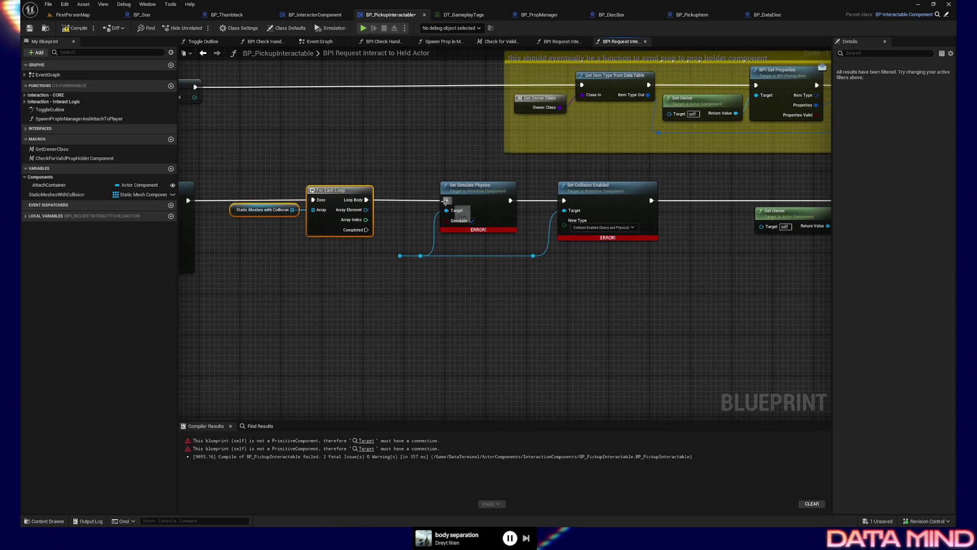
{"action": "right_click", "coordinate": [368, 211]}
{"action": "left_click", "coordinate": [389, 227]}
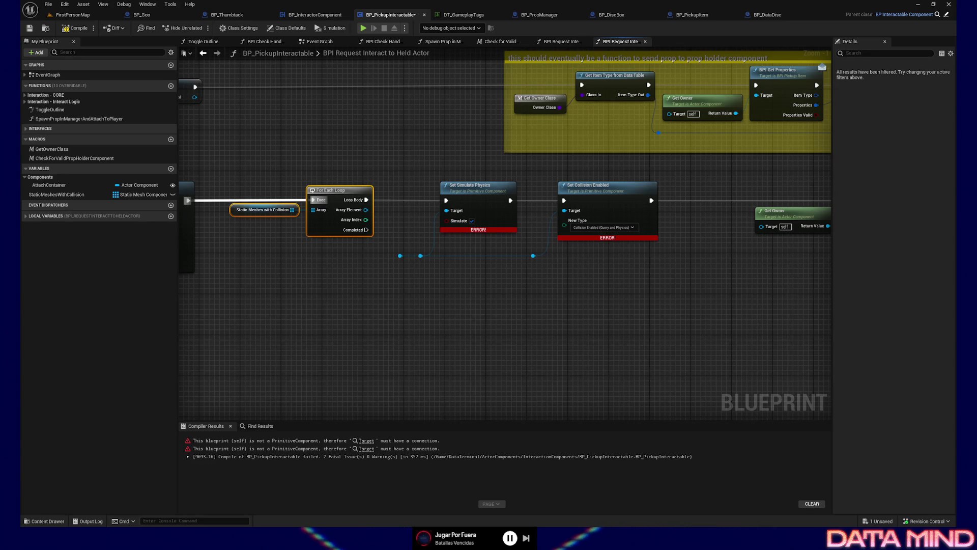
{"action": "left_click_drag", "start_coordinate": [533, 255], "coordinate": [563, 229]}
{"action": "left_click_drag", "start_coordinate": [471, 289], "coordinate": [394, 246]}
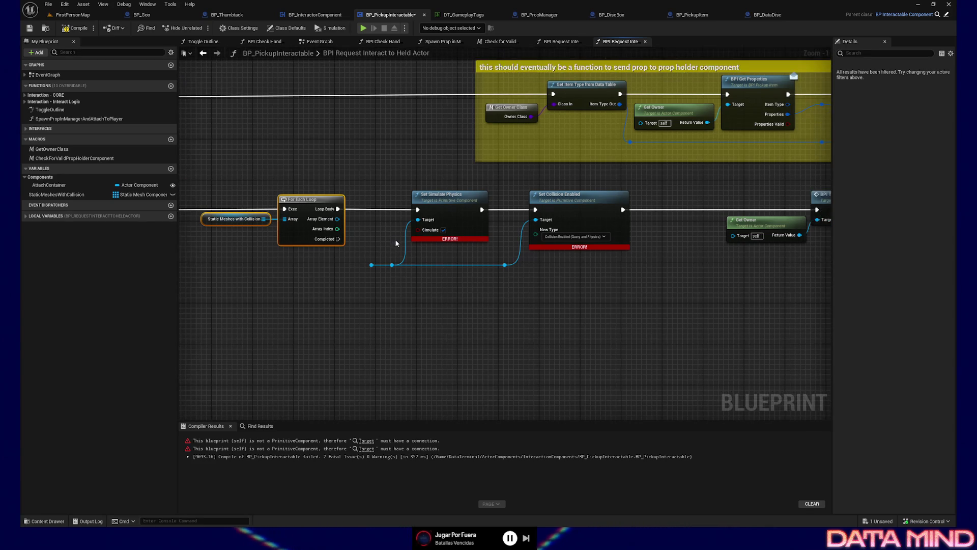
Feed the loop's Array Element to the physics and collision target reroutes and add a reroute on the execution wire.
{"action": "mouse_move", "coordinate": [336, 219]}
{"action": "left_mouse_down"}
{"action": "mouse_move", "coordinate": [371, 264]}
{"action": "mouse_move", "coordinate": [231, 238]}
{"action": "mouse_move", "coordinate": [584, 286]}
{"action": "mouse_move", "coordinate": [627, 274]}
{"action": "mouse_move", "coordinate": [736, 203]}
{"action": "mouse_move", "coordinate": [718, 204]}
{"action": "left_mouse_up"}
{"action": "key", "text": "q"}
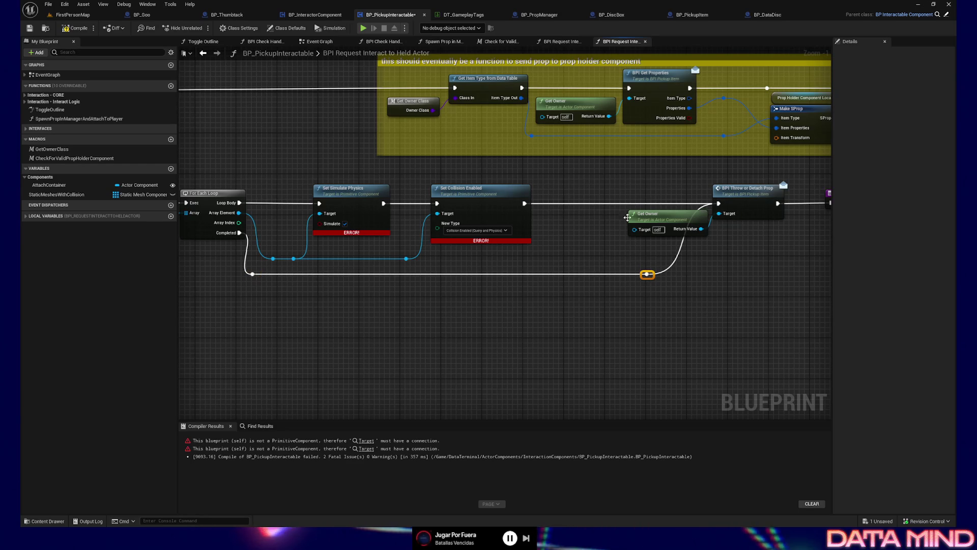
{"action": "left_click_drag", "start_coordinate": [682, 302], "coordinate": [618, 290]}
{"action": "double_click", "coordinate": [582, 262]}
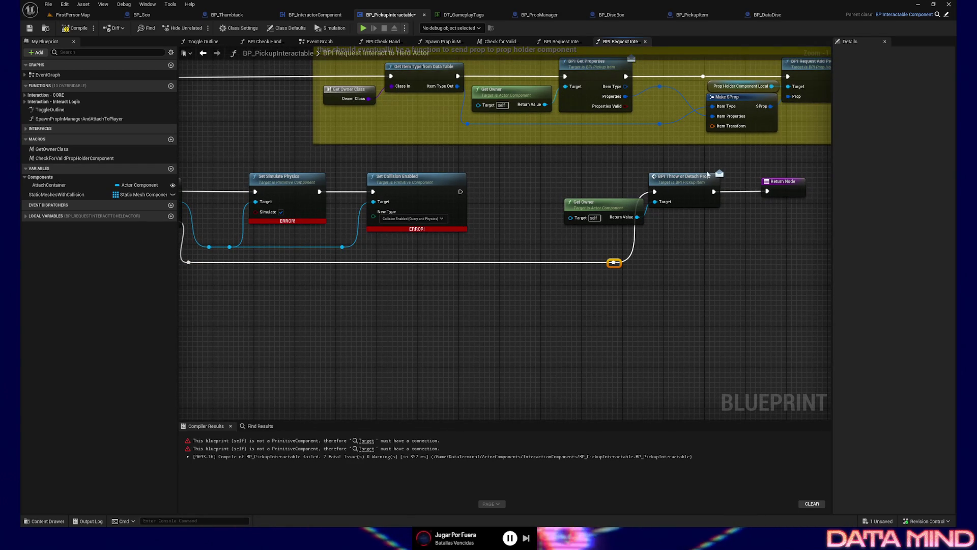
Reposition the Get Owner, BPI Throw and Return Node group, then compile the blueprint.
{"action": "left_click_drag", "start_coordinate": [598, 168], "coordinate": [804, 257]}
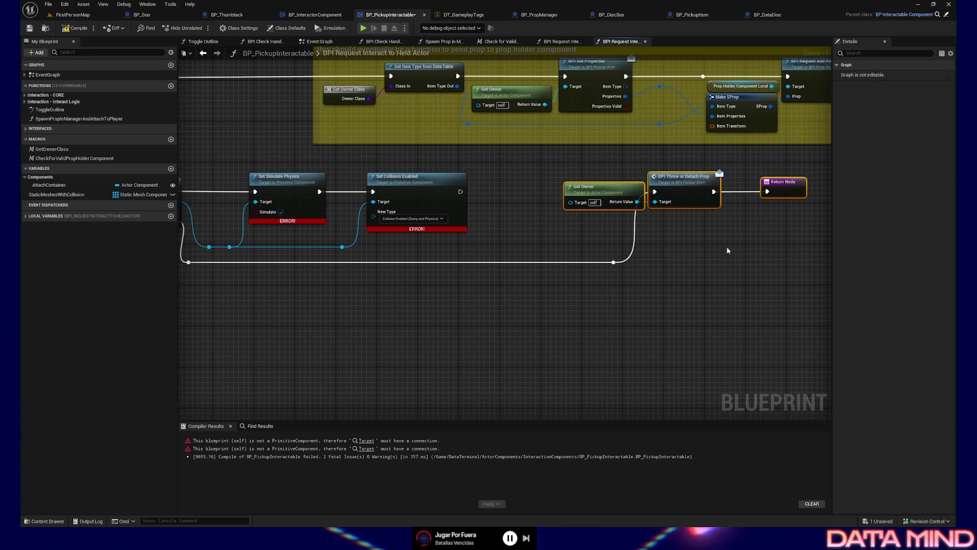
{"action": "left_click_drag", "start_coordinate": [711, 244], "coordinate": [684, 243]}
{"action": "left_click_drag", "start_coordinate": [569, 191], "coordinate": [554, 192]}
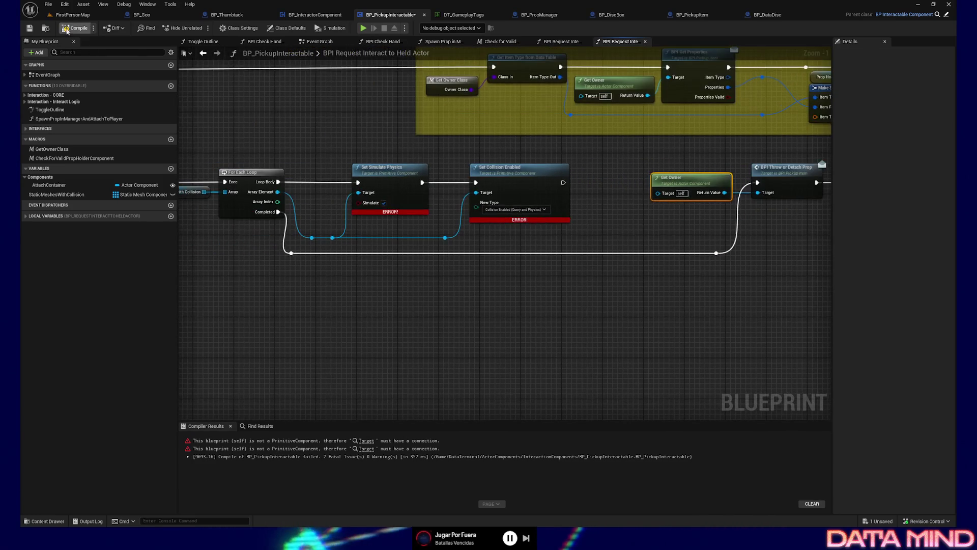
{"action": "left_click", "coordinate": [75, 28]}
Save the blueprint, straighten the three reroute points near Detach From Actor, then recompile and save.
{"action": "left_click", "coordinate": [29, 28]}
{"action": "left_click_drag", "start_coordinate": [336, 312], "coordinate": [384, 323]}
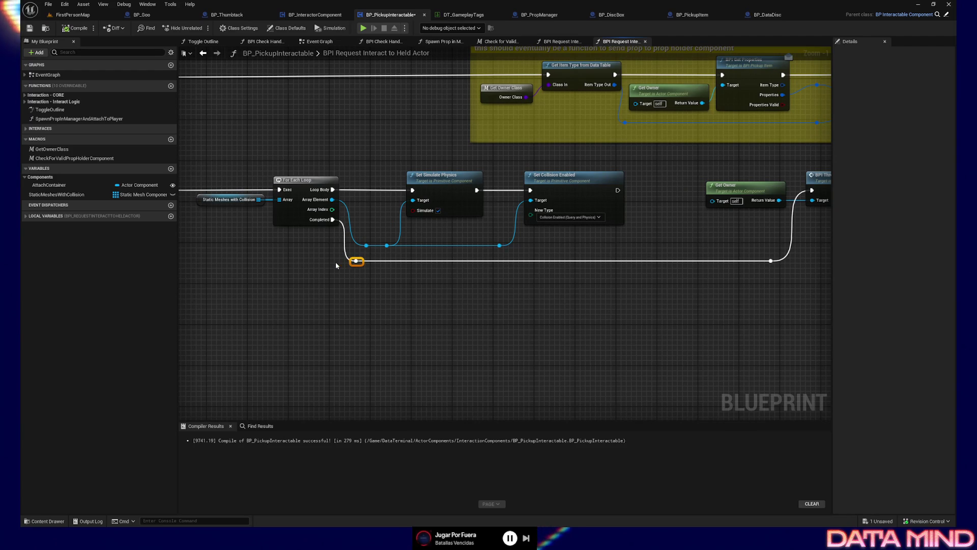
{"action": "mouse_move", "coordinate": [432, 295]}
{"action": "left_mouse_down"}
{"action": "mouse_move", "coordinate": [602, 321]}
{"action": "mouse_move", "coordinate": [525, 244]}
{"action": "left_mouse_up"}
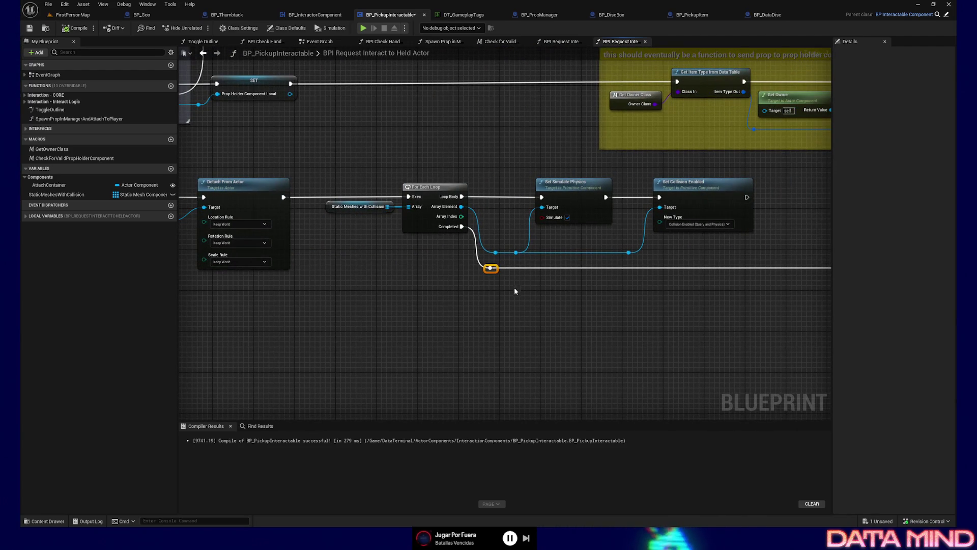
{"action": "left_click_drag", "start_coordinate": [514, 283], "coordinate": [505, 290]}
{"action": "left_click_drag", "start_coordinate": [478, 240], "coordinate": [628, 267]}
{"action": "key", "text": "q"}
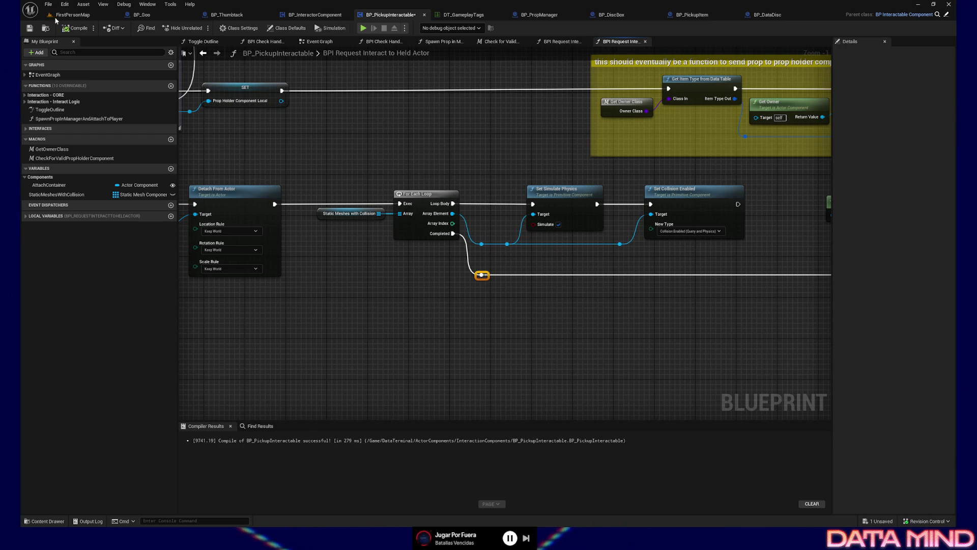
{"action": "left_click", "coordinate": [75, 29]}
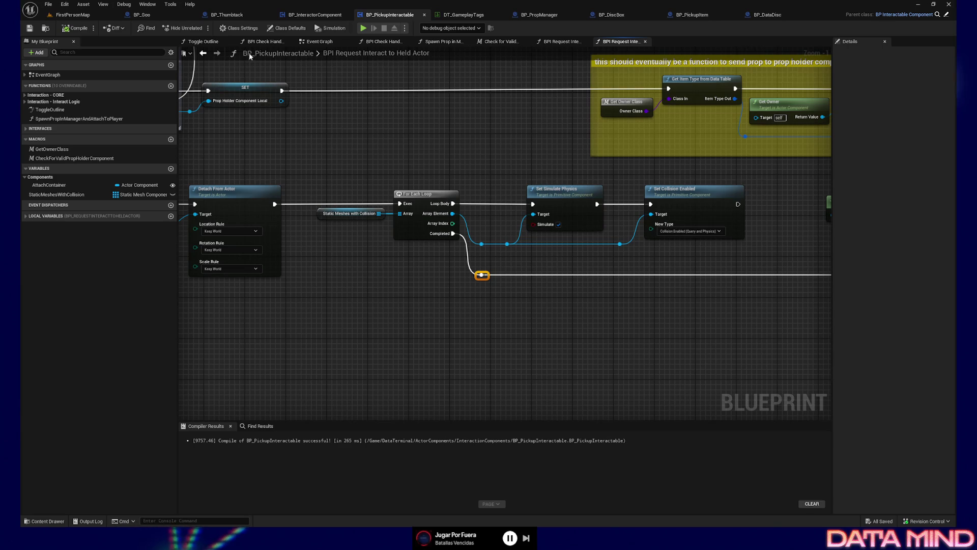
Switch to the FirstPersonMap level and bring up the selected floor's options.
{"action": "left_click", "coordinate": [74, 14]}
{"action": "right_click", "coordinate": [381, 314]}
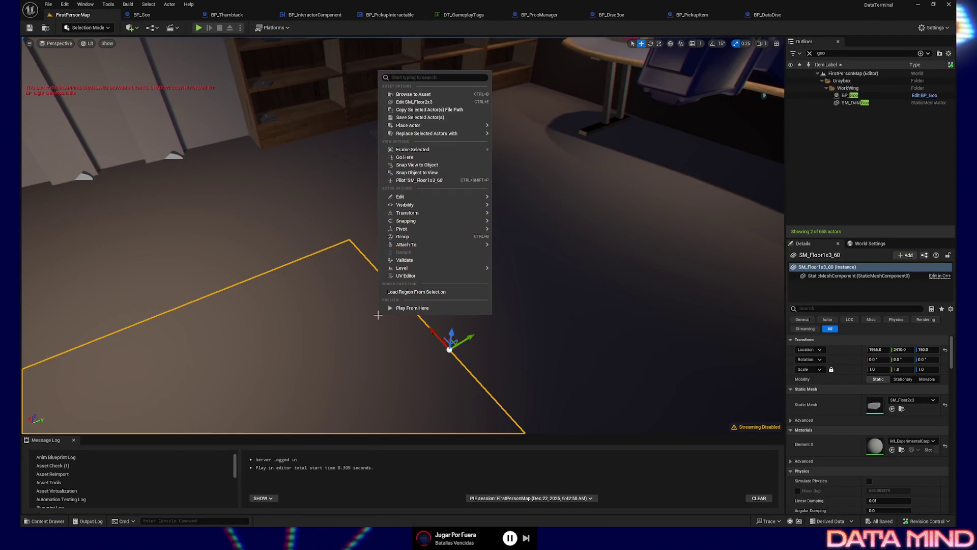
Play from the floor location, throw the held Raw Data disc, quit the session and return to BP_PickupItem.
{"action": "left_click", "coordinate": [412, 308]}
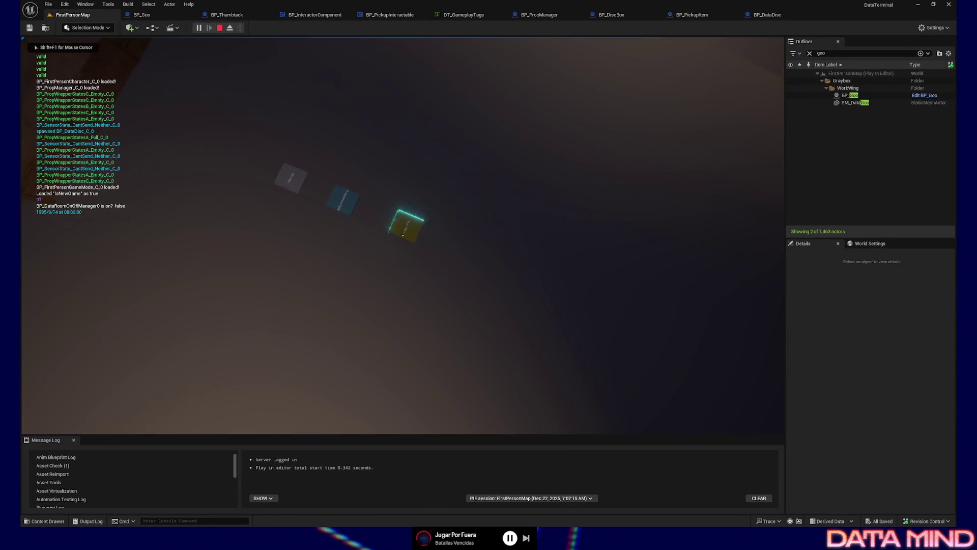
{"action": "key", "text": "w"}
{"action": "left_click", "coordinate": [402, 236]}
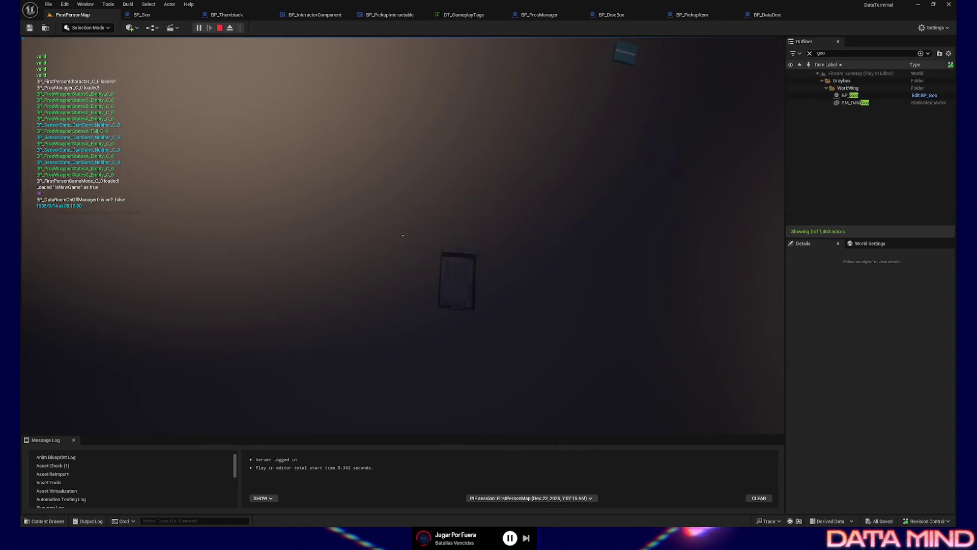
{"action": "key", "text": "Escape"}
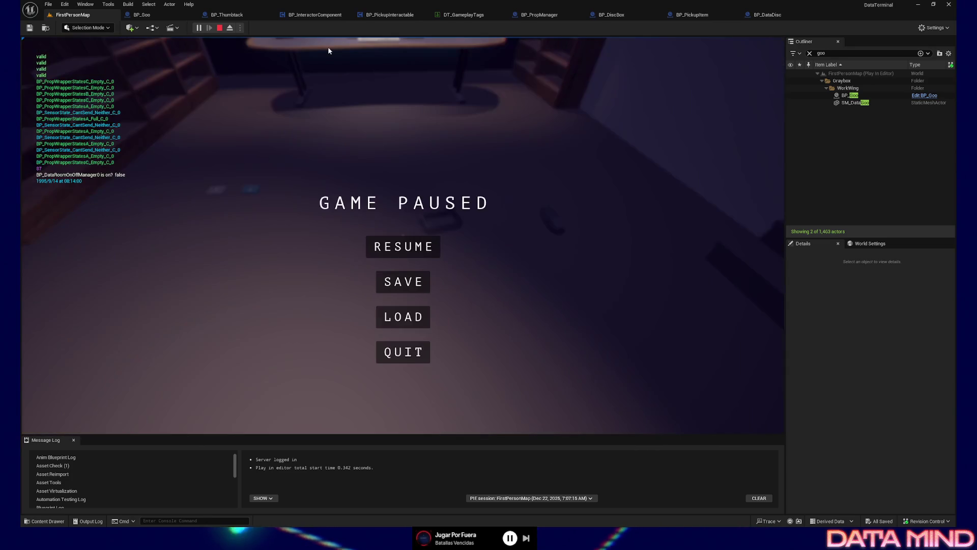
{"action": "left_click", "coordinate": [404, 351]}
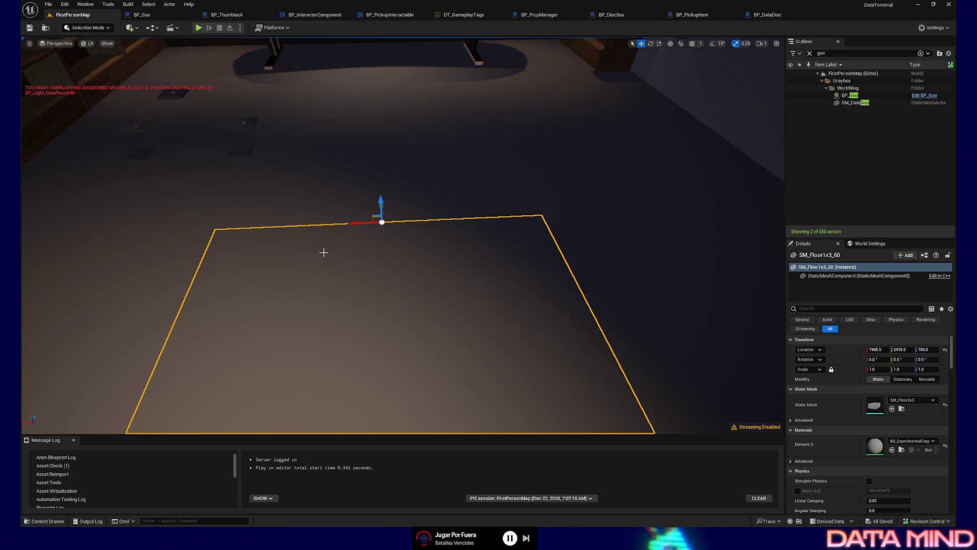
{"action": "mouse_move", "coordinate": [611, 14]}
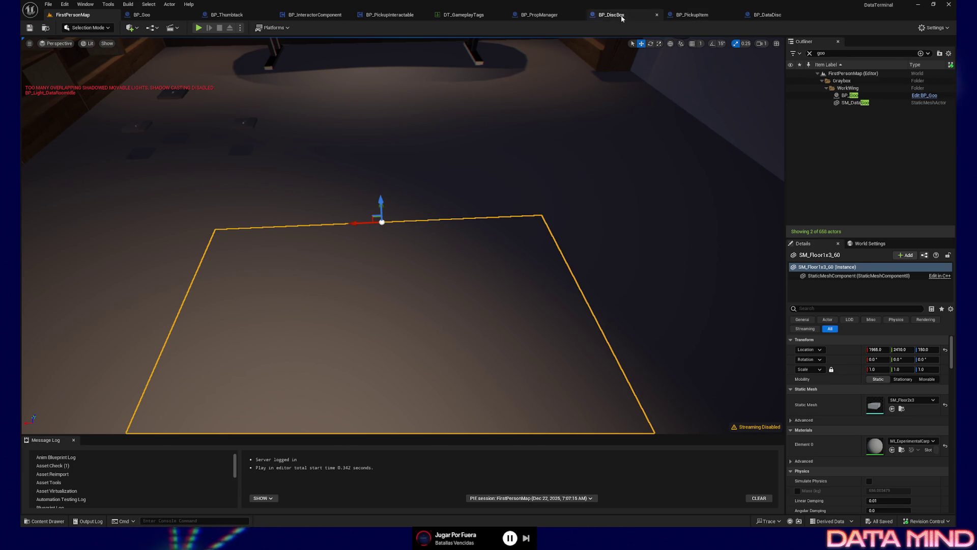
{"action": "left_click", "coordinate": [687, 17]}
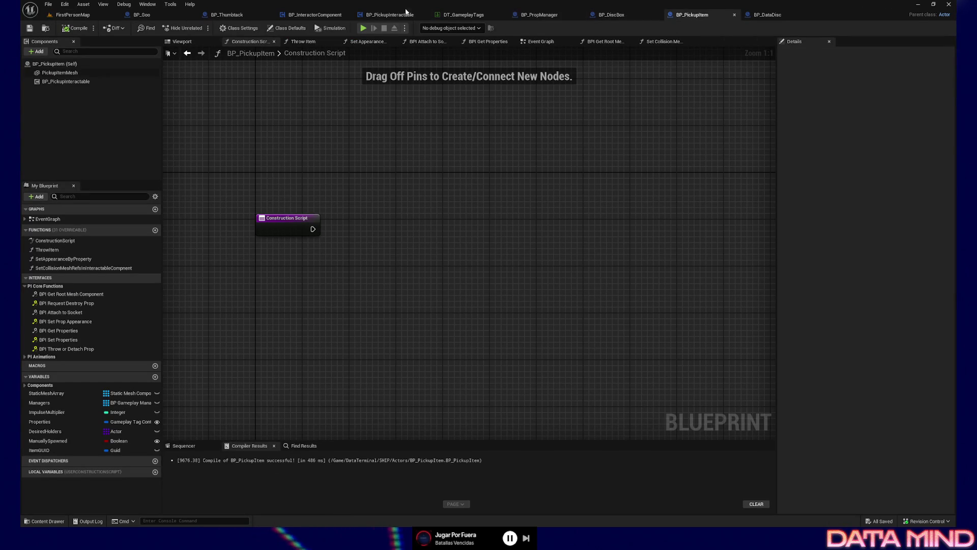
Wire Detach From Actor straight into Set Simulate Physics and move the For Each Loop and array nodes down out of the chain.
{"action": "left_click", "coordinate": [389, 14]}
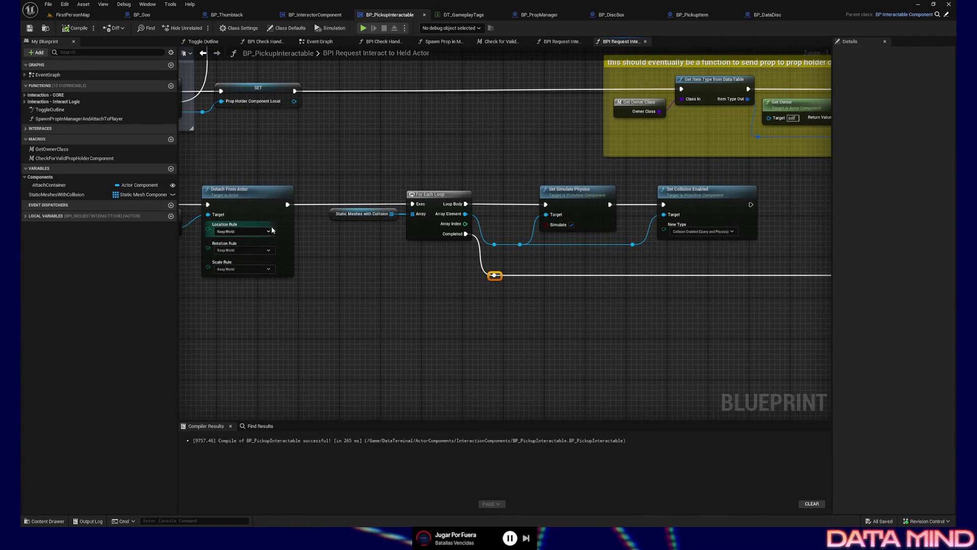
{"action": "left_click_drag", "start_coordinate": [287, 205], "coordinate": [544, 206]}
{"action": "left_click_drag", "start_coordinate": [325, 184], "coordinate": [432, 239]}
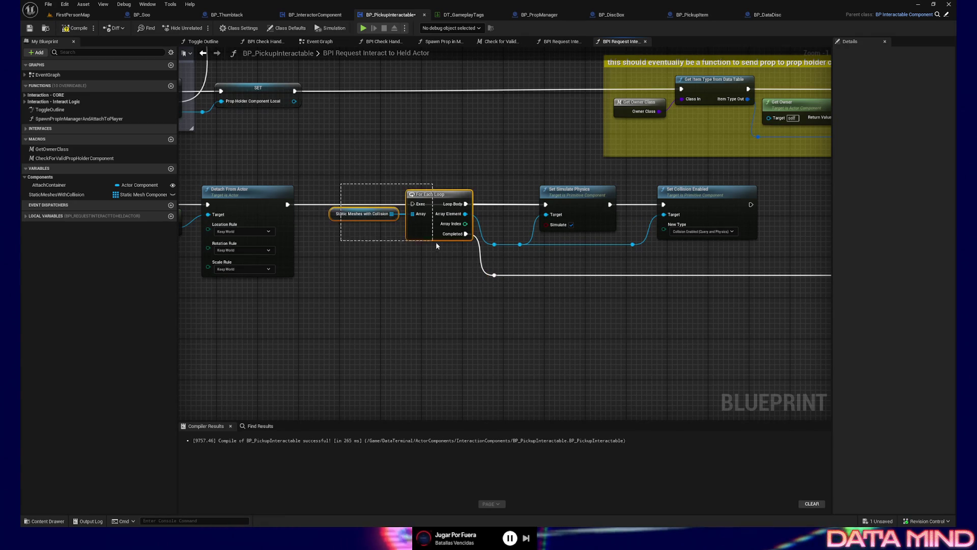
{"action": "left_click_drag", "start_coordinate": [438, 202], "coordinate": [419, 254]}
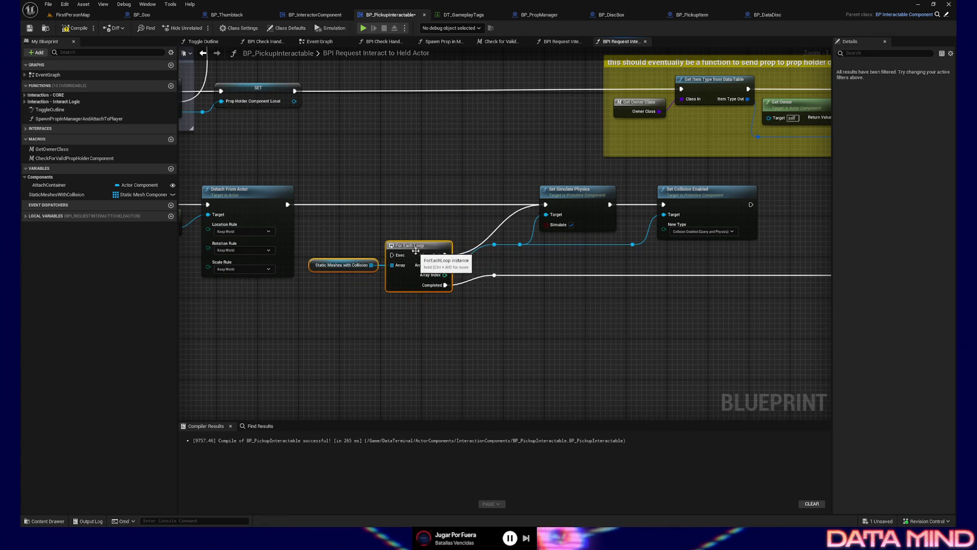
{"action": "left_click", "coordinate": [502, 222]}
Review the graph, move the loop group further down, then recompile and save.
{"action": "left_click_drag", "start_coordinate": [505, 266], "coordinate": [311, 255]}
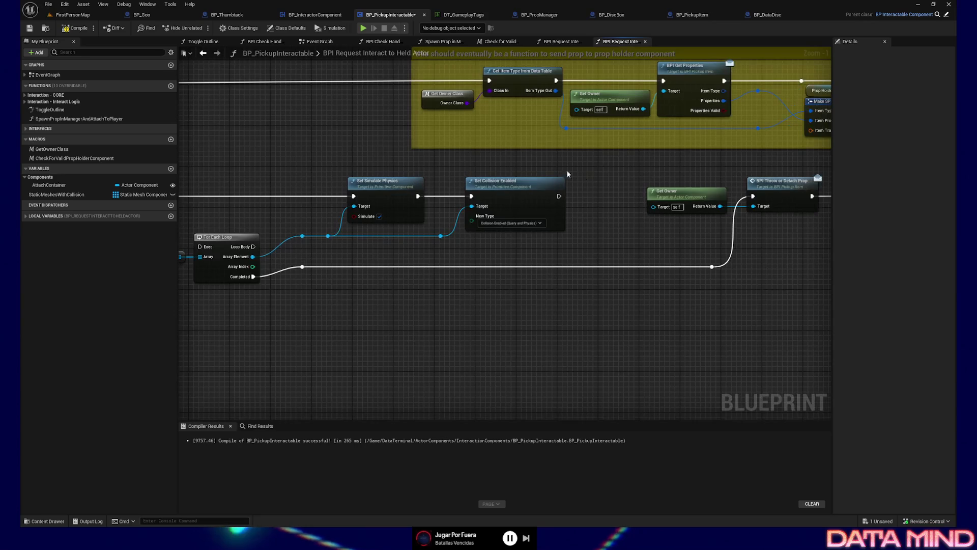
{"action": "mouse_move", "coordinate": [445, 285]}
{"action": "left_mouse_down"}
{"action": "mouse_move", "coordinate": [497, 286]}
{"action": "mouse_move", "coordinate": [320, 280]}
{"action": "left_mouse_up"}
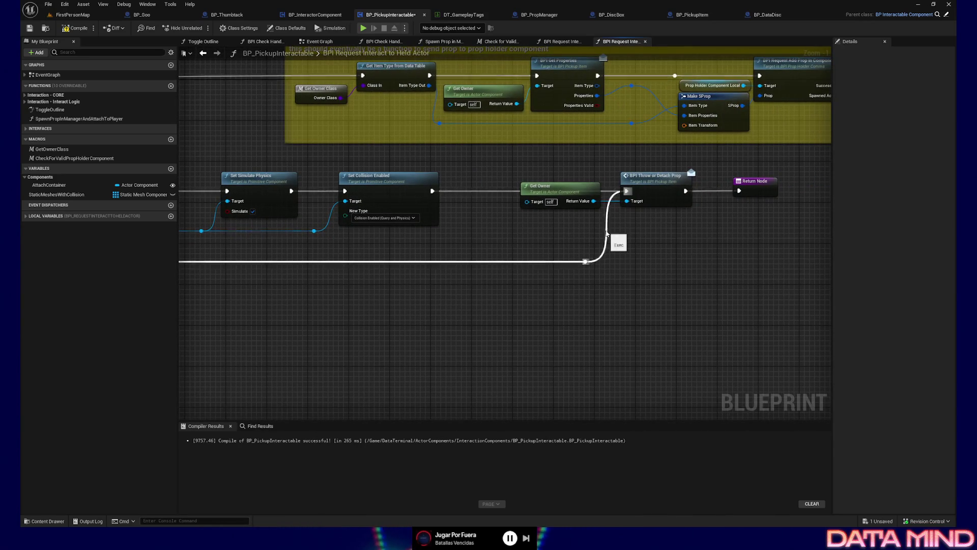
{"action": "left_click_drag", "start_coordinate": [464, 285], "coordinate": [589, 292]}
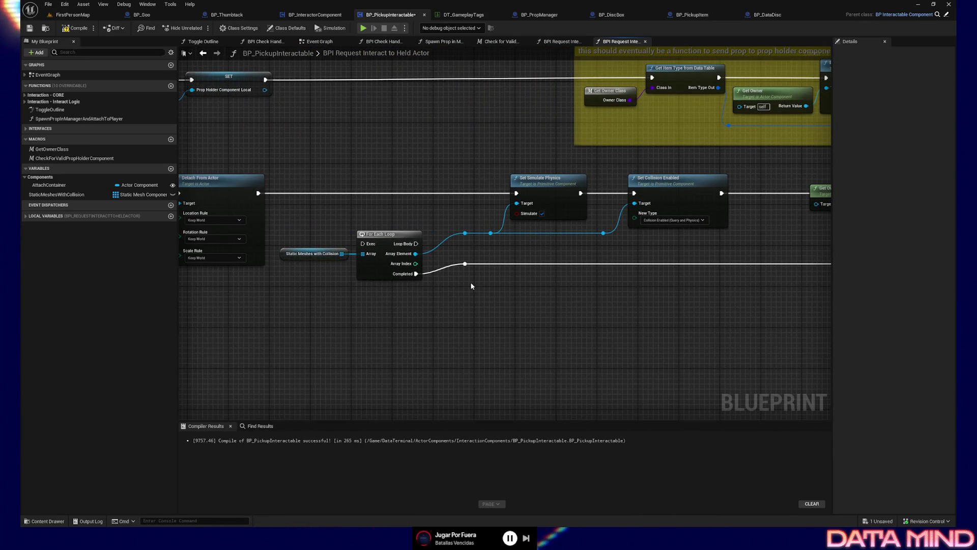
{"action": "mouse_move", "coordinate": [469, 291]}
{"action": "left_mouse_down"}
{"action": "mouse_move", "coordinate": [381, 271]}
{"action": "mouse_move", "coordinate": [405, 282]}
{"action": "left_mouse_up"}
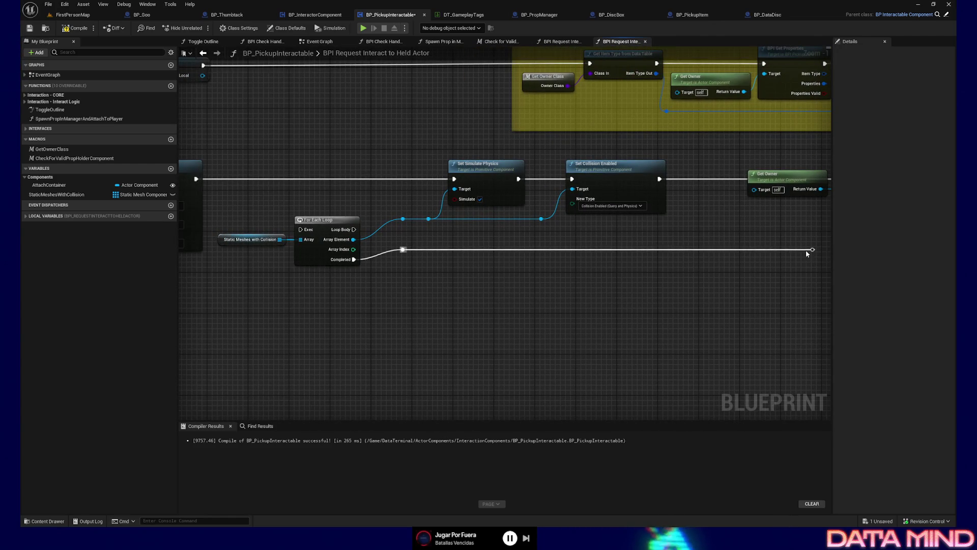
{"action": "left_click_drag", "start_coordinate": [811, 252], "coordinate": [403, 250]}
{"action": "left_click_drag", "start_coordinate": [409, 289], "coordinate": [282, 232]}
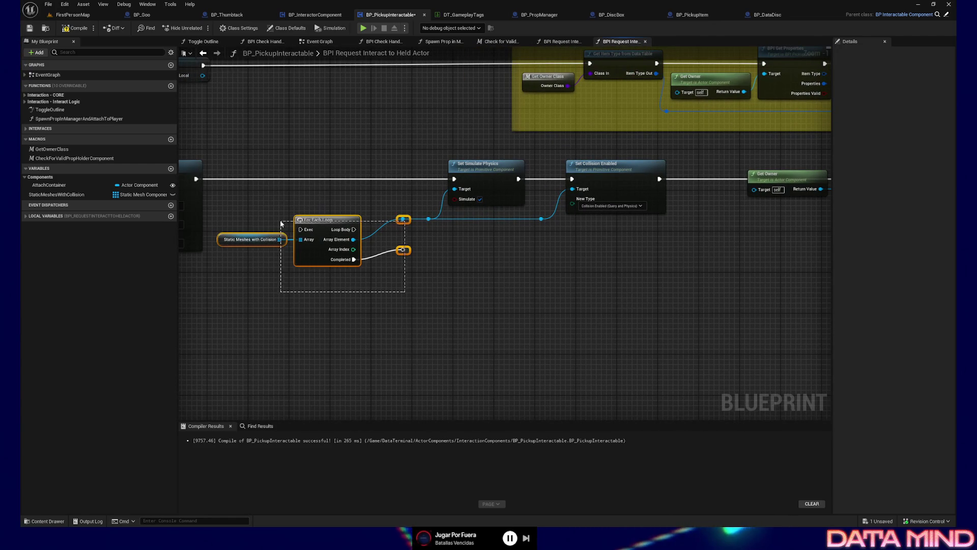
{"action": "mouse_move", "coordinate": [328, 252]}
{"action": "left_mouse_down"}
{"action": "mouse_move", "coordinate": [334, 329]}
{"action": "mouse_move", "coordinate": [405, 267]}
{"action": "left_mouse_up"}
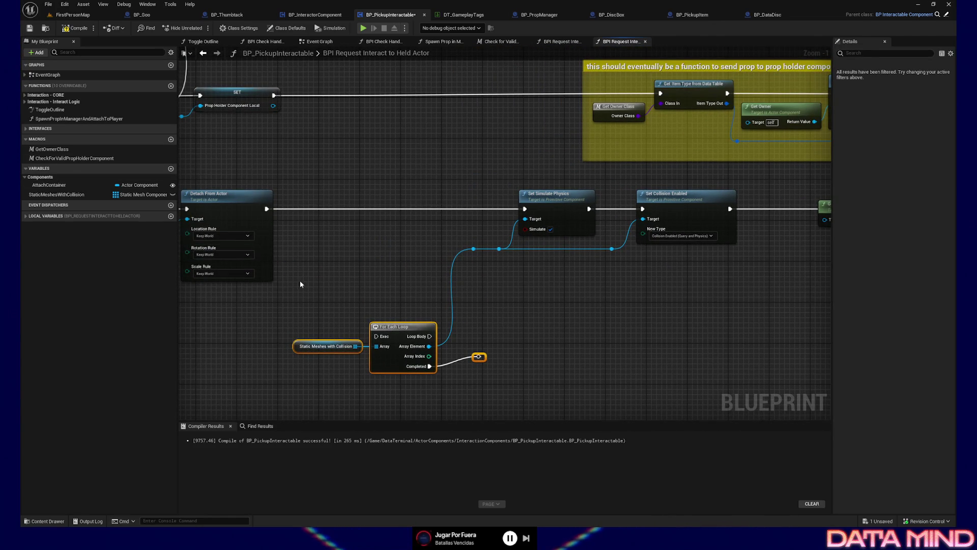
{"action": "left_click_drag", "start_coordinate": [292, 282], "coordinate": [430, 264]}
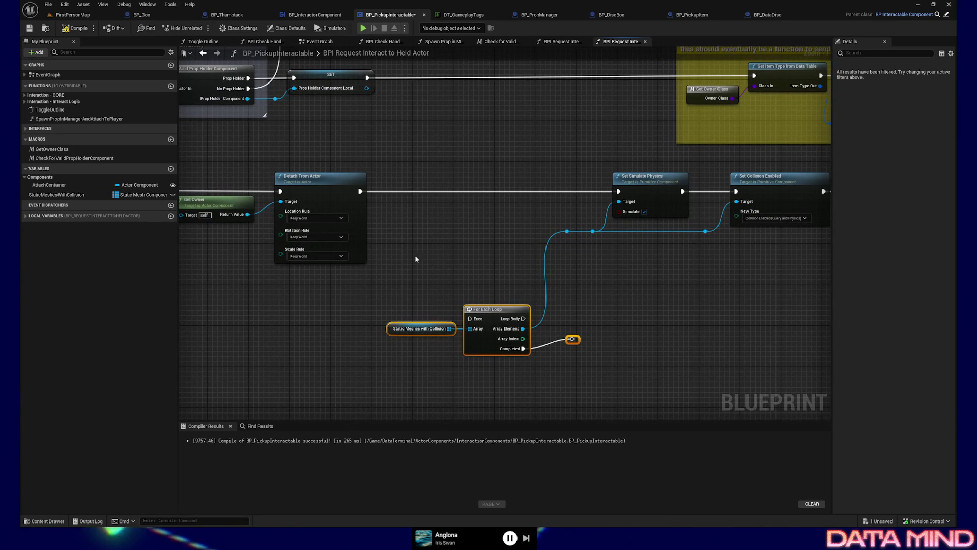
{"action": "left_click", "coordinate": [75, 28]}
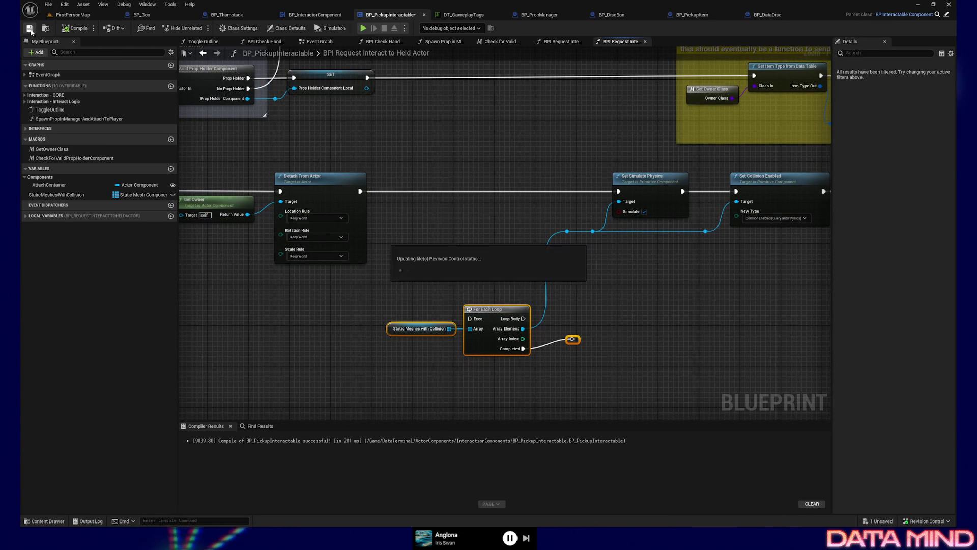
Duplicate Get Owner into a BPI Get Root Mesh Component node between Detach and Set Simulate Physics, feeding its mesh to the physics targets.
{"action": "left_click", "coordinate": [221, 205]}
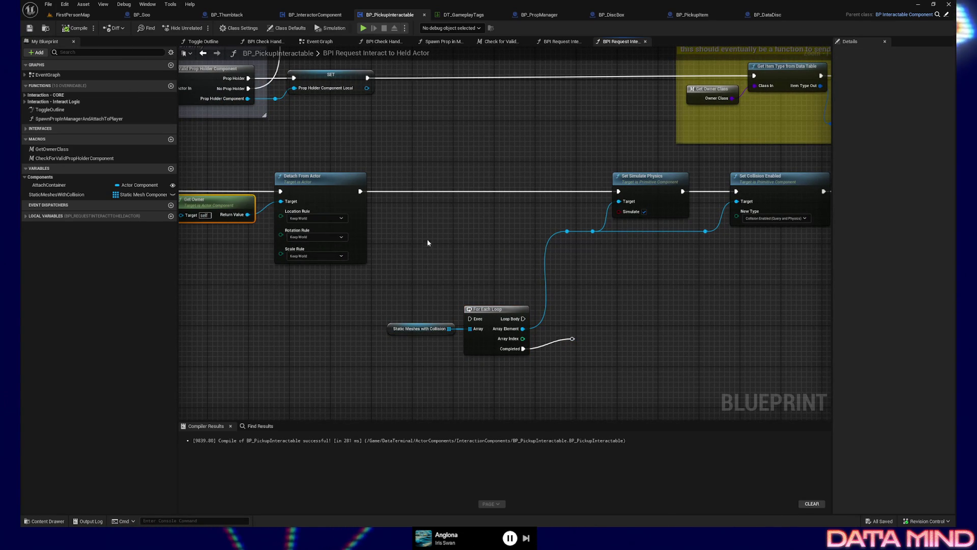
{"action": "key", "text": "ctrl+c"}
{"action": "key", "text": "ctrl+v"}
{"action": "left_click_drag", "start_coordinate": [479, 252], "coordinate": [493, 244]}
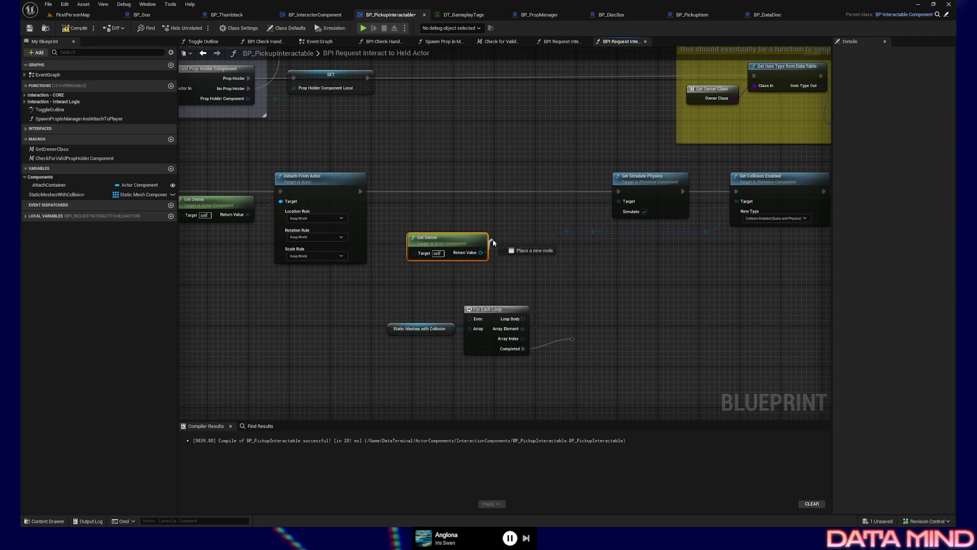
{"action": "type", "text": "BPI Get"}
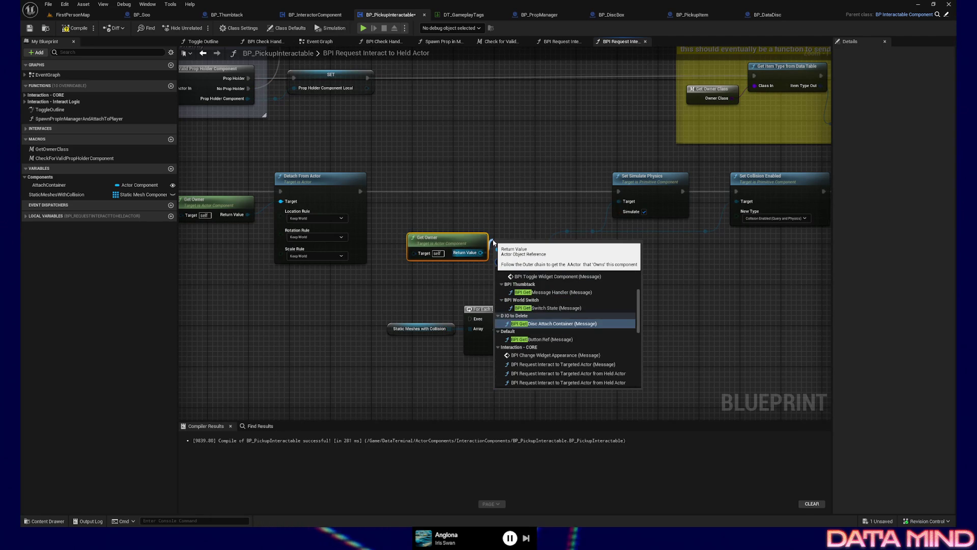
{"action": "type", "text": " Root"}
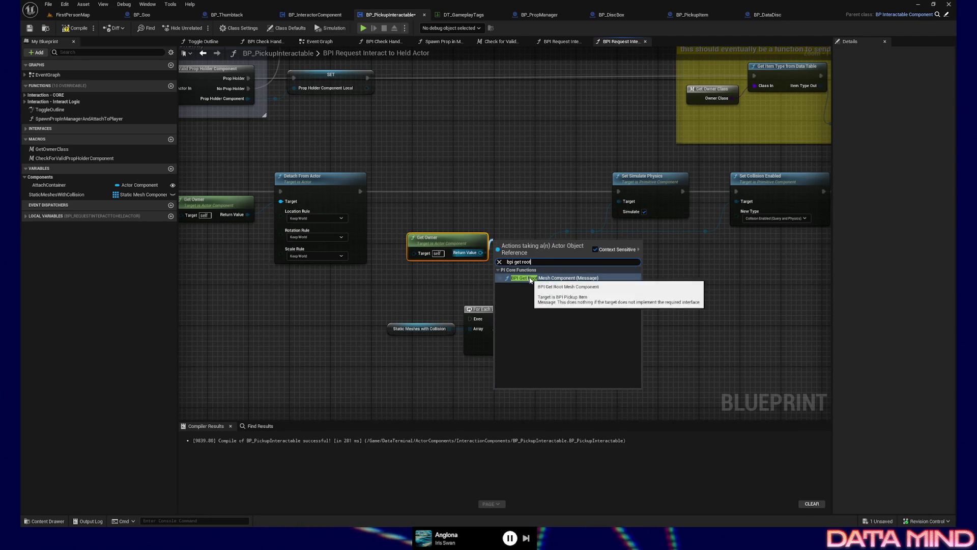
{"action": "left_click", "coordinate": [553, 277]}
{"action": "mouse_move", "coordinate": [504, 249]}
{"action": "left_mouse_down"}
{"action": "mouse_move", "coordinate": [504, 193]}
{"action": "mouse_move", "coordinate": [471, 192]}
{"action": "mouse_move", "coordinate": [490, 192]}
{"action": "left_mouse_up"}
{"action": "left_click_drag", "start_coordinate": [559, 191], "coordinate": [618, 191]}
{"action": "left_click_drag", "start_coordinate": [560, 200], "coordinate": [567, 230]}
Top-align the Get Owner and root-mesh nodes with their neighbours, compile, save and start play-testing.
{"action": "left_click_drag", "start_coordinate": [473, 238], "coordinate": [458, 207]}
{"action": "left_click_drag", "start_coordinate": [447, 172], "coordinate": [564, 242]}
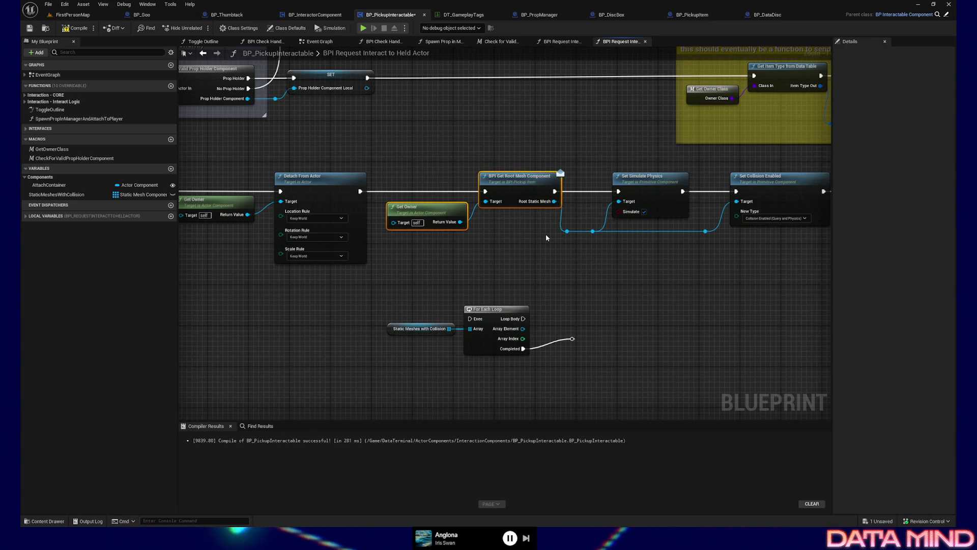
{"action": "left_click_drag", "start_coordinate": [449, 210], "coordinate": [432, 210]}
{"action": "left_click", "coordinate": [433, 209]}
{"action": "left_click", "coordinate": [217, 203], "text": "shift"}
{"action": "key", "text": "shift+w"}
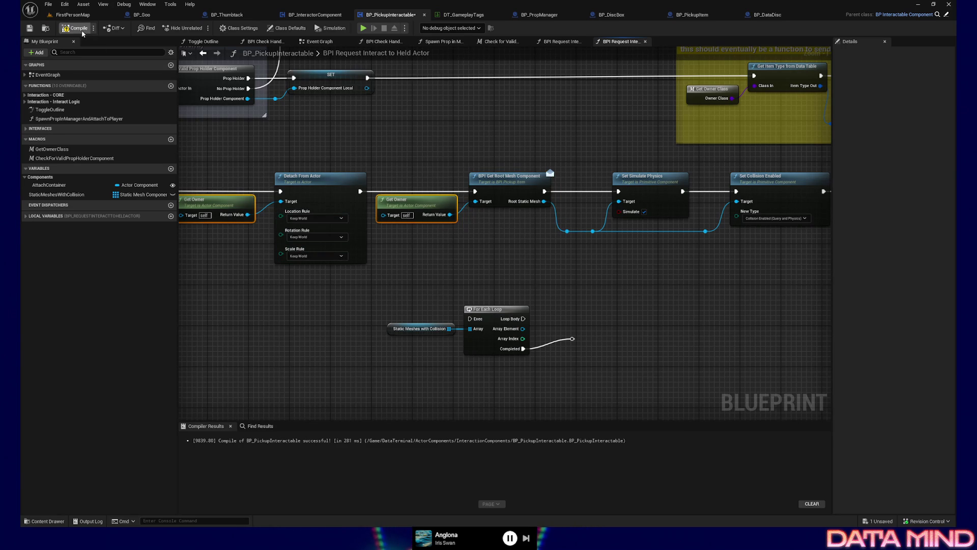
{"action": "left_click", "coordinate": [76, 28]}
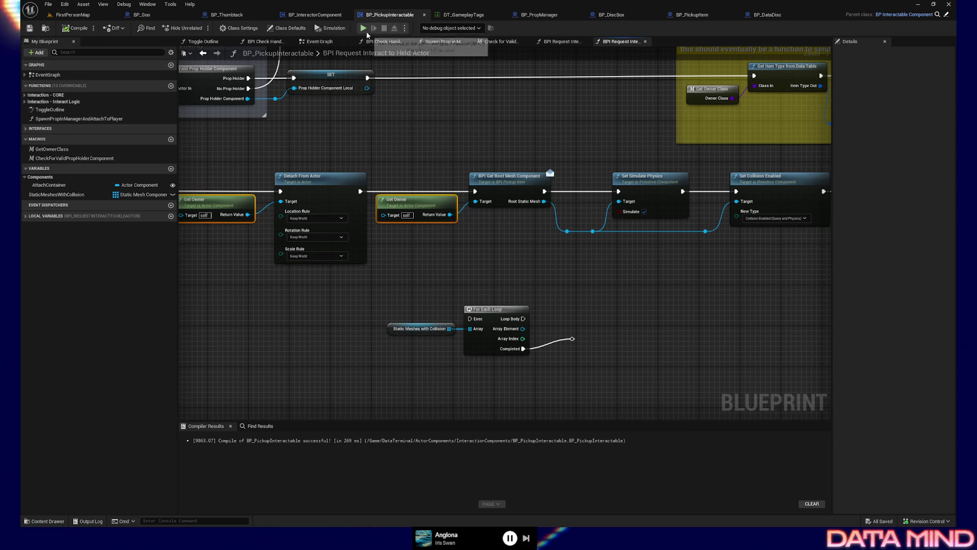
{"action": "left_click", "coordinate": [65, 4]}
{"action": "left_click", "coordinate": [124, 4]}
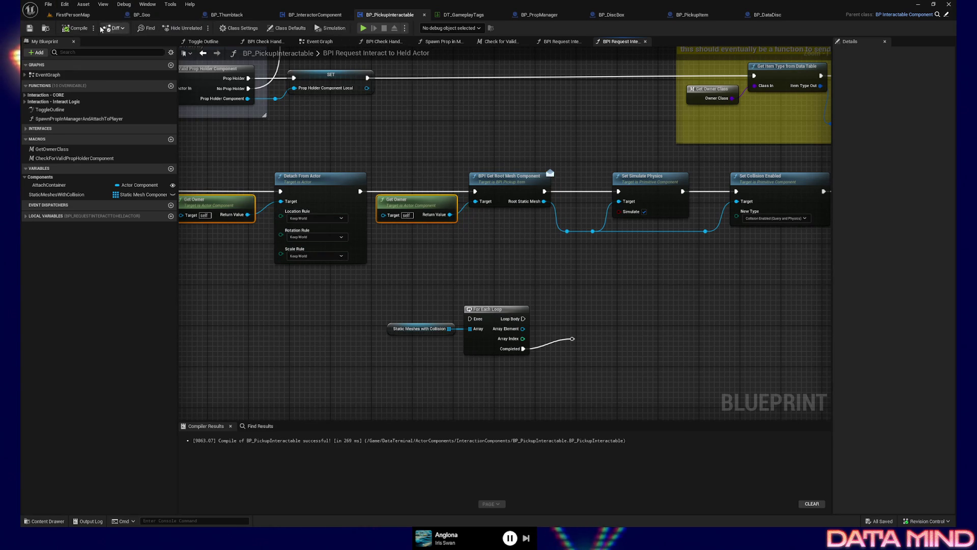
{"action": "left_click", "coordinate": [77, 15]}
Take control of the game view and walk across the floor to the dropped device, targeting the cyan book.
{"action": "right_click", "coordinate": [402, 332]}
{"action": "key", "text": "Escape"}
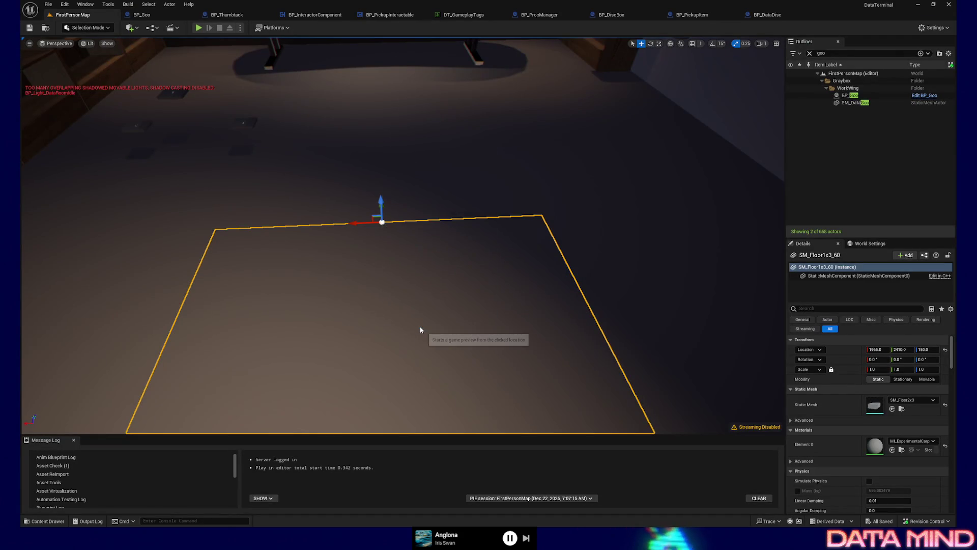
{"action": "key", "text": "F8"}
{"action": "left_click", "coordinate": [423, 314]}
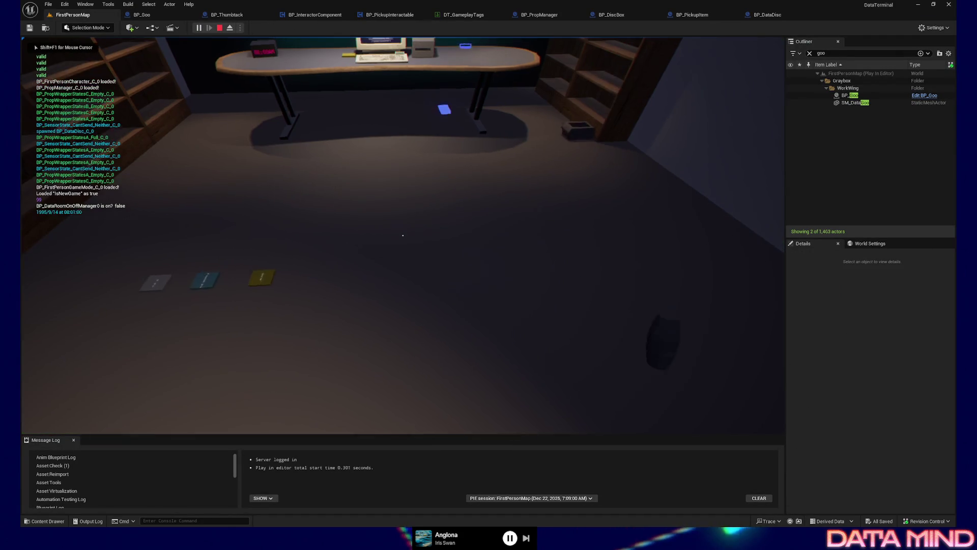
{"action": "key", "text": "w"}
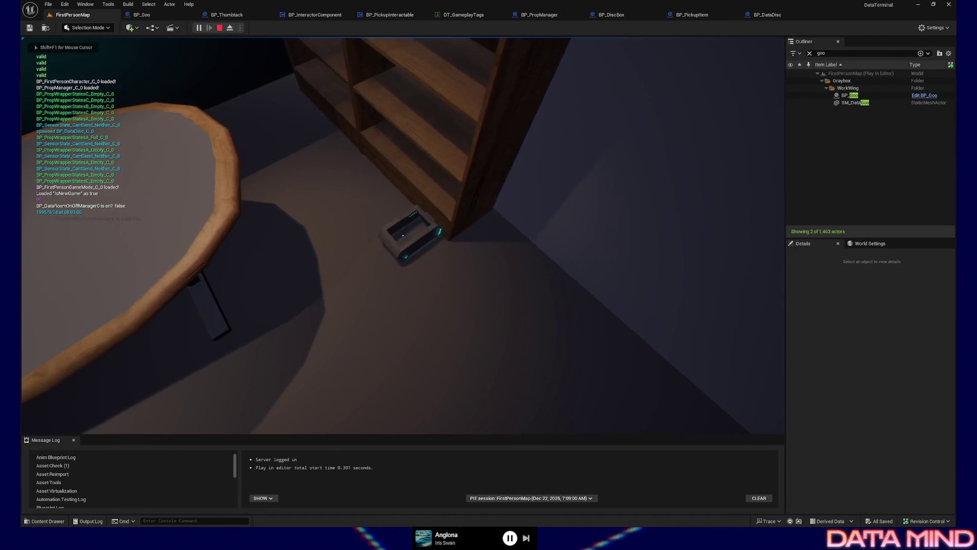
{"action": "key", "text": "w"}
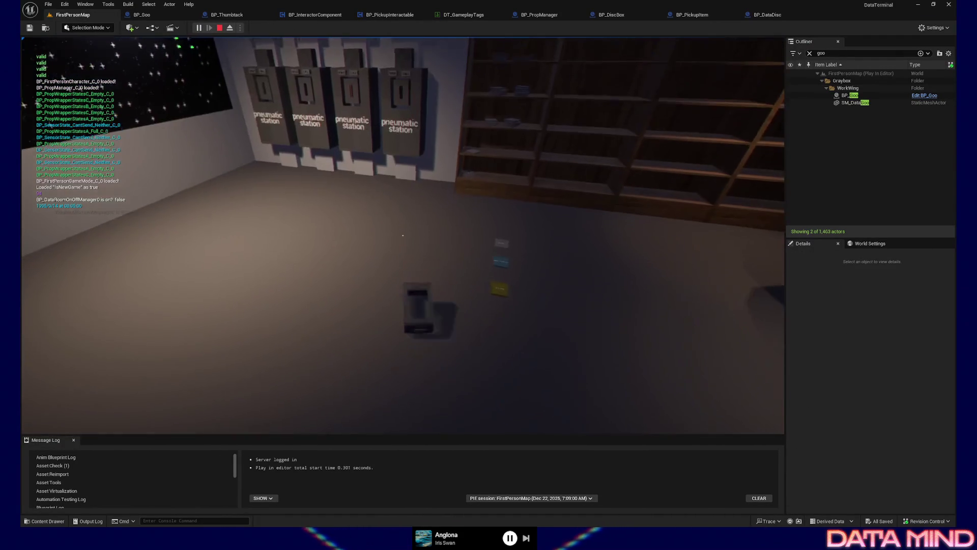
{"action": "key", "text": "w"}
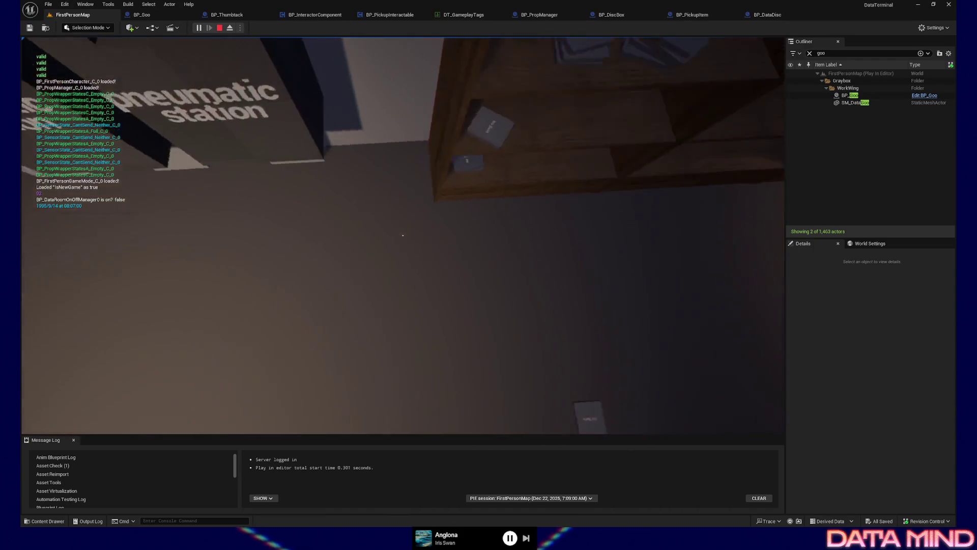
{"action": "key", "text": "w"}
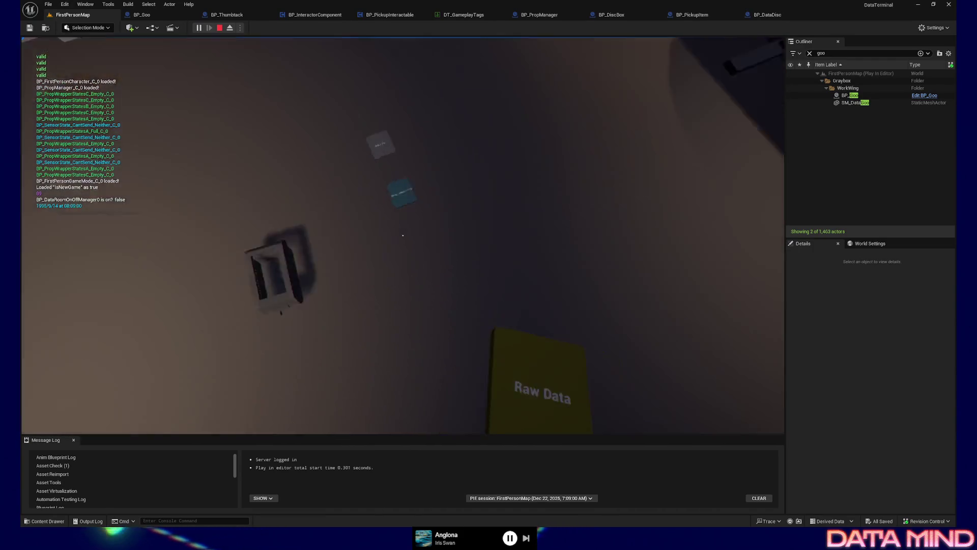
{"action": "key", "text": "s"}
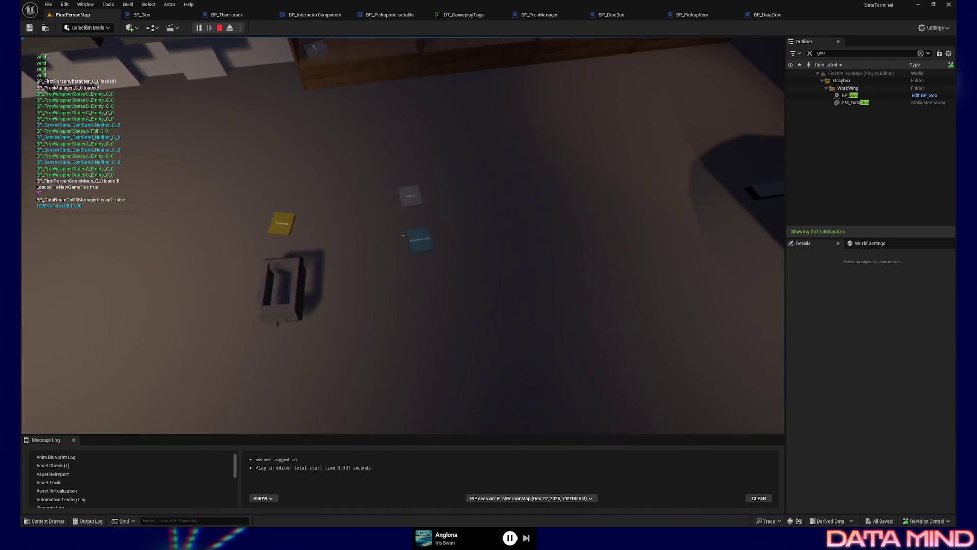
Pick up the cyan Processed Data book, place it onto the device, inspect it, then quit the play session.
{"action": "left_click", "coordinate": [402, 235]}
{"action": "left_click", "coordinate": [403, 235]}
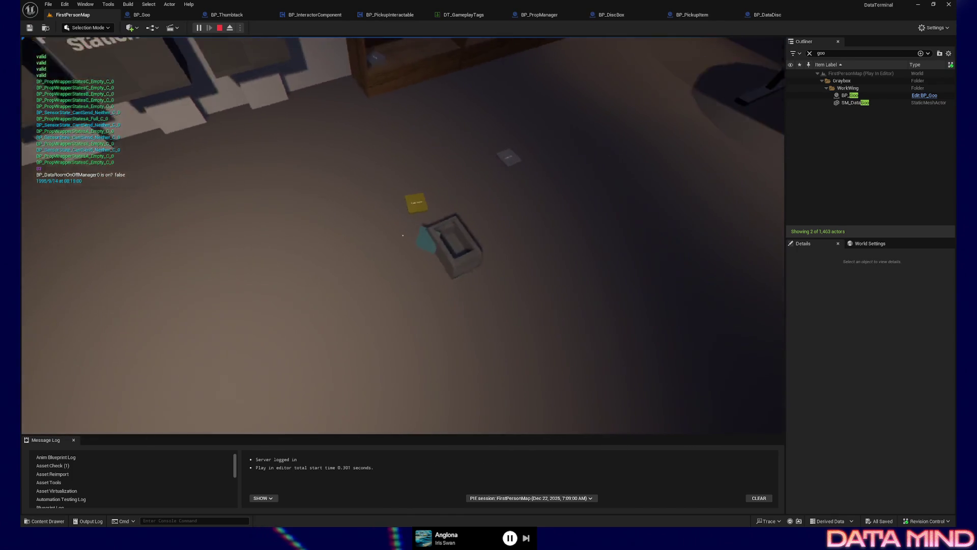
{"action": "key", "text": "w"}
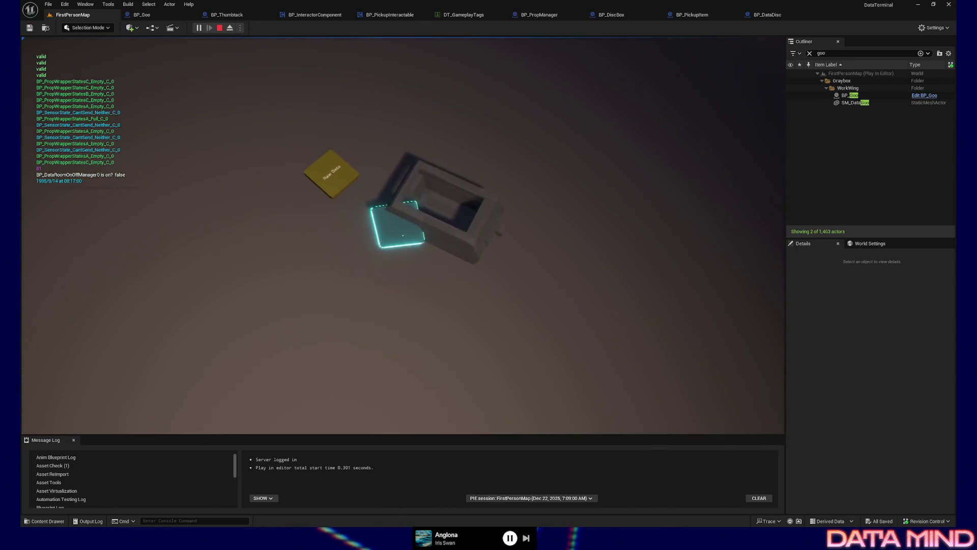
{"action": "key", "text": "w"}
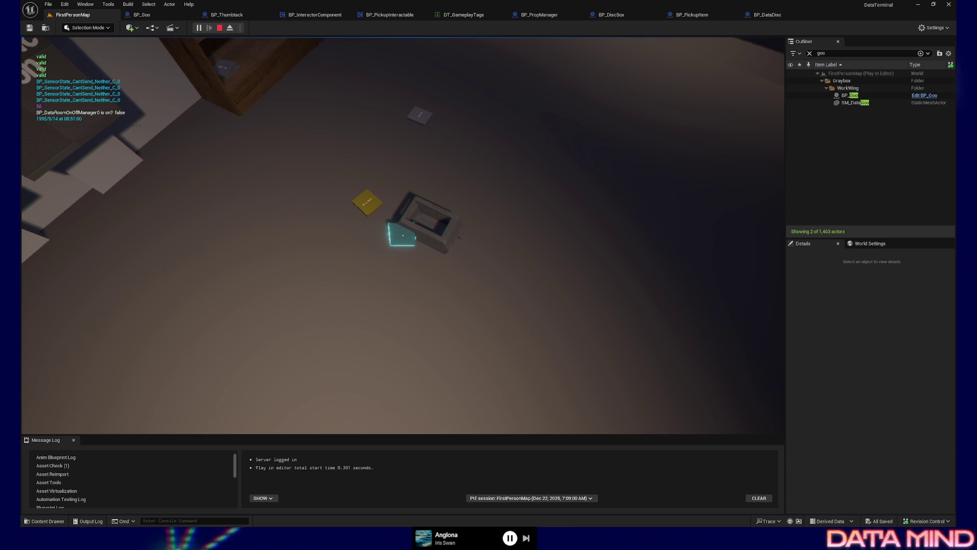
{"action": "key", "text": "Escape"}
{"action": "left_click", "coordinate": [404, 353]}
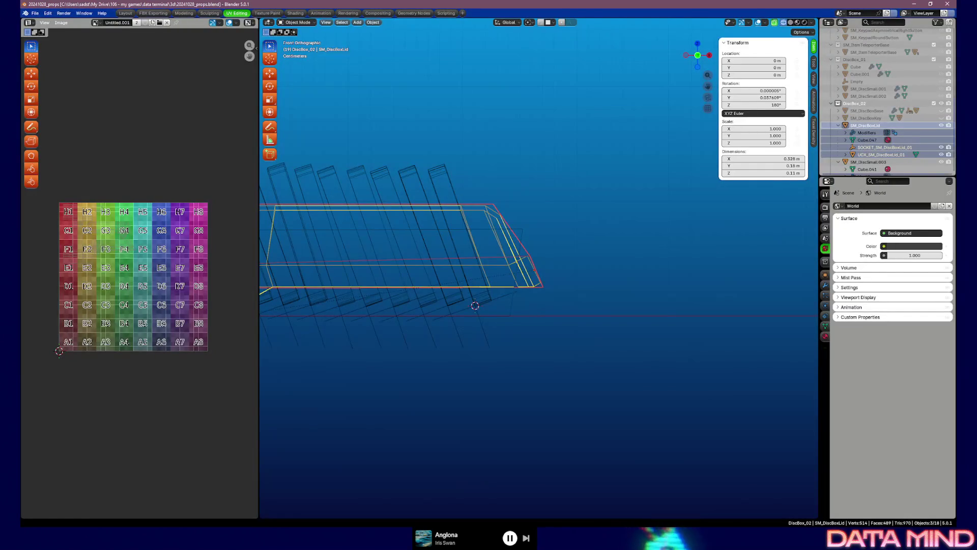
Return to the Layout workspace, exit Local View, hide SM_DiscBoxLid and make SM_DiscBoxBase the active visible object.
{"action": "left_click", "coordinate": [124, 13]}
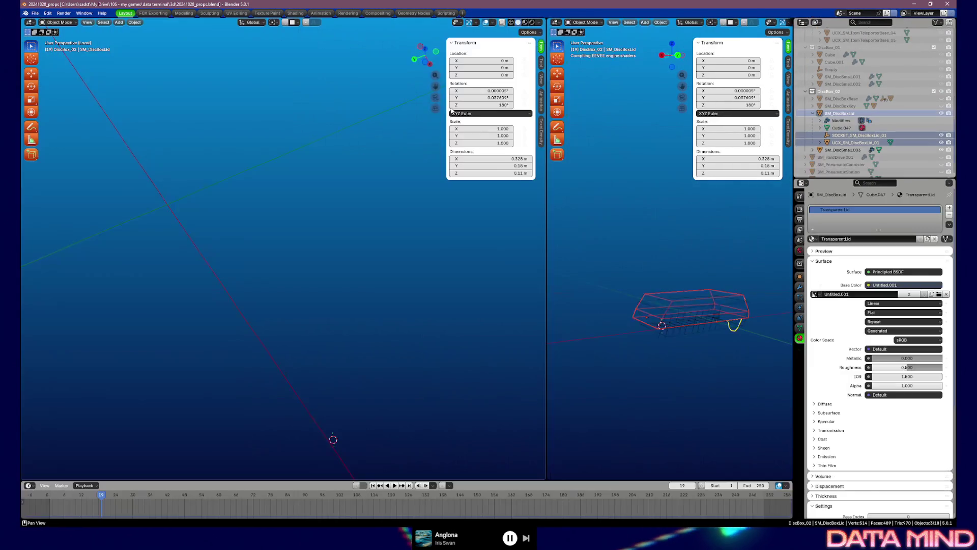
{"action": "right_click", "coordinate": [303, 233]}
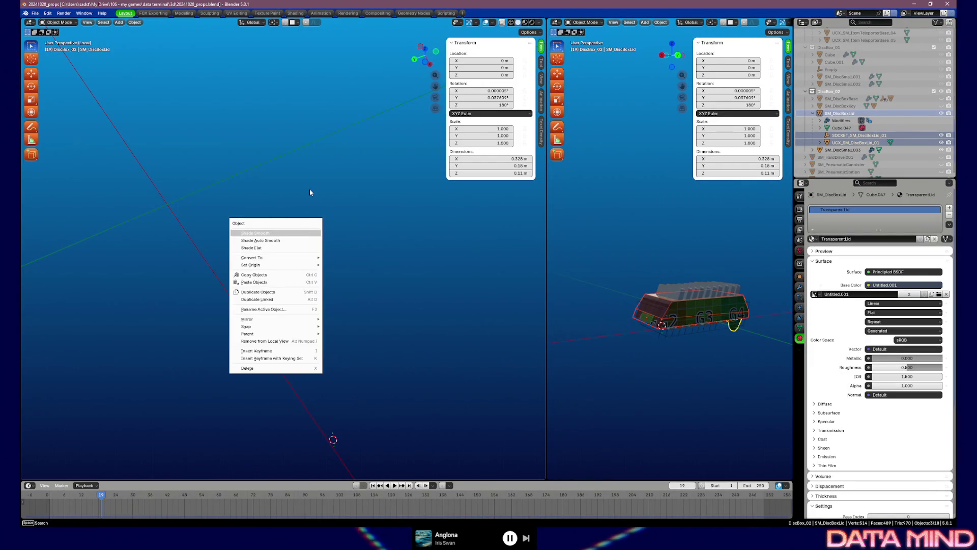
{"action": "key", "text": "Escape"}
{"action": "key", "text": "KP_Divide"}
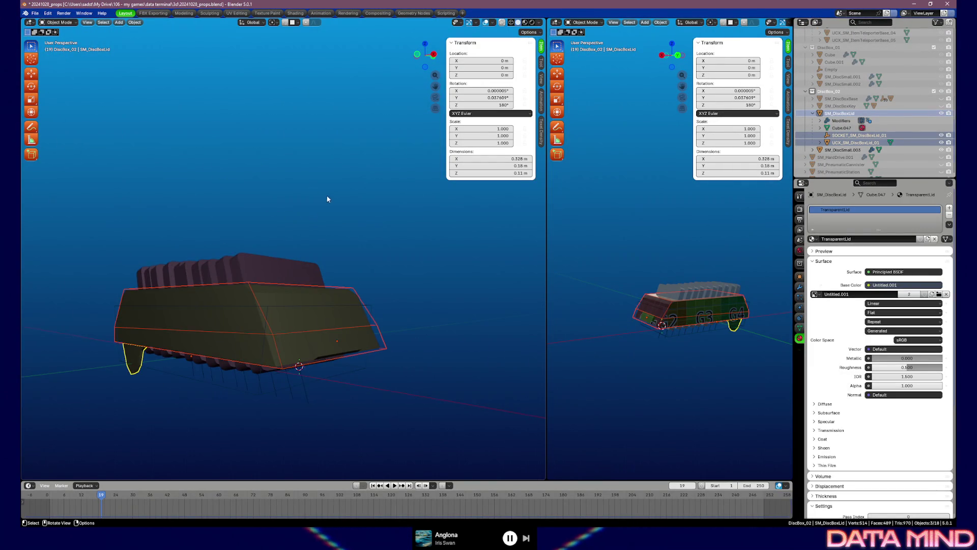
{"action": "left_click_drag", "start_coordinate": [328, 200], "coordinate": [335, 241]}
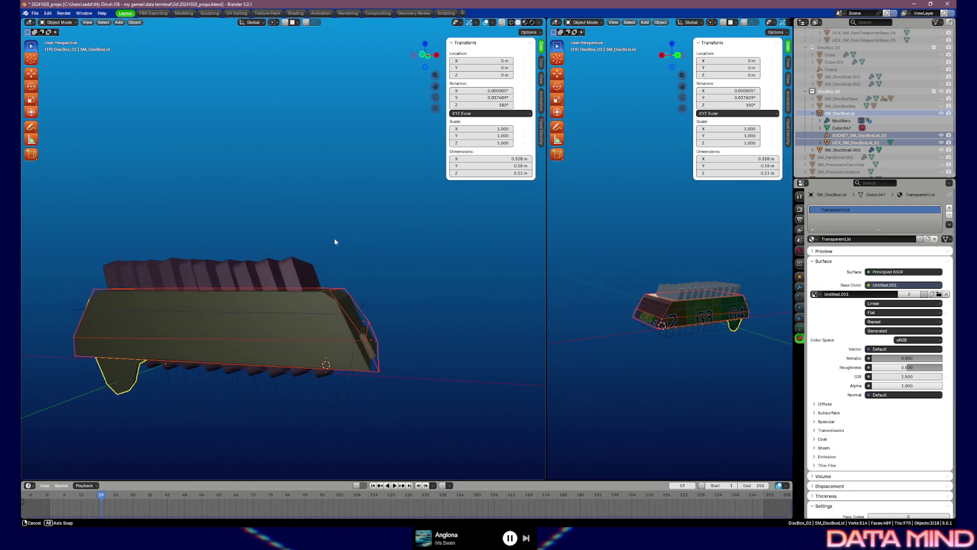
{"action": "left_click_drag", "start_coordinate": [335, 241], "coordinate": [349, 247]}
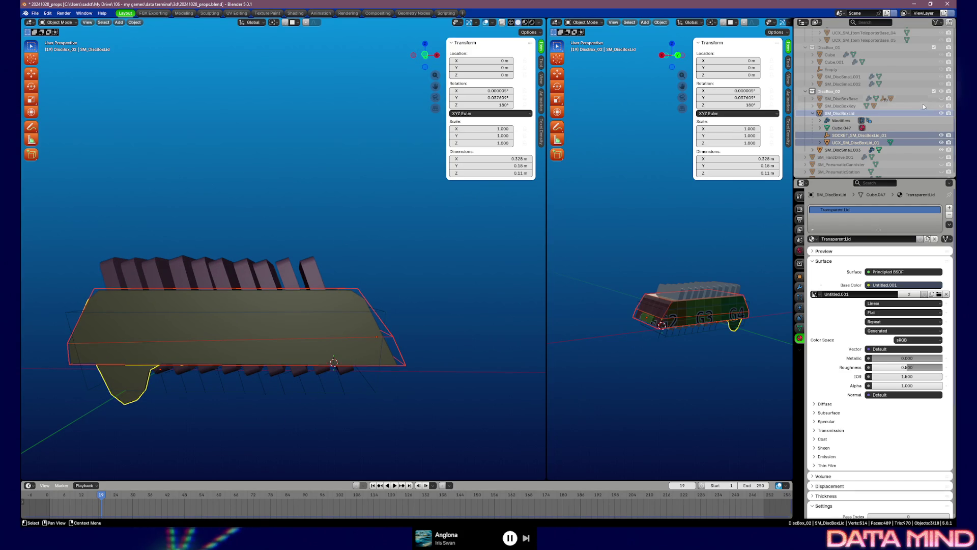
{"action": "left_click", "coordinate": [941, 113]}
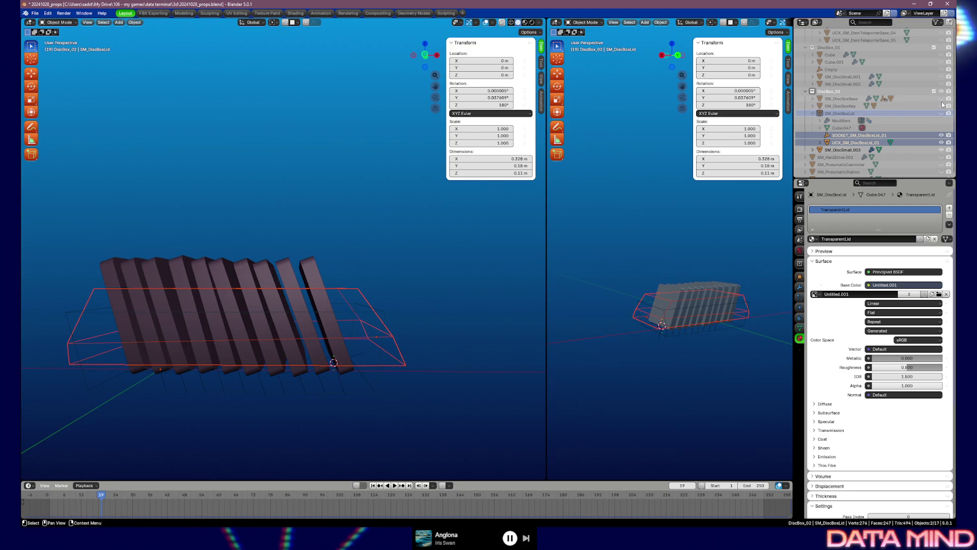
{"action": "left_click", "coordinate": [942, 98]}
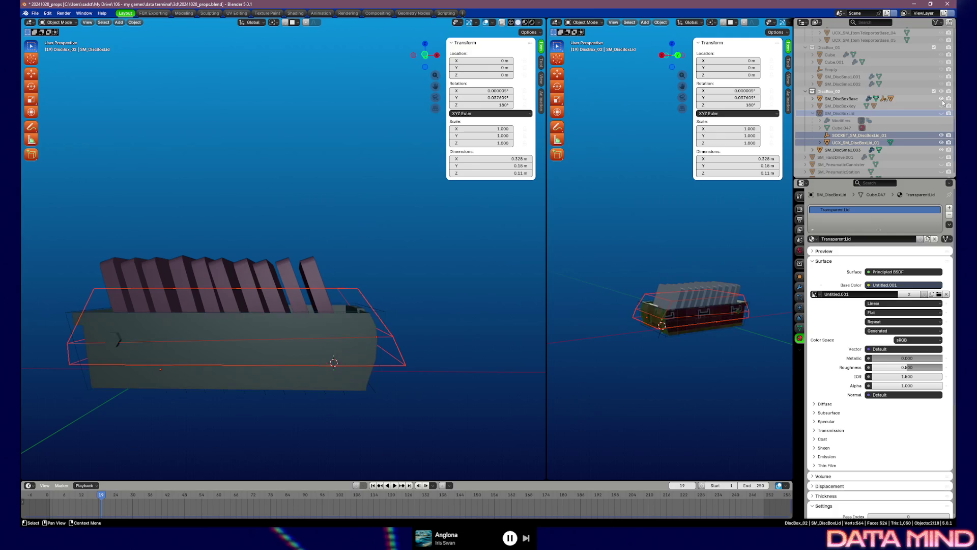
{"action": "left_click", "coordinate": [821, 100]}
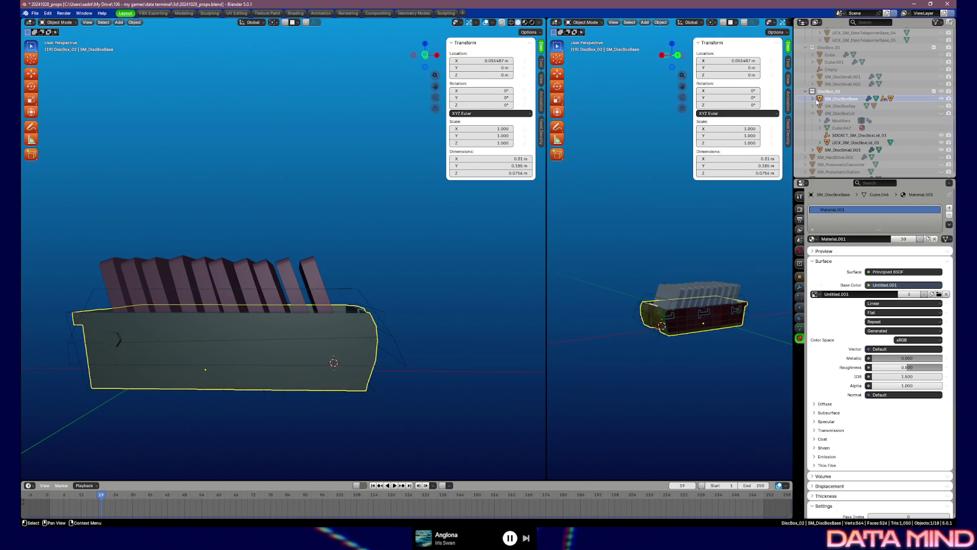
Select the UCX_SM_DiscBoxBase_01 collision mesh under the base, view it from the front and enter Edit Mode.
{"action": "left_click_drag", "start_coordinate": [408, 272], "coordinate": [404, 273]}
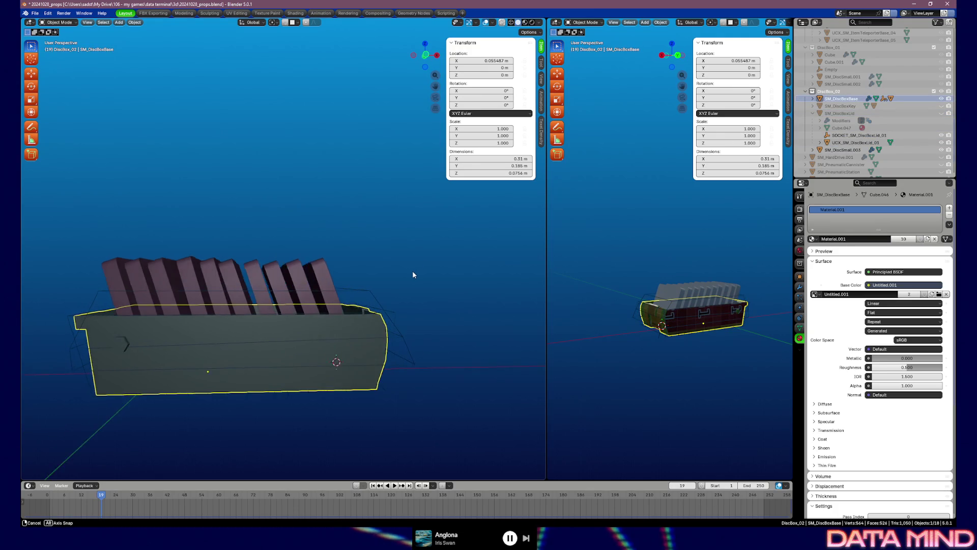
{"action": "left_click", "coordinate": [815, 98]}
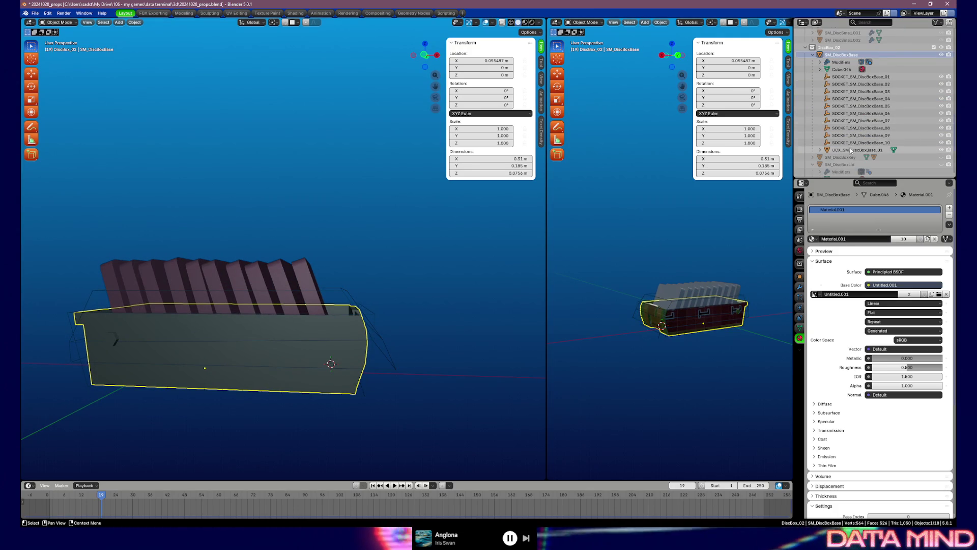
{"action": "scroll", "coordinate": [843, 114], "scroll_direction": "down", "scroll_amount": 3}
{"action": "left_click", "coordinate": [840, 150]}
{"action": "key", "text": "KP_1"}
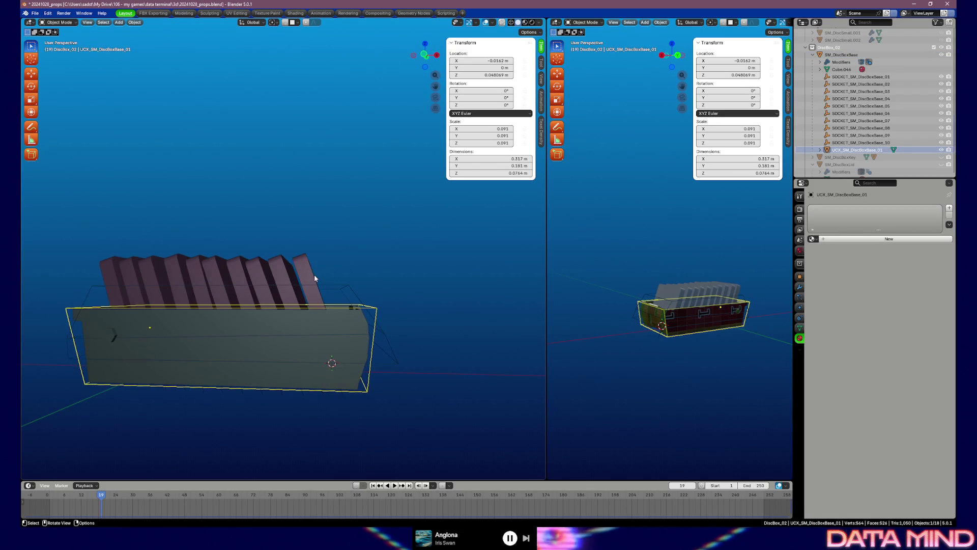
{"action": "scroll", "coordinate": [314, 275], "scroll_direction": "down", "scroll_amount": 2}
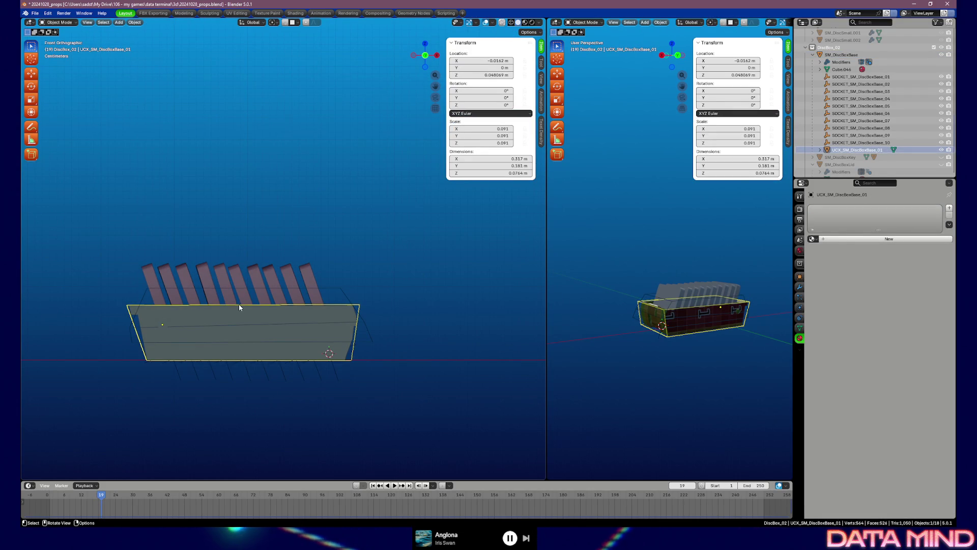
{"action": "key", "text": "Tab"}
Box-select the collision box's top vertices and start a Z move, then cancel it.
{"action": "left_click_drag", "start_coordinate": [87, 290], "coordinate": [401, 316]}
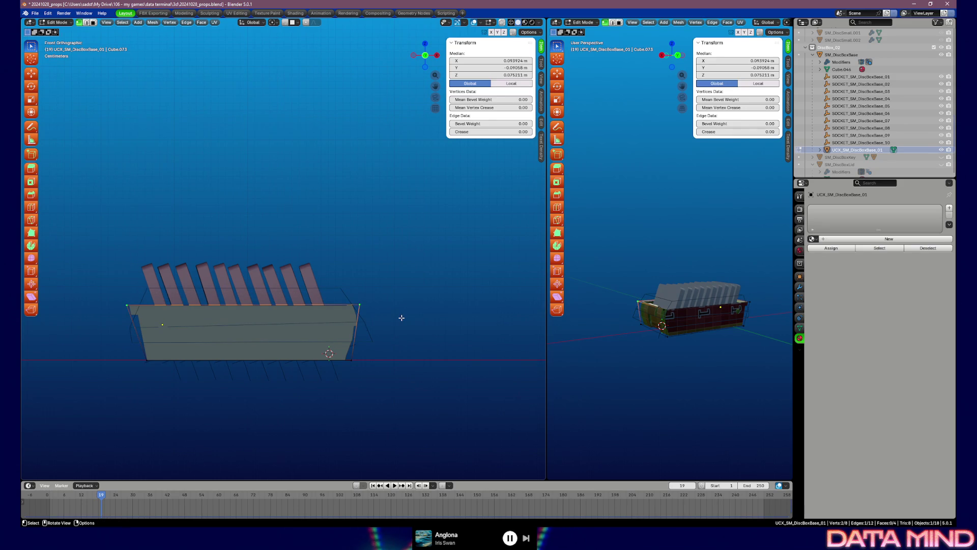
{"action": "key", "text": "g"}
{"action": "key", "text": "x"}
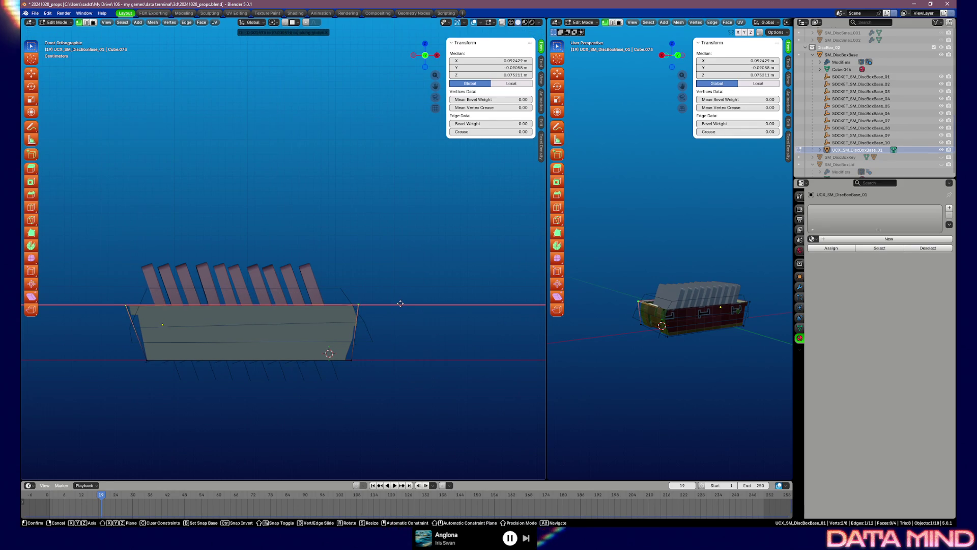
{"action": "key", "text": "z"}
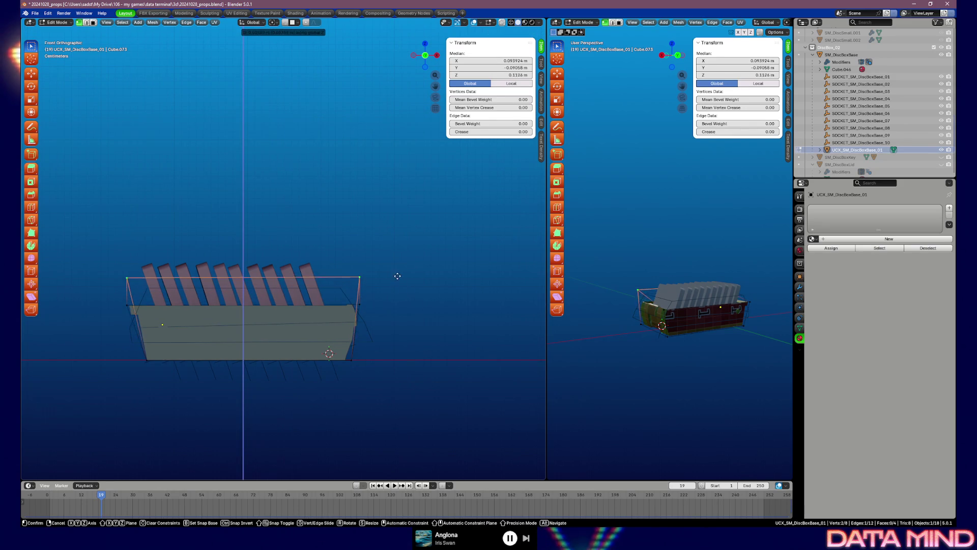
{"action": "key", "text": "Escape"}
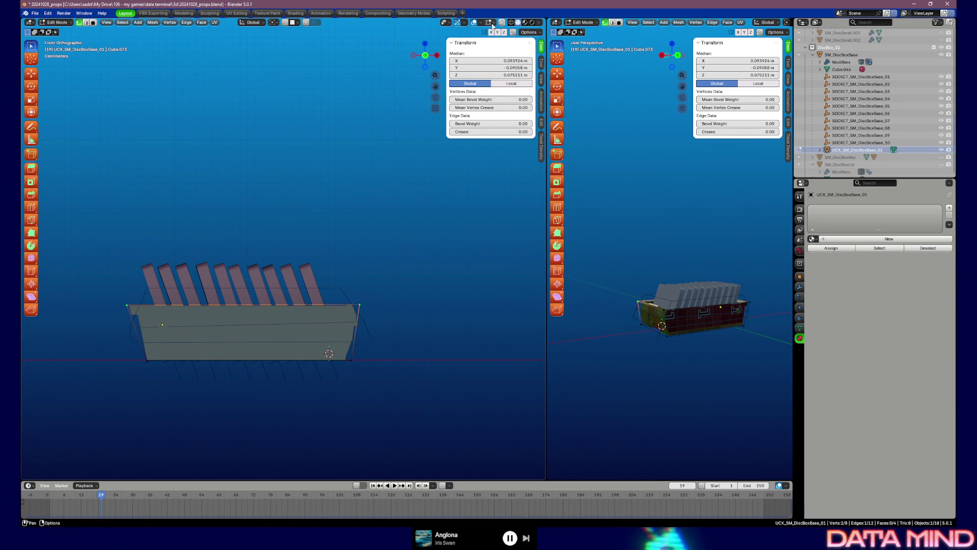
Raise the top vertices along Z, undo the move to keep the original height, and return to Object Mode.
{"action": "left_click_drag", "start_coordinate": [97, 293], "coordinate": [377, 322]}
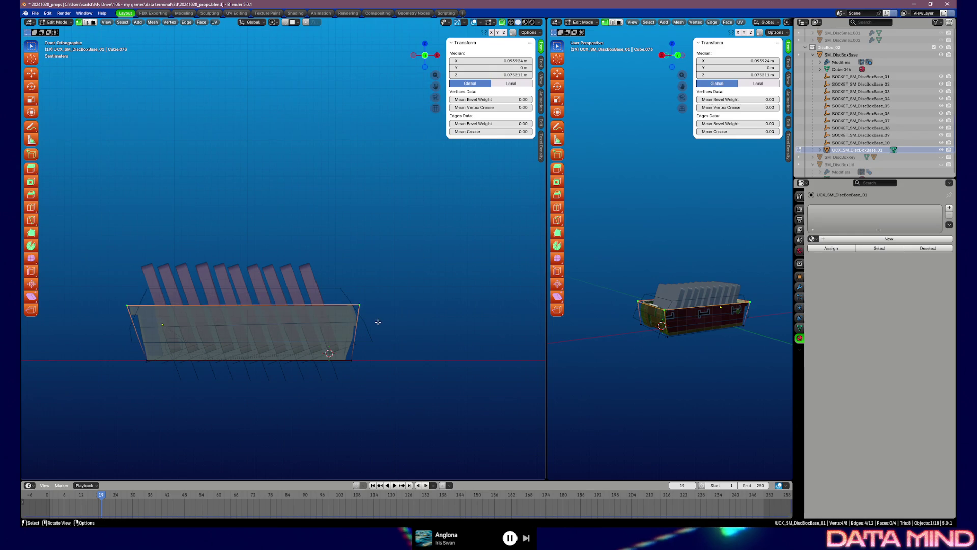
{"action": "key", "text": "g"}
{"action": "key", "text": "z"}
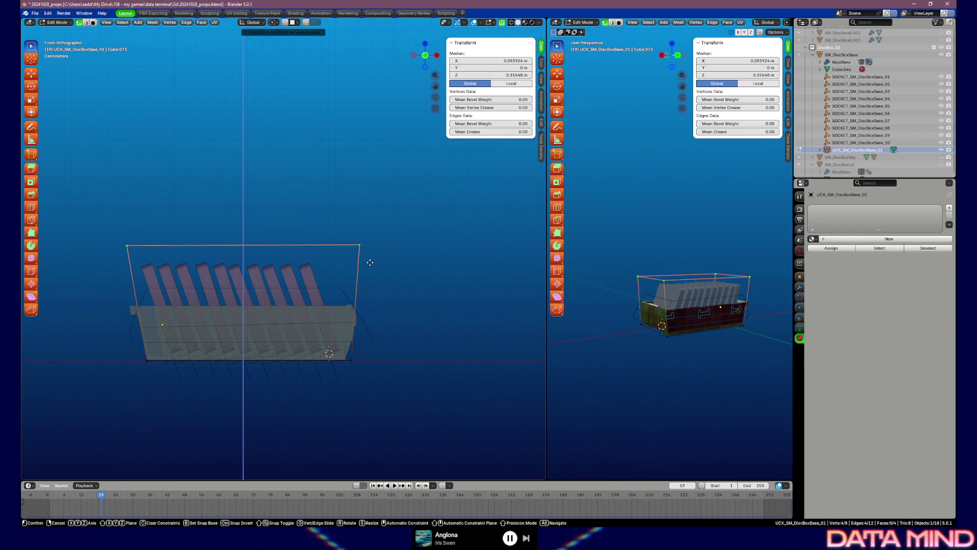
{"action": "left_click", "coordinate": [368, 261]}
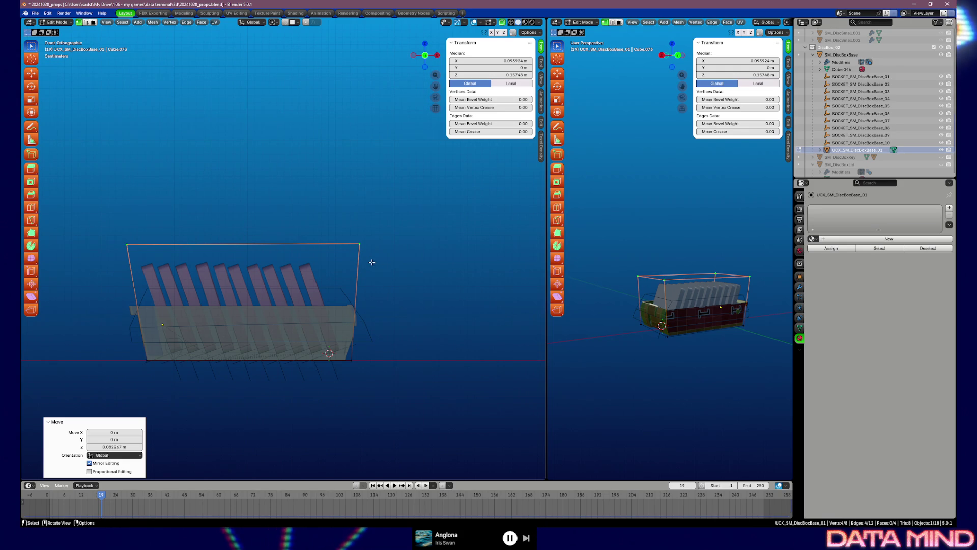
{"action": "key", "text": "ctrl+z"}
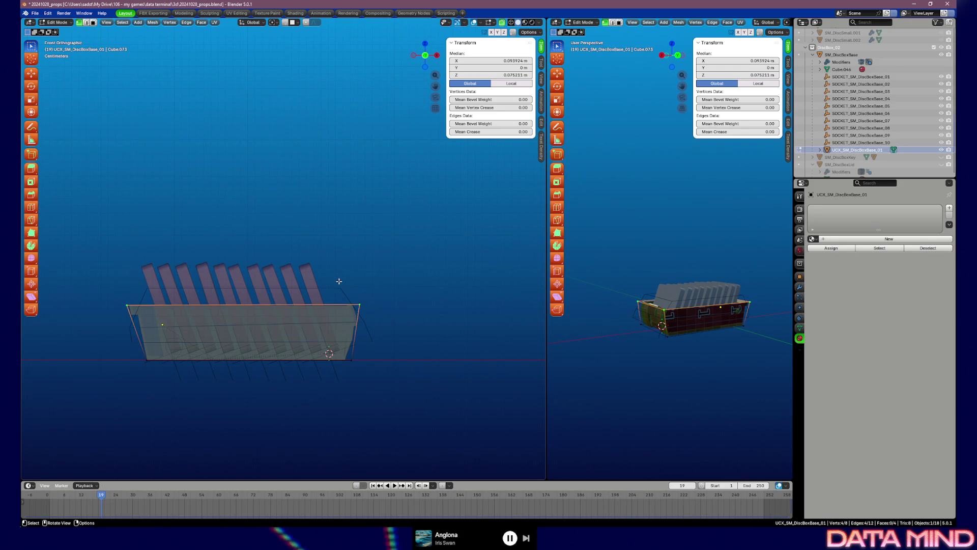
{"action": "key", "text": "Tab"}
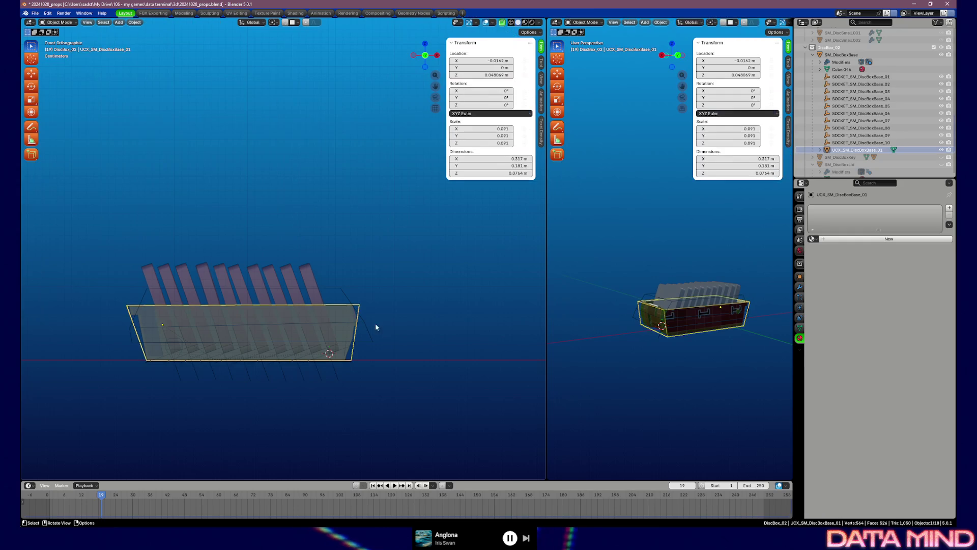
Create a new material on the collision box, then undo it so the box stays material-free.
{"action": "key", "text": "Tab"}
{"action": "key", "text": "Tab"}
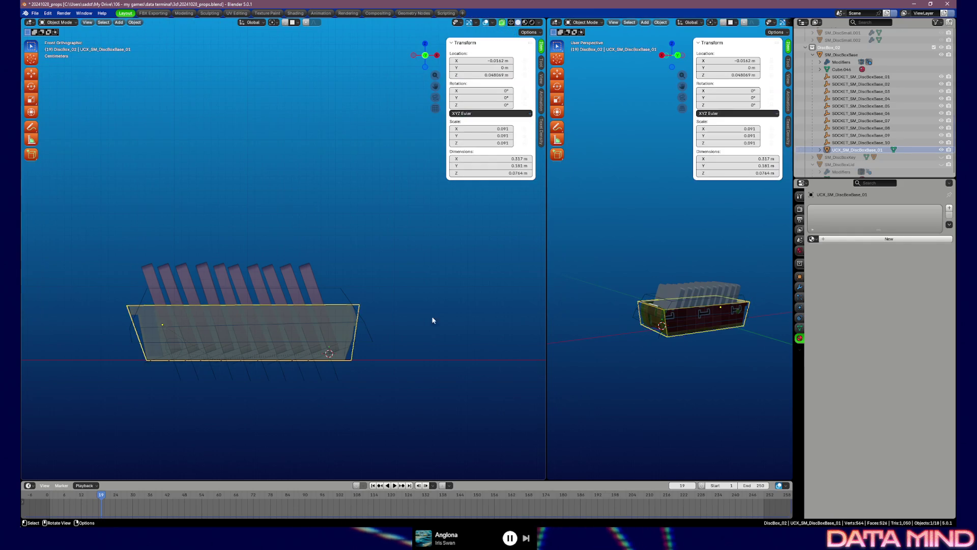
{"action": "double_click", "coordinate": [822, 239]}
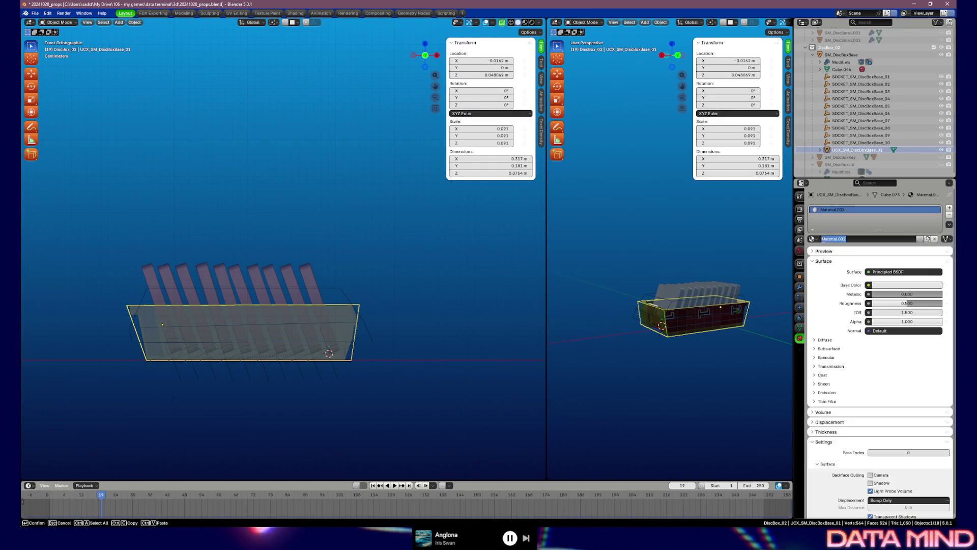
{"action": "key", "text": "Return"}
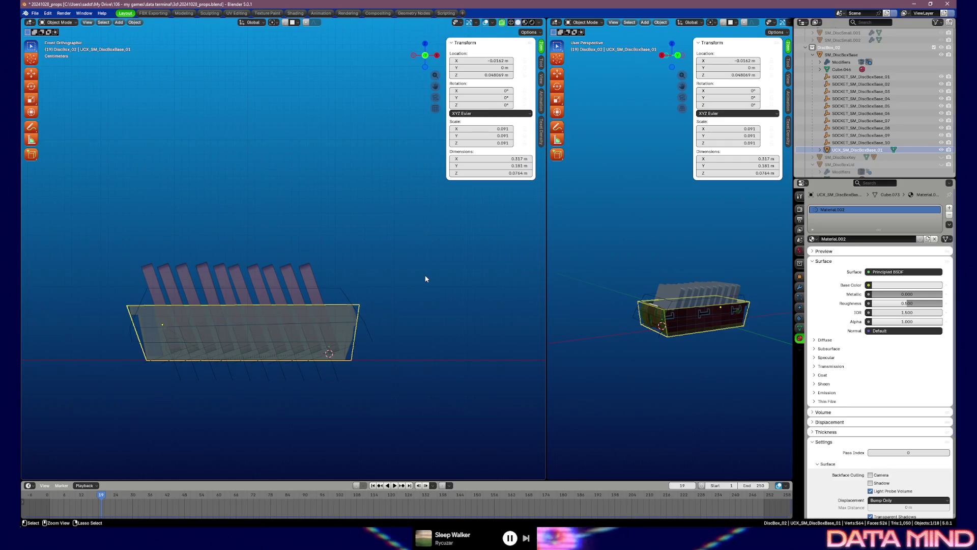
{"action": "key", "text": "ctrl+z"}
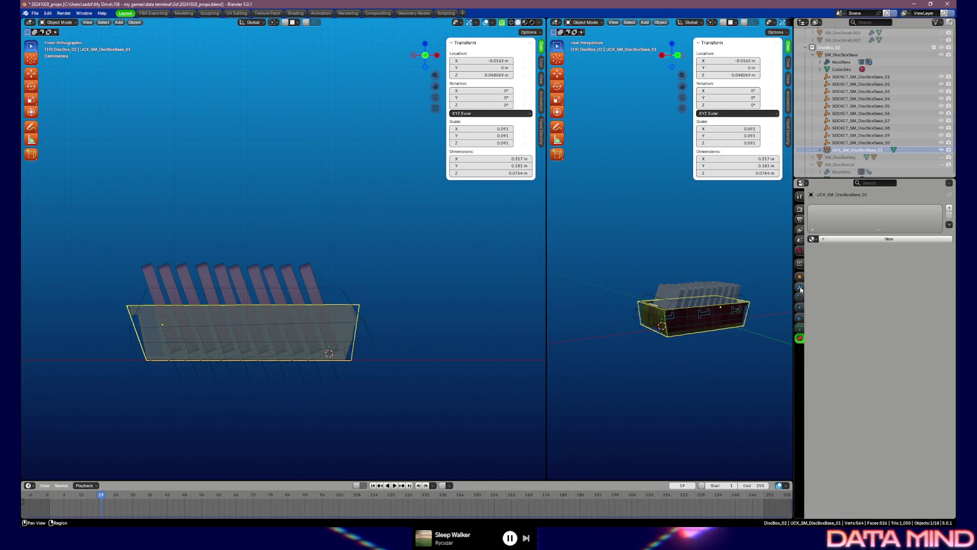
{"action": "left_click", "coordinate": [800, 290]}
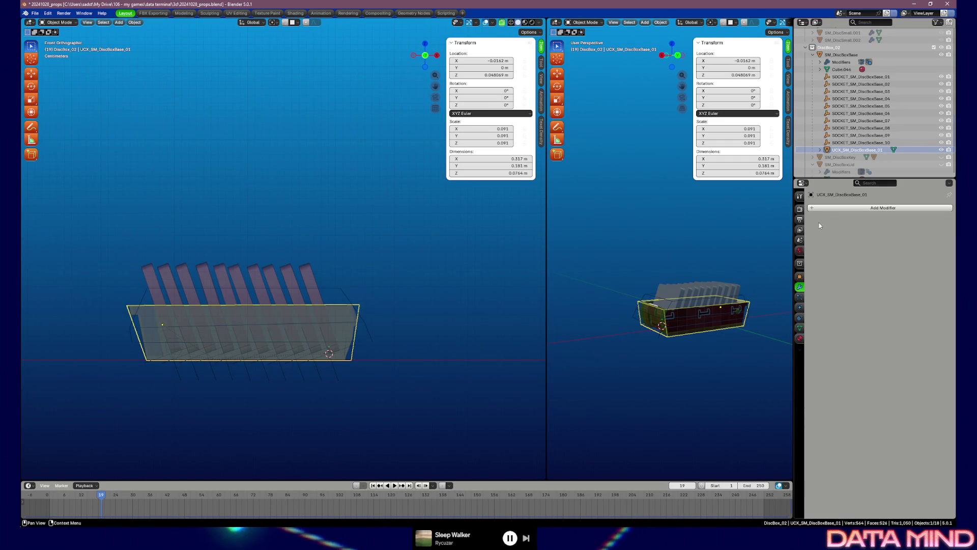
Add a Mirror modifier on Z, try a U offset and mirroring toggles, leaving them reset.
{"action": "left_click", "coordinate": [814, 207]}
{"action": "type", "text": "mirror"}
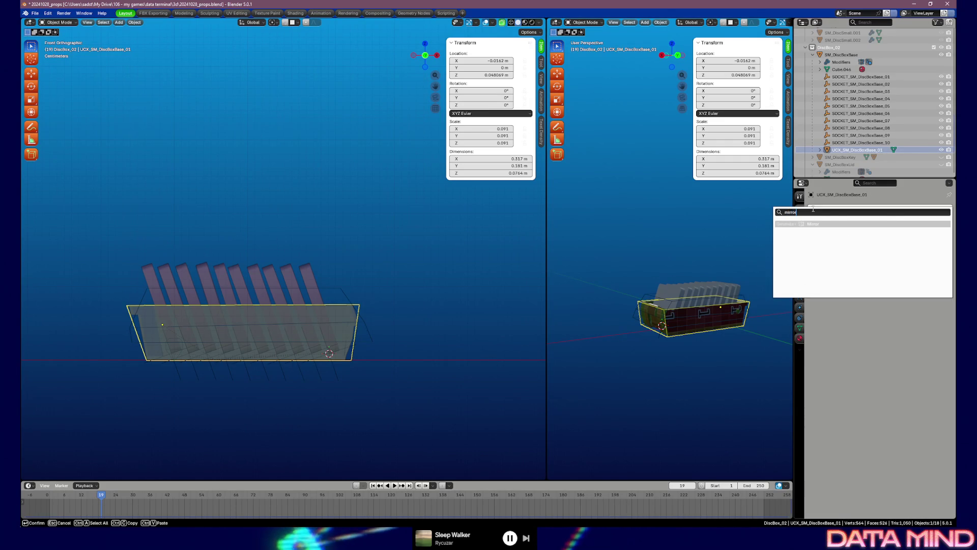
{"action": "key", "text": "Return"}
{"action": "left_click", "coordinate": [876, 230]}
{"action": "left_click", "coordinate": [927, 231]}
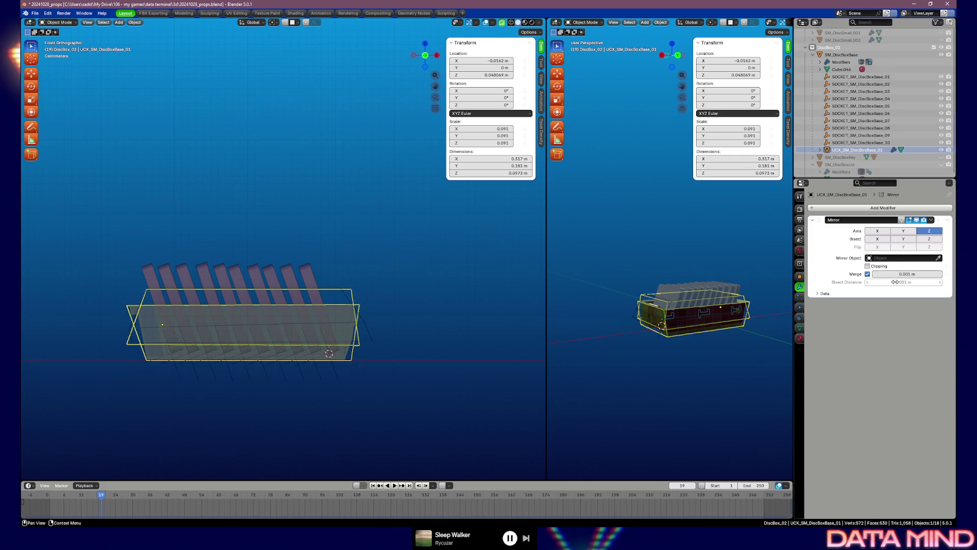
{"action": "left_click", "coordinate": [817, 294]}
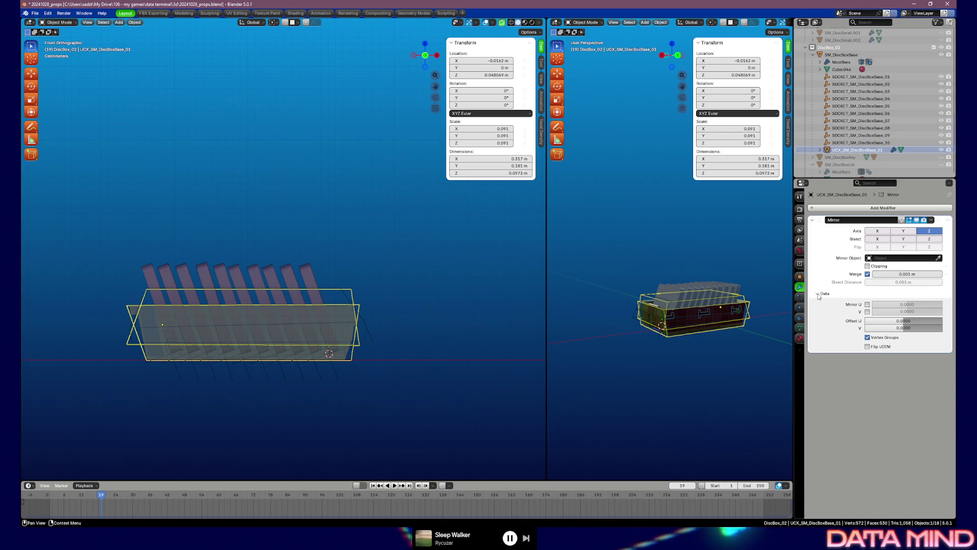
{"action": "left_click_drag", "start_coordinate": [887, 324], "coordinate": [904, 323]}
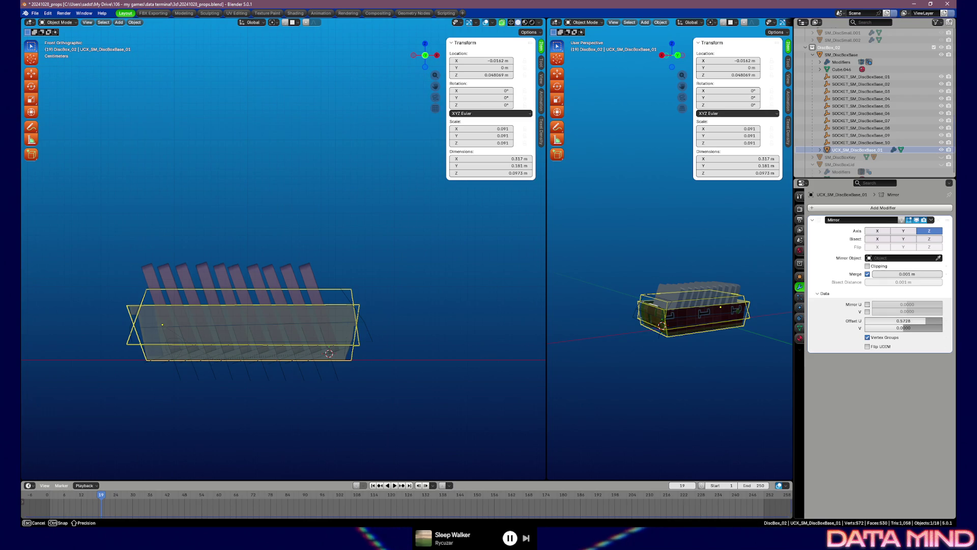
{"action": "key", "text": "ctrl+z"}
{"action": "left_click", "coordinate": [819, 295]}
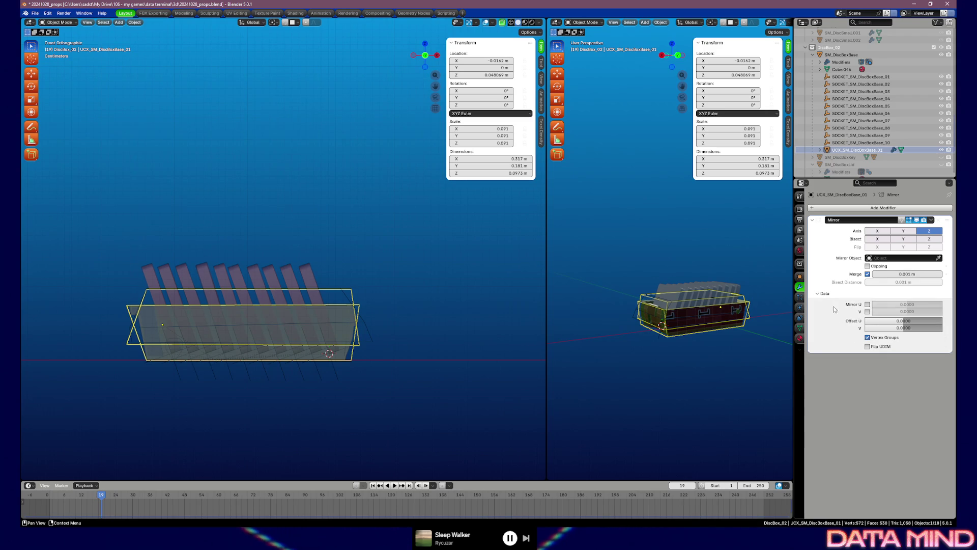
{"action": "left_click", "coordinate": [817, 296]}
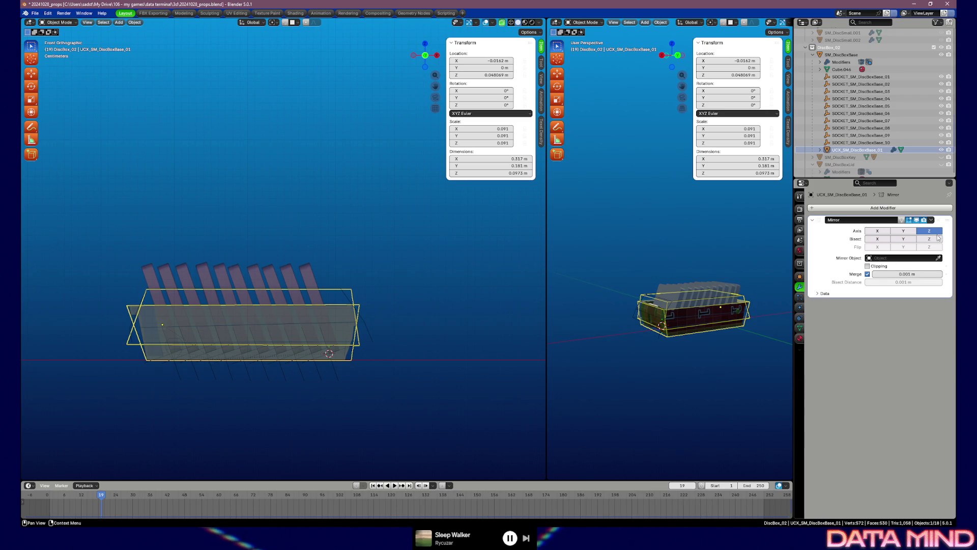
{"action": "left_click", "coordinate": [878, 230]}
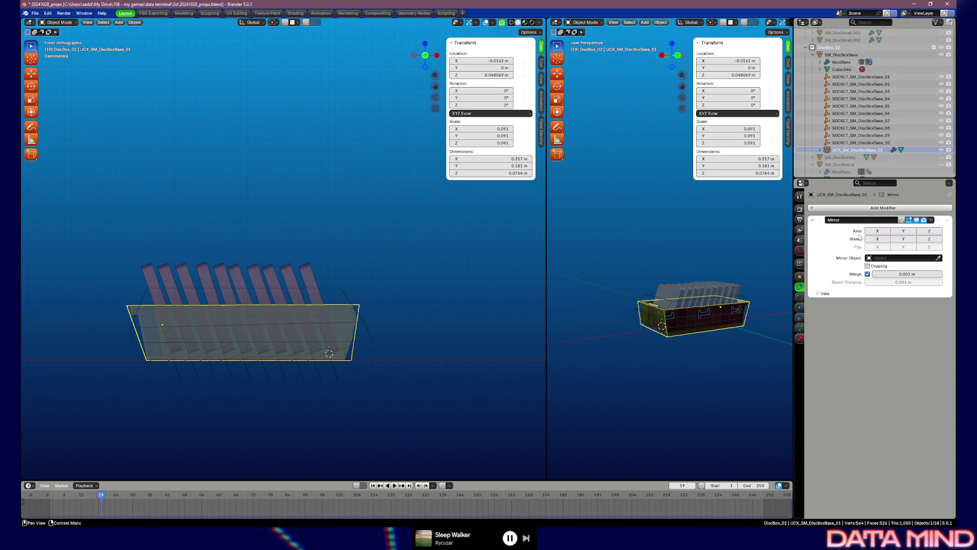
Delete the Mirror modifier and bring up the Add Modifier list again.
{"action": "left_click", "coordinate": [931, 220]}
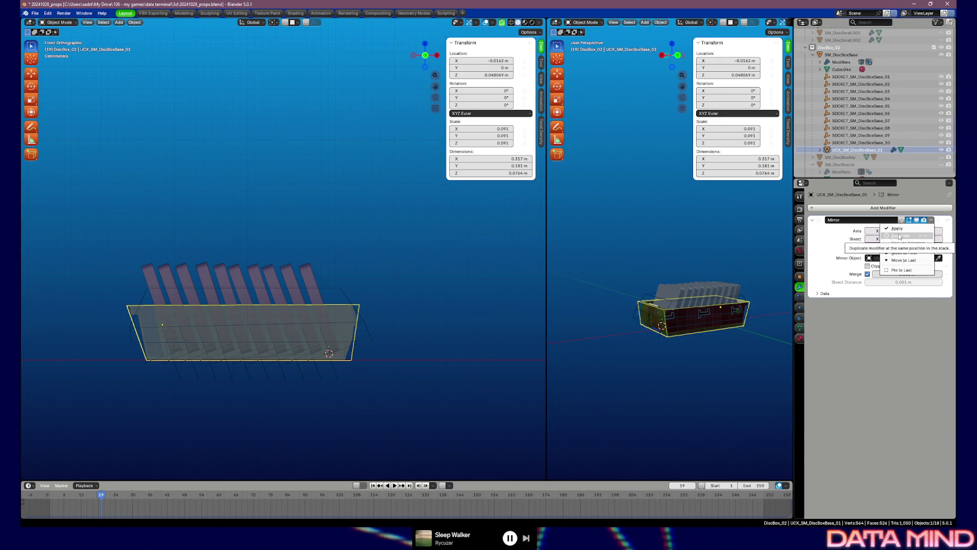
{"action": "left_click", "coordinate": [931, 220]}
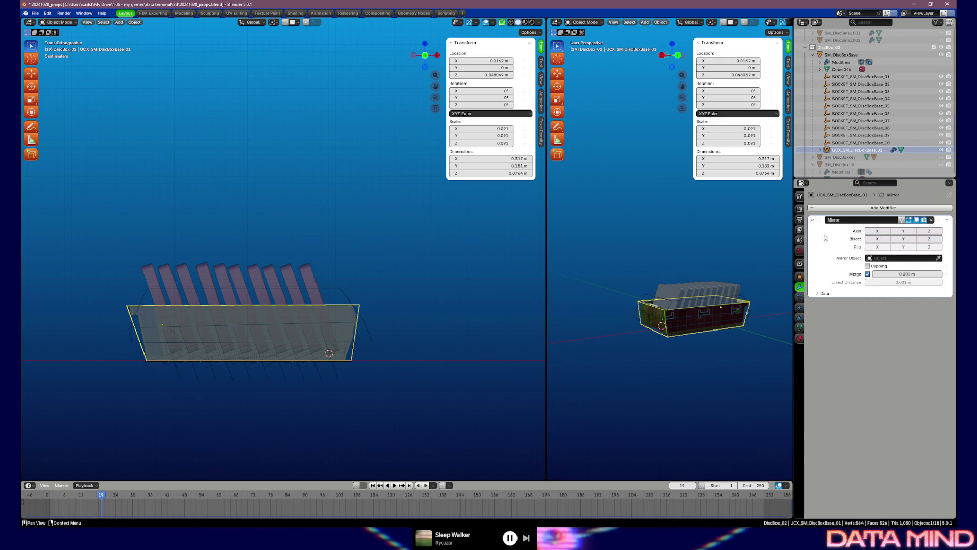
{"action": "left_click", "coordinate": [938, 220]}
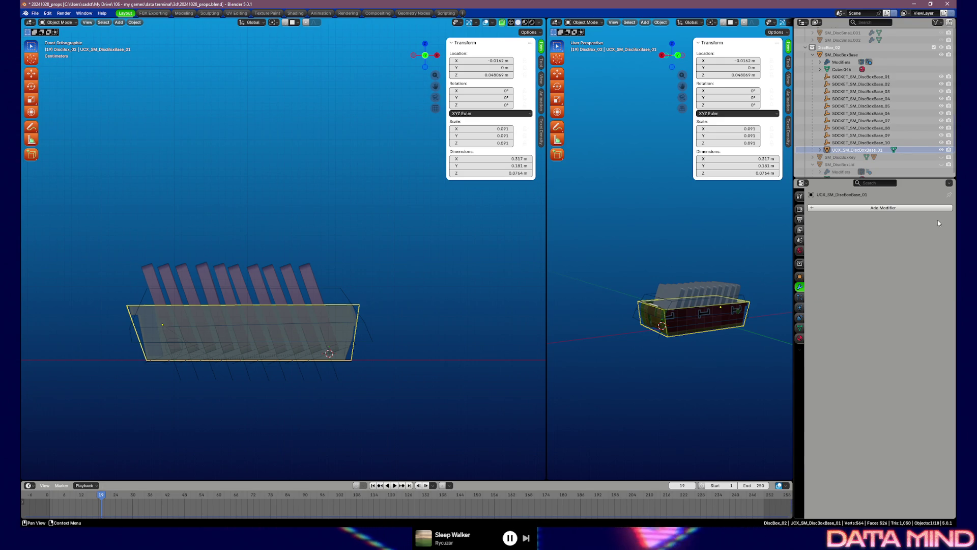
{"action": "left_click", "coordinate": [822, 208]}
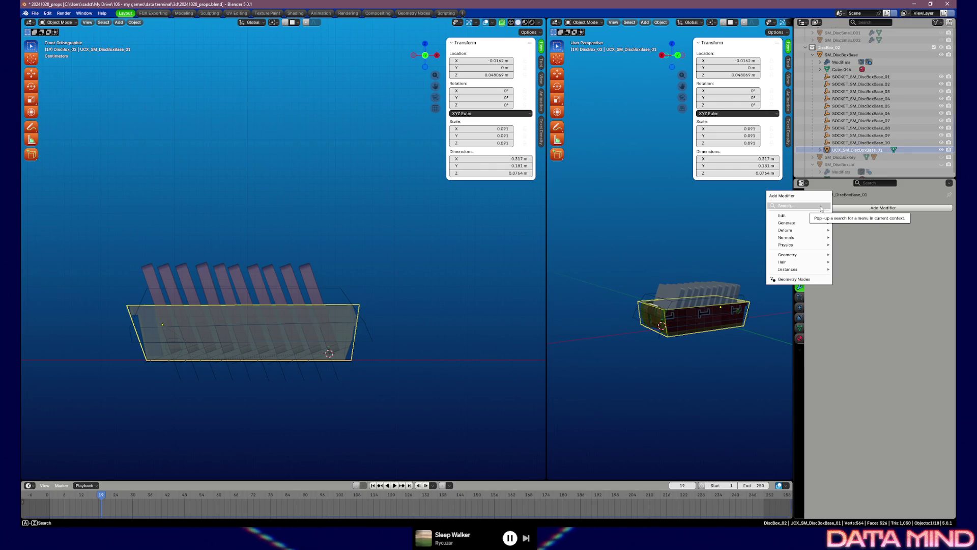
{"action": "type", "text": "array"}
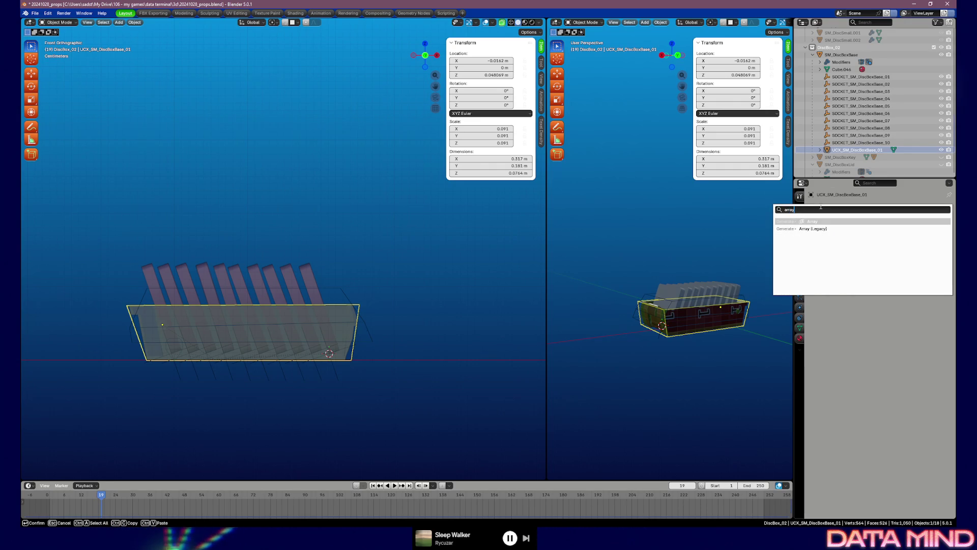
Add an Array modifier with Relative Offset X 0, Z 1, Count 2 and a Y tilt on the copy.
{"action": "key", "text": "Return"}
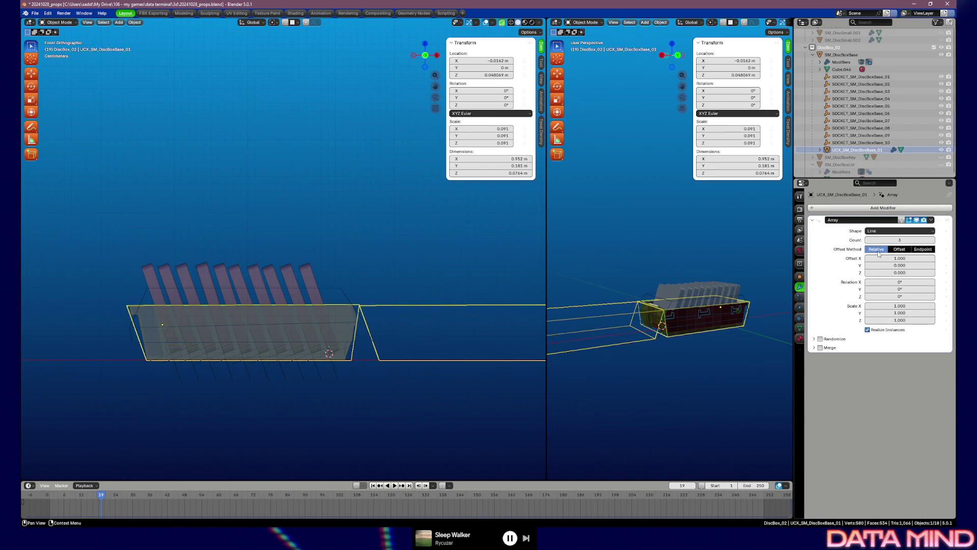
{"action": "left_click", "coordinate": [897, 259]}
{"action": "key", "text": "Tab"}
{"action": "key", "text": "Tab"}
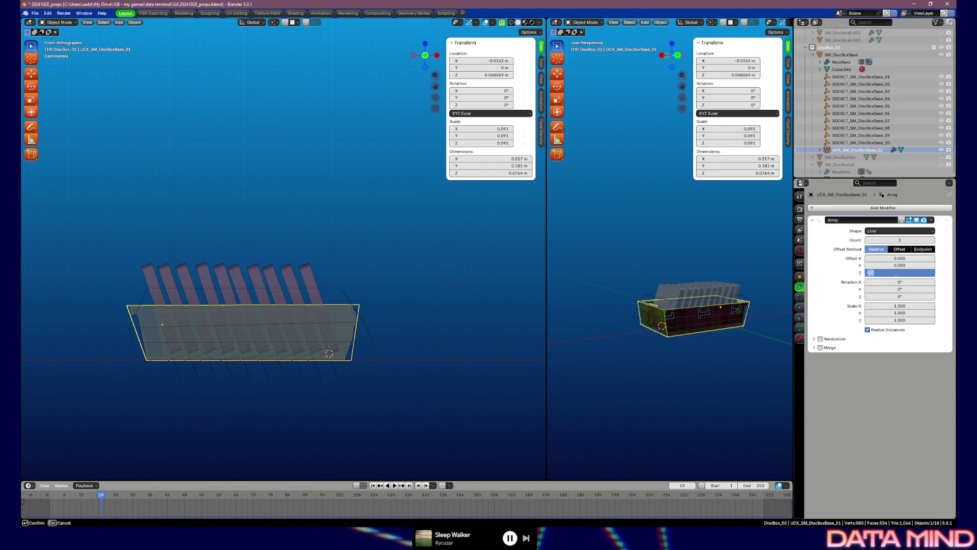
{"action": "type", "text": "1.000"}
{"action": "key", "text": "Return"}
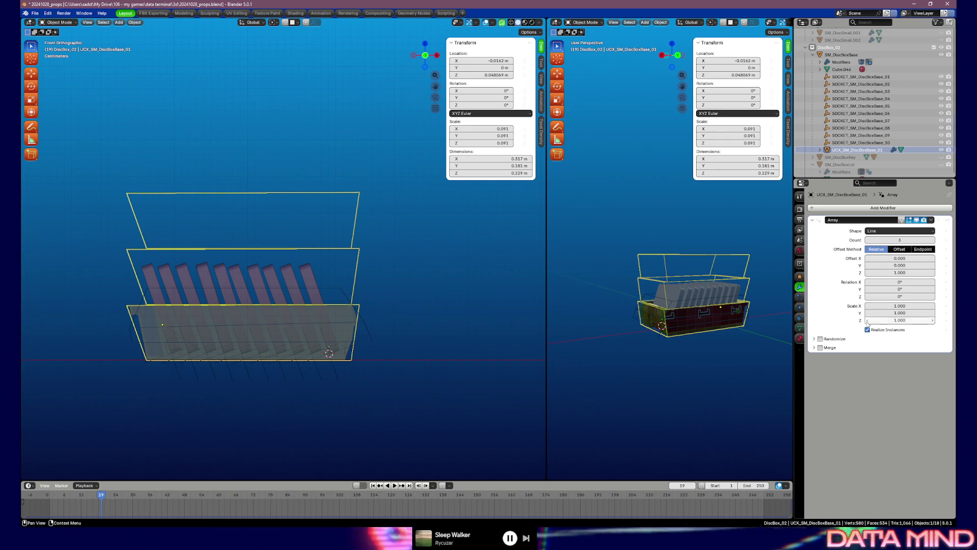
{"action": "left_click", "coordinate": [814, 340]}
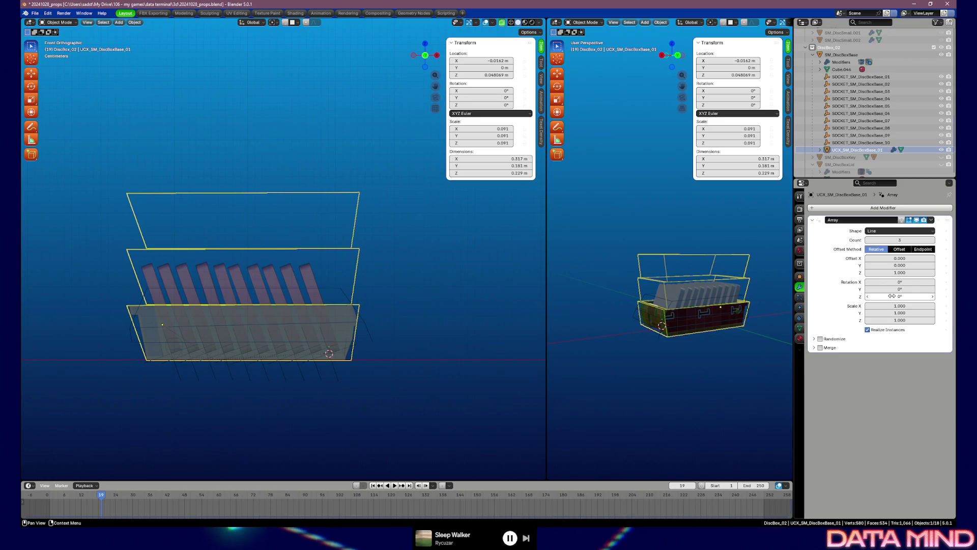
{"action": "left_click", "coordinate": [868, 240]}
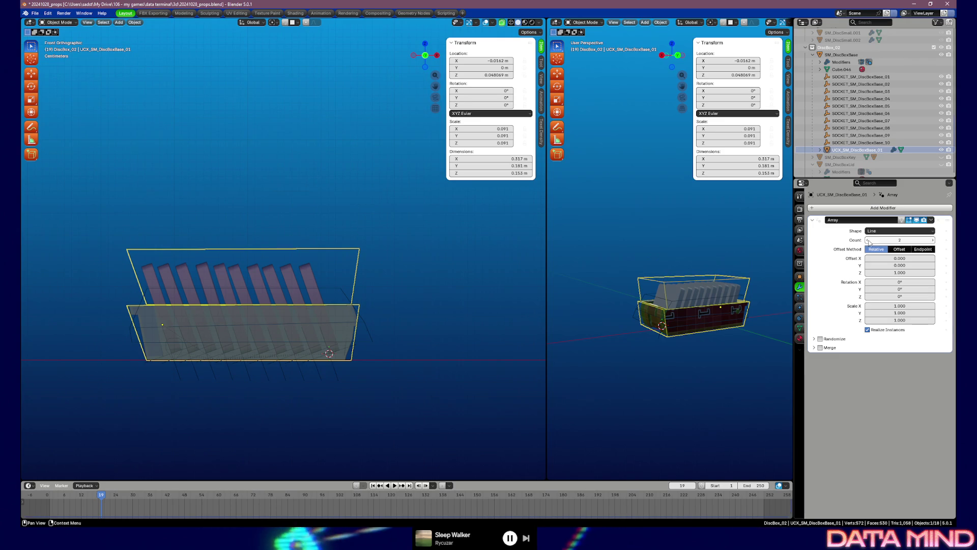
{"action": "left_click_drag", "start_coordinate": [900, 288], "coordinate": [908, 289]}
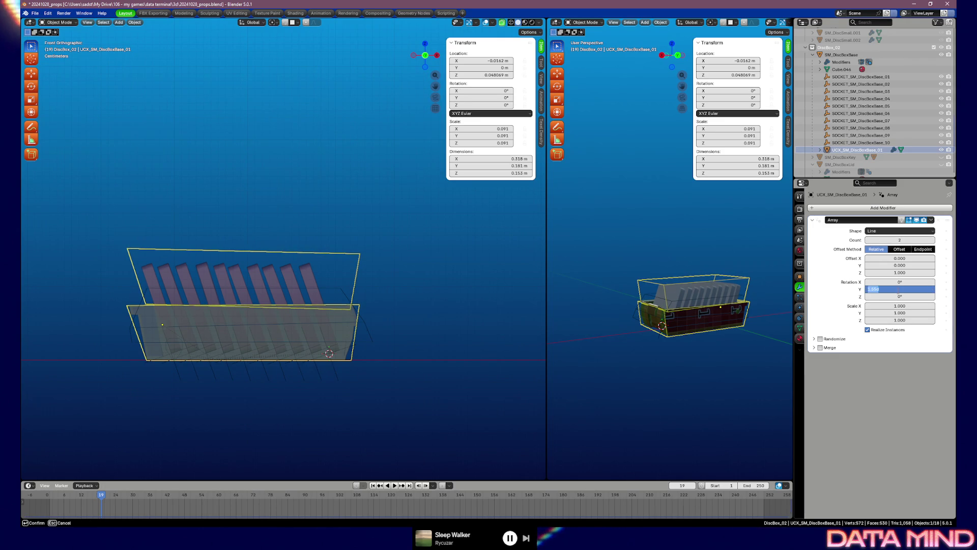
{"action": "type", "text": "10"}
Tune the array offsets to Z 0.710 and X 0.695 so the copy sits above the box.
{"action": "key", "text": "Return"}
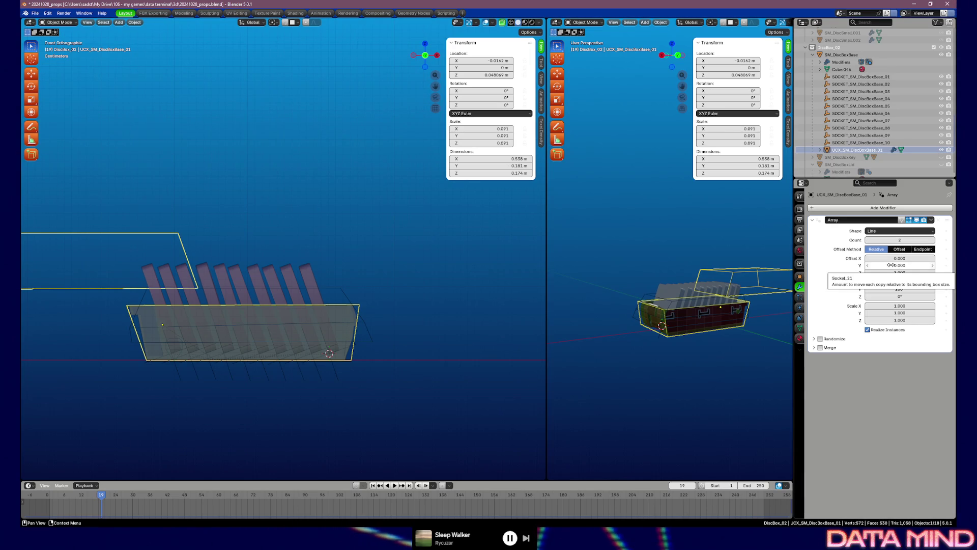
{"action": "mouse_move", "coordinate": [885, 273]}
{"action": "left_mouse_down"}
{"action": "mouse_move", "coordinate": [905, 272]}
{"action": "mouse_move", "coordinate": [909, 259]}
{"action": "mouse_move", "coordinate": [861, 273]}
{"action": "left_mouse_up"}
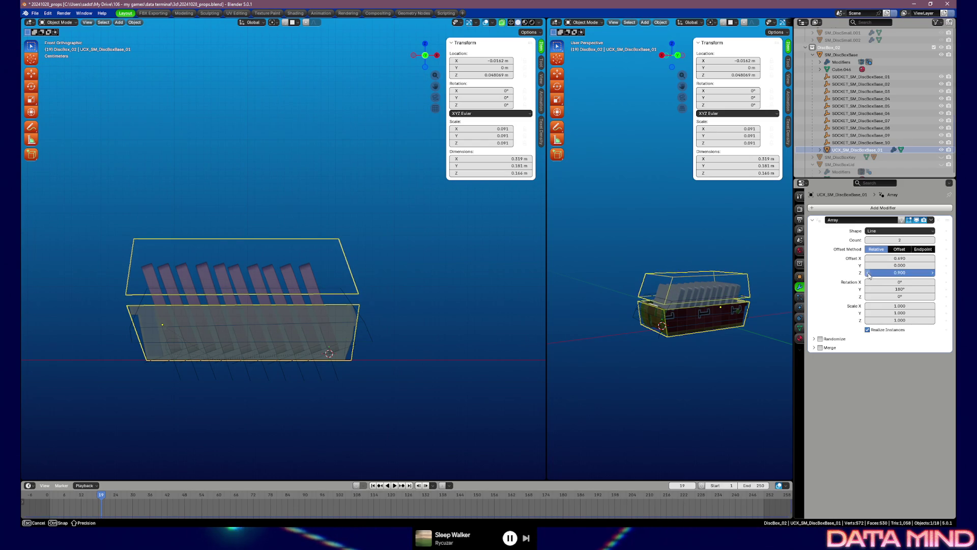
{"action": "left_click_drag", "start_coordinate": [869, 273], "coordinate": [870, 277]}
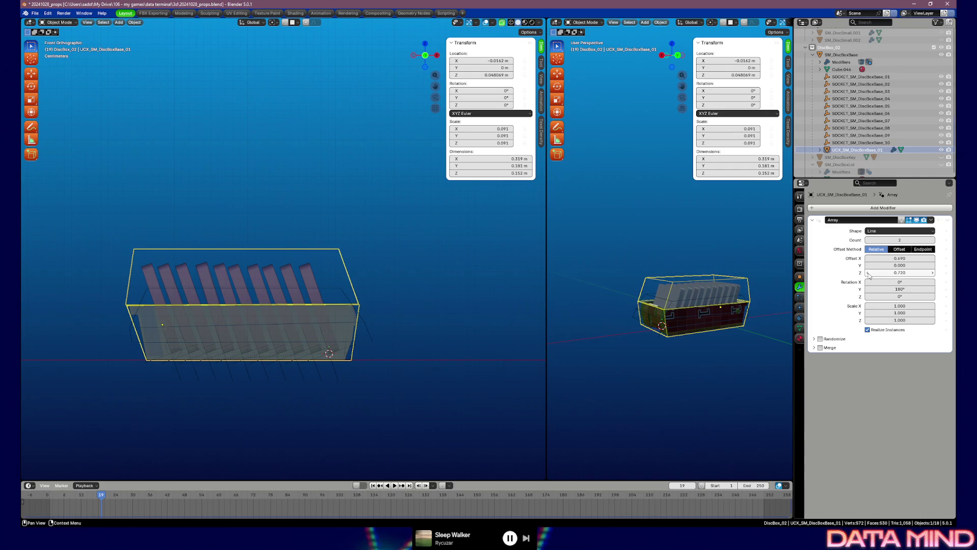
{"action": "left_click", "coordinate": [933, 260]}
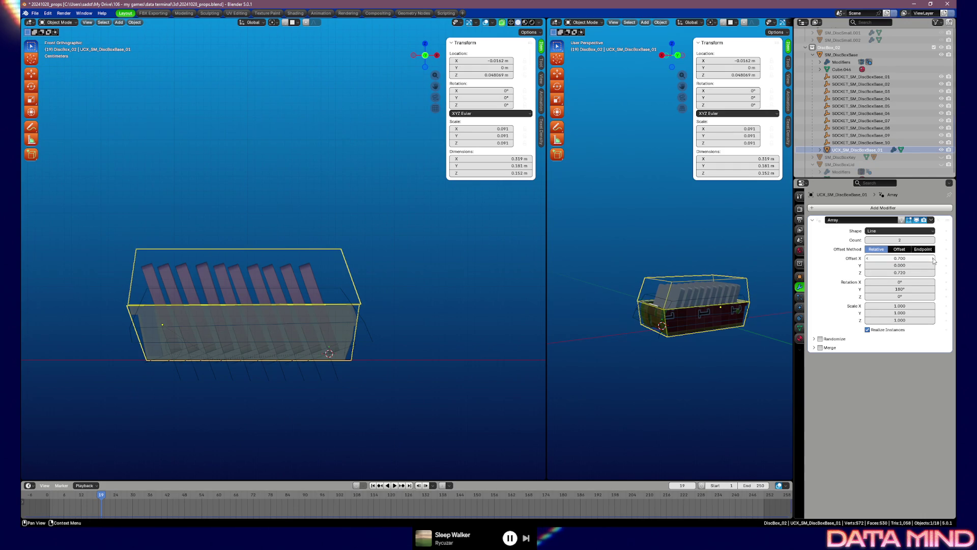
{"action": "left_click_drag", "start_coordinate": [930, 258], "coordinate": [910, 259]}
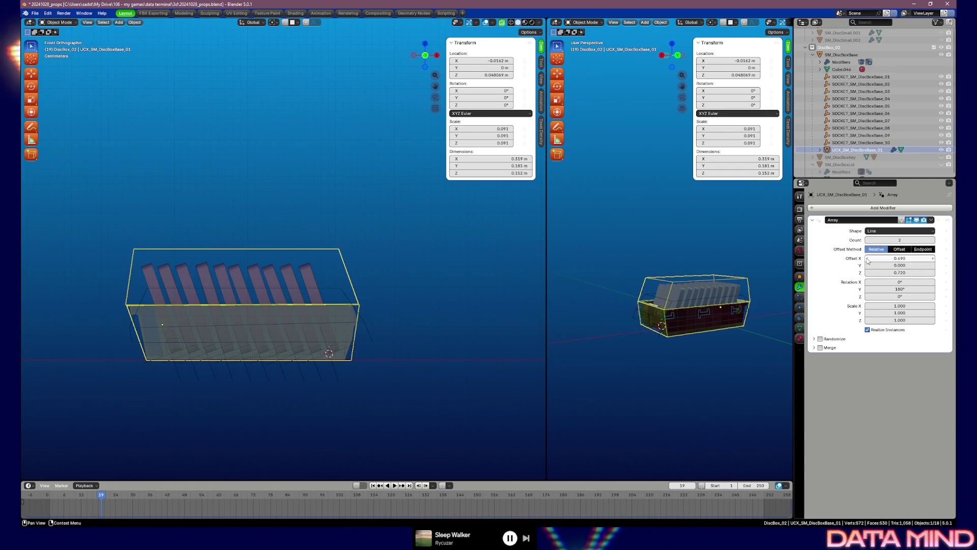
{"action": "left_click", "coordinate": [910, 258]}
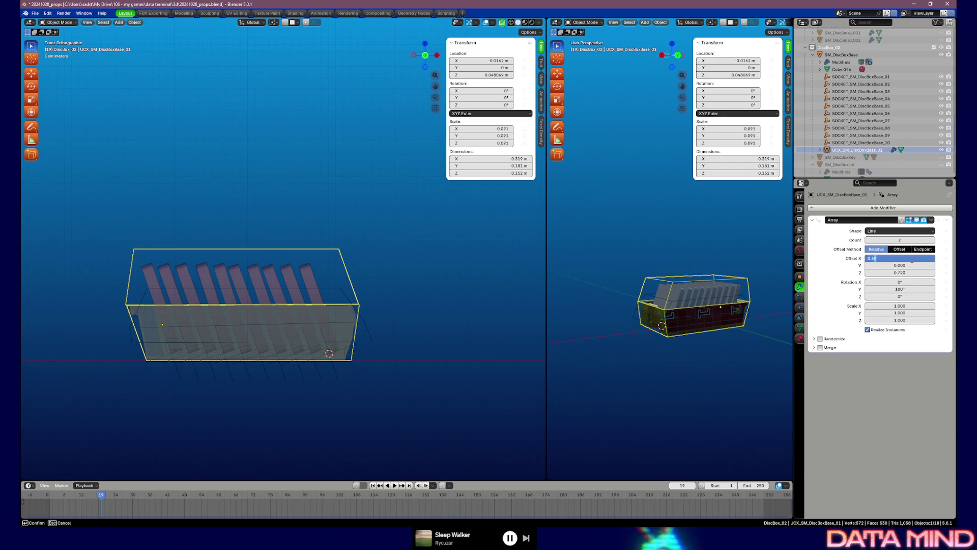
{"action": "type", "text": "95"}
{"action": "key", "text": "Return"}
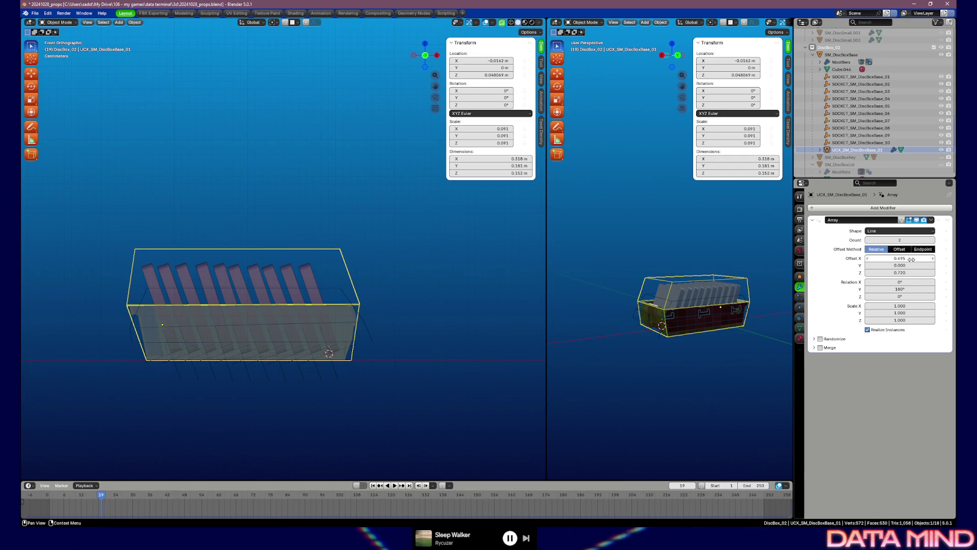
Check the fit from several angles, then apply the Array modifier into the mesh.
{"action": "mouse_move", "coordinate": [384, 252]}
{"action": "left_mouse_down"}
{"action": "mouse_move", "coordinate": [355, 265]}
{"action": "mouse_move", "coordinate": [309, 247]}
{"action": "left_mouse_up"}
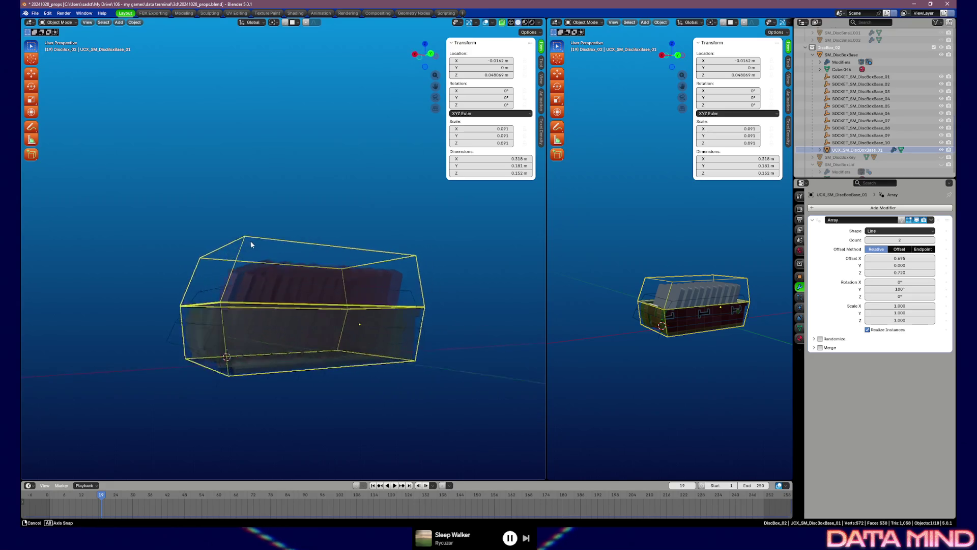
{"action": "left_click_drag", "start_coordinate": [310, 247], "coordinate": [254, 274]}
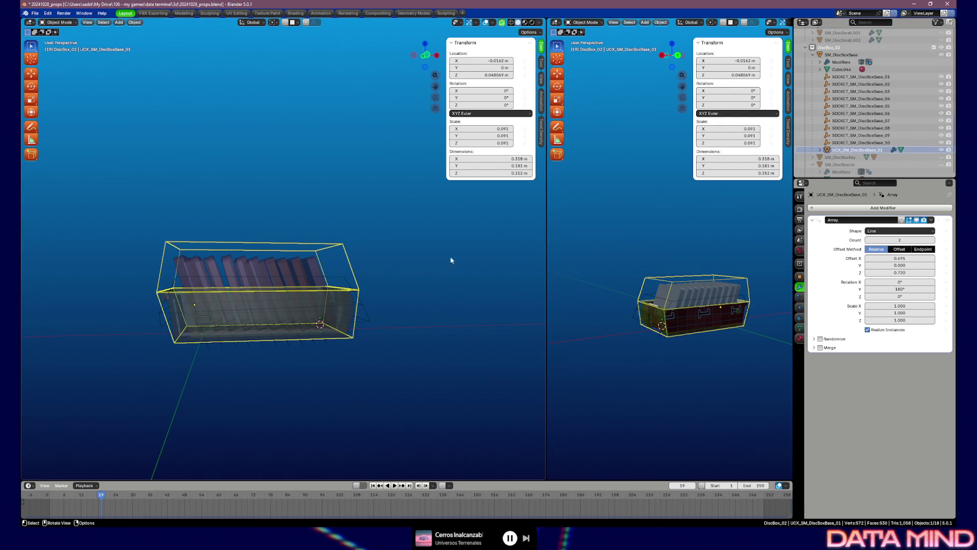
{"action": "left_click_drag", "start_coordinate": [319, 212], "coordinate": [400, 233]}
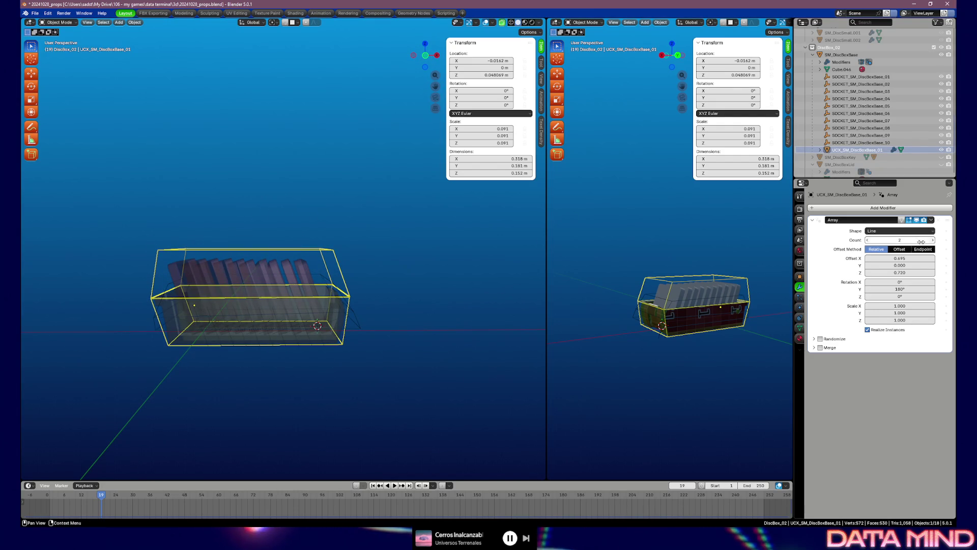
{"action": "left_click", "coordinate": [931, 220]}
{"action": "left_click", "coordinate": [917, 229]}
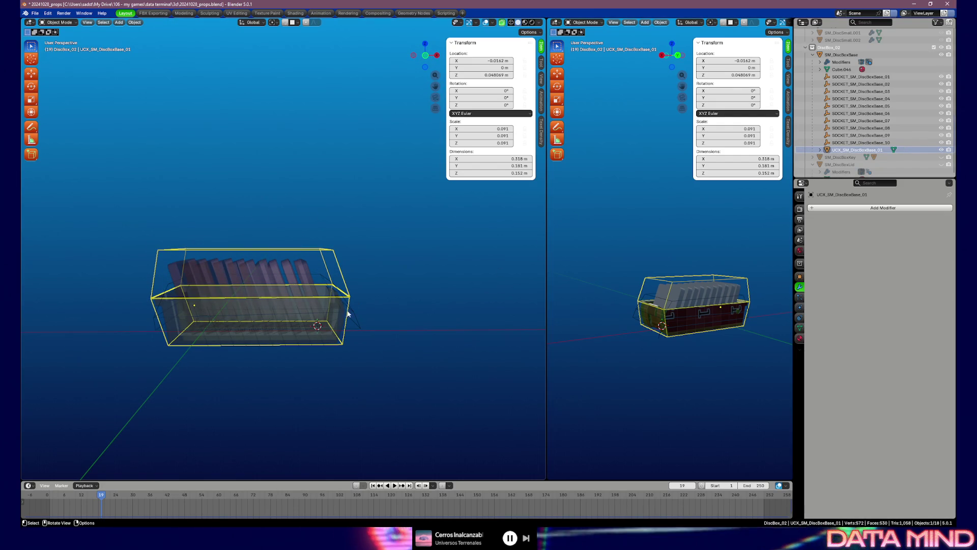
{"action": "key", "text": "Tab"}
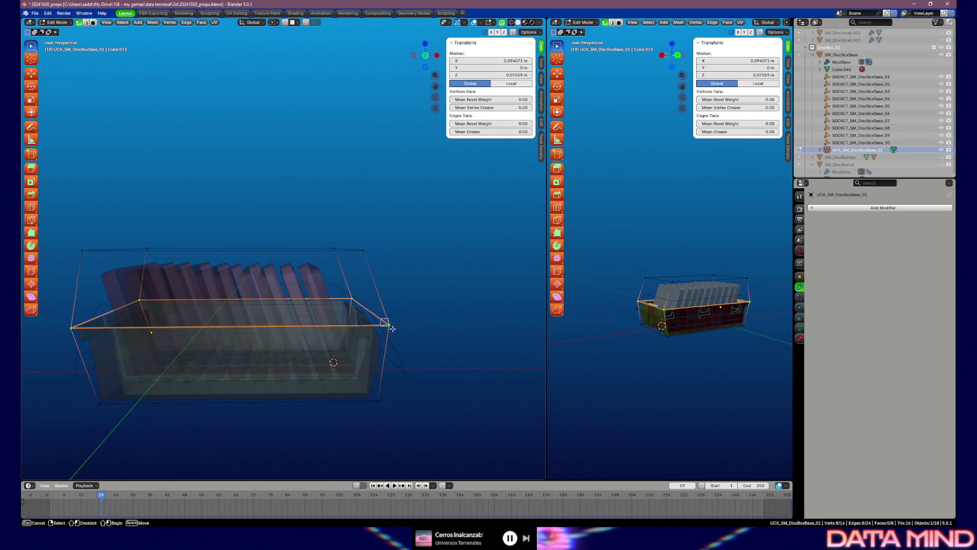
Merge the overlapping middle vertices of the stacked boxes pair by pair at their centers.
{"action": "key", "text": "m"}
{"action": "left_click", "coordinate": [366, 333]}
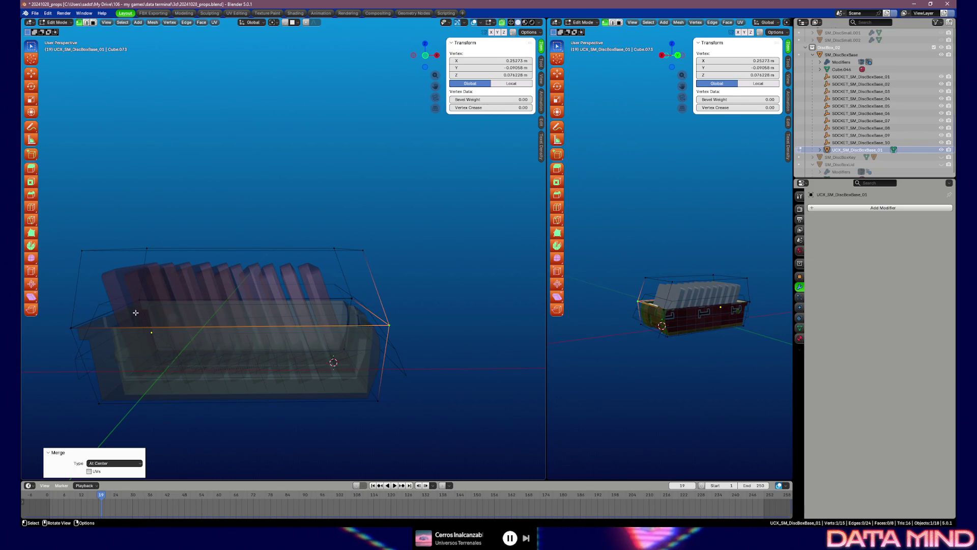
{"action": "left_click", "coordinate": [73, 330]}
{"action": "left_click", "coordinate": [140, 299], "text": "shift"}
{"action": "key", "text": "m"}
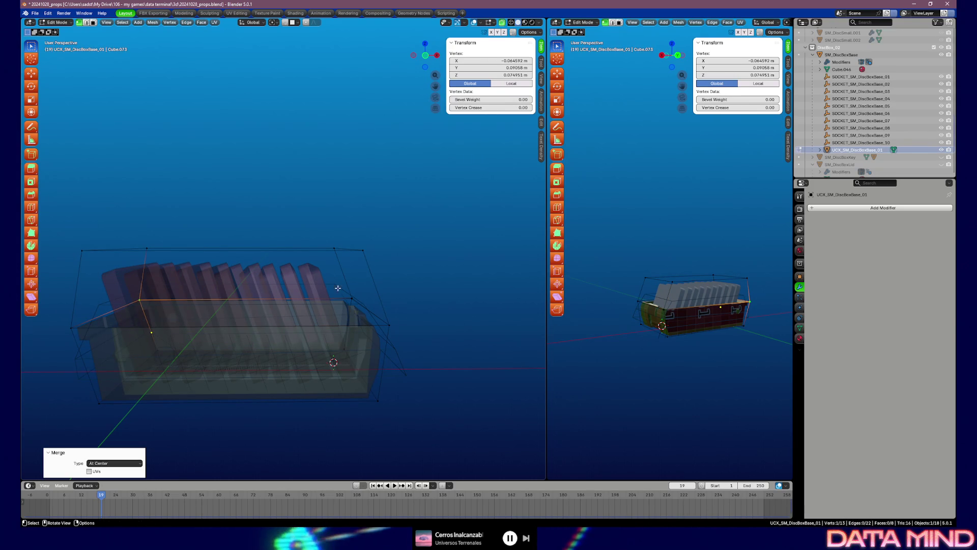
{"action": "left_click", "coordinate": [352, 299], "text": "shift"}
{"action": "key", "text": "m"}
{"action": "left_click", "coordinate": [359, 312]}
{"action": "key", "text": "g"}
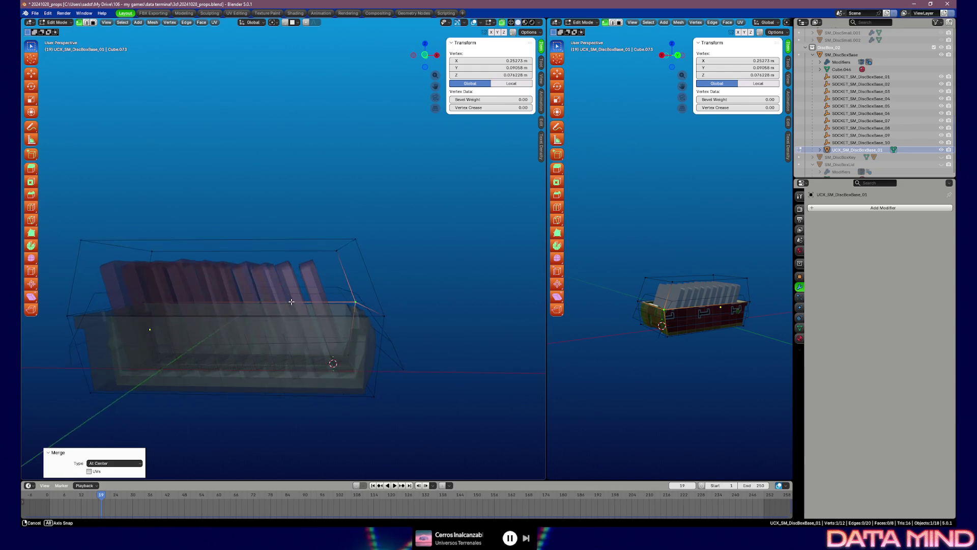
{"action": "left_click_drag", "start_coordinate": [291, 302], "coordinate": [299, 301]}
{"action": "right_click", "coordinate": [299, 302]}
From front view, raise the hull's top vertices slightly along Z and return to object mode.
{"action": "key", "text": "KP_1"}
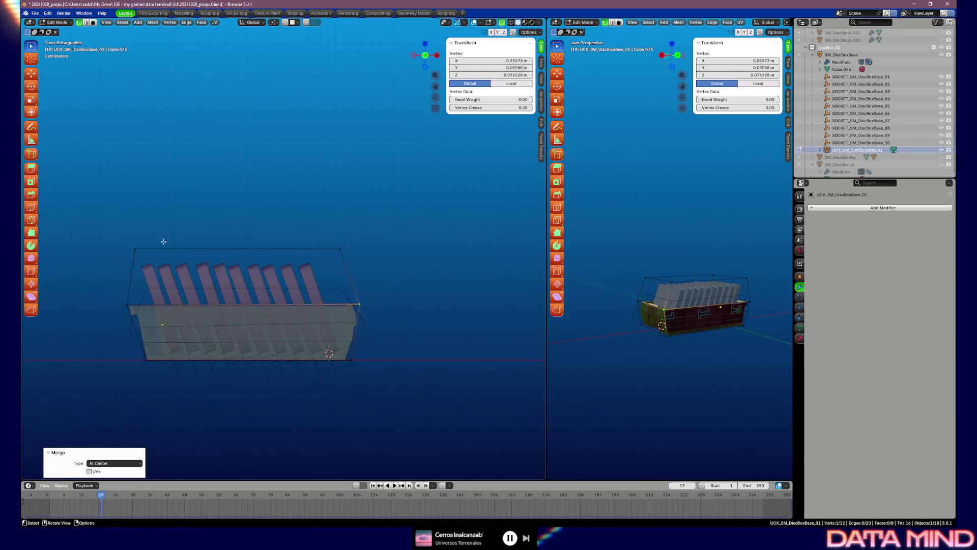
{"action": "left_click_drag", "start_coordinate": [110, 235], "coordinate": [377, 260]}
{"action": "key", "text": "g"}
{"action": "key", "text": "z"}
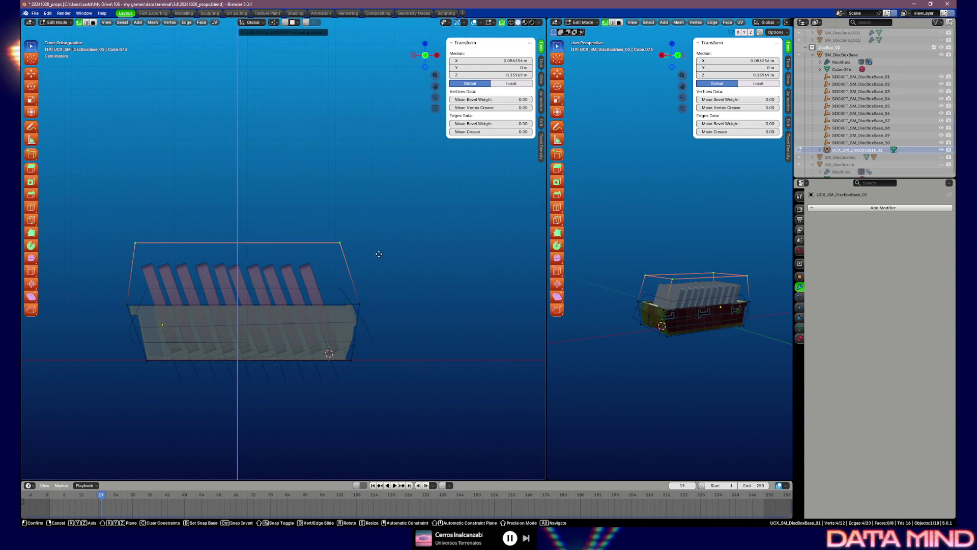
{"action": "left_click", "coordinate": [379, 253]}
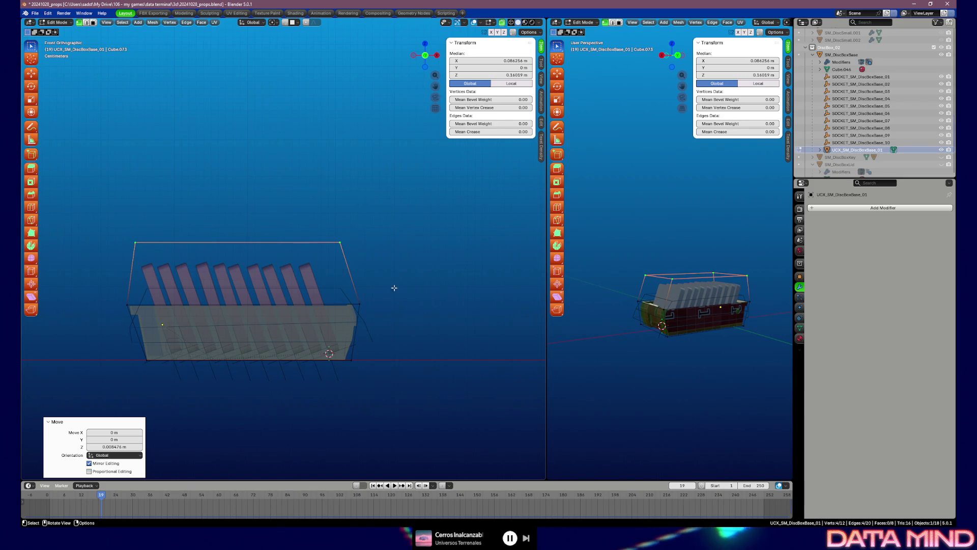
{"action": "key", "text": "Tab"}
{"action": "left_click", "coordinate": [367, 329]}
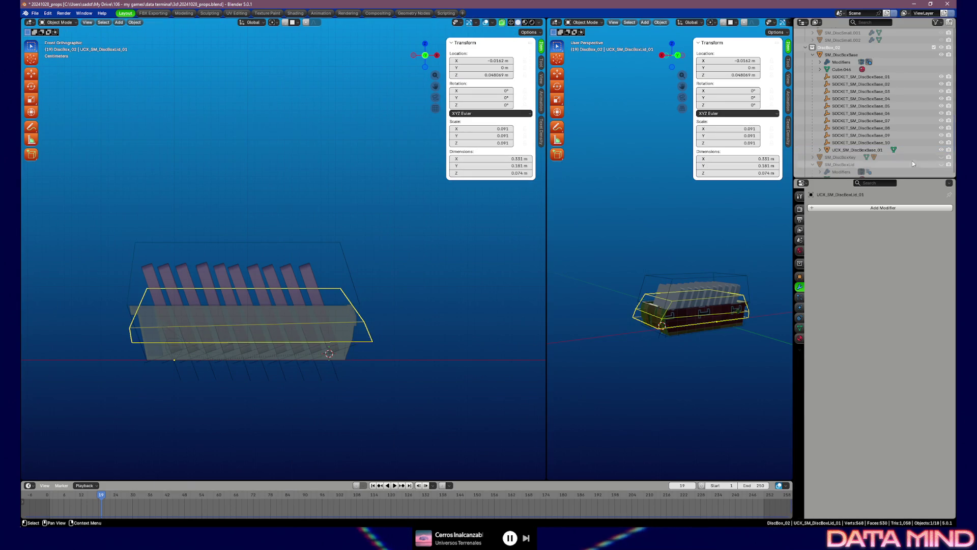
{"action": "scroll", "coordinate": [878, 114], "scroll_direction": "down", "scroll_amount": 4}
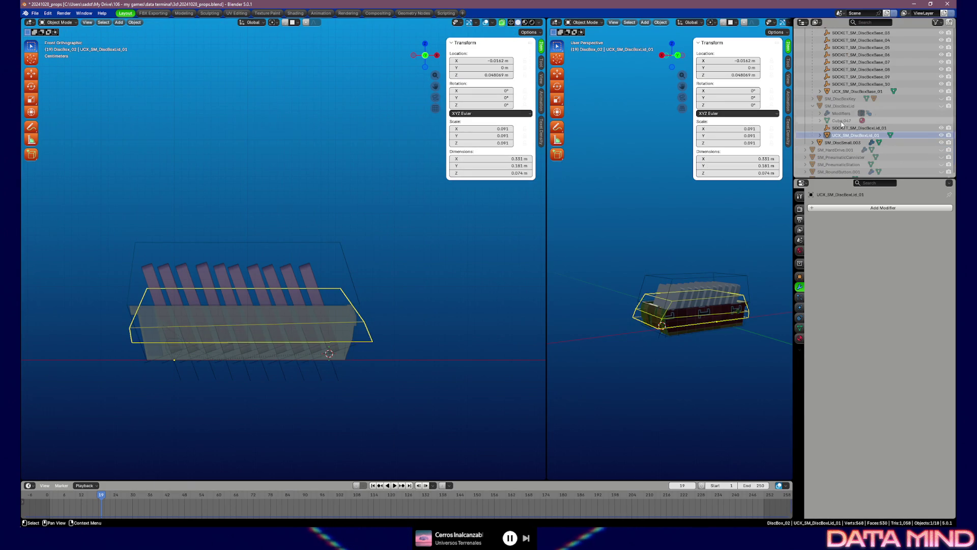
Unhide SM_DiscBoxLid and select its whole hierarchy with socket and collider.
{"action": "left_click", "coordinate": [945, 107]}
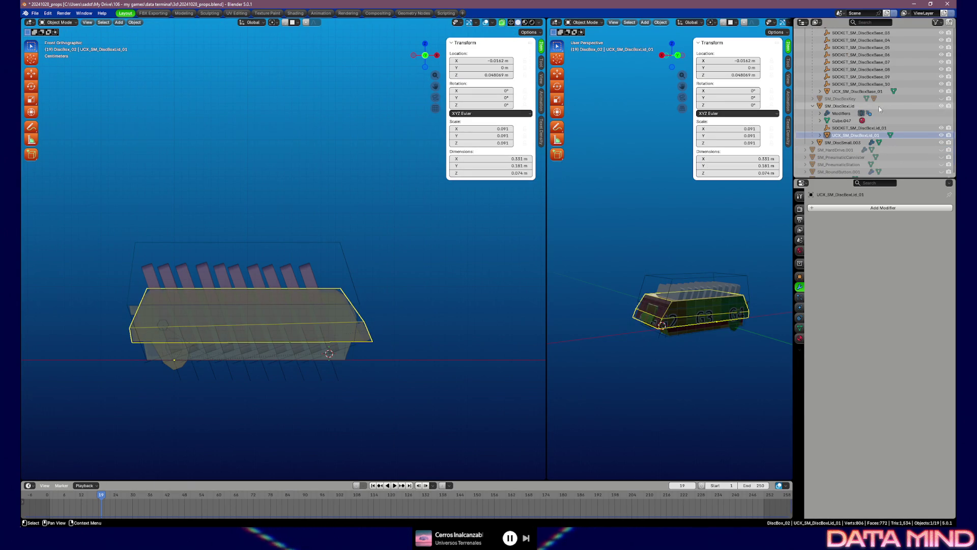
{"action": "left_click", "coordinate": [840, 108]}
{"action": "right_click", "coordinate": [840, 108]}
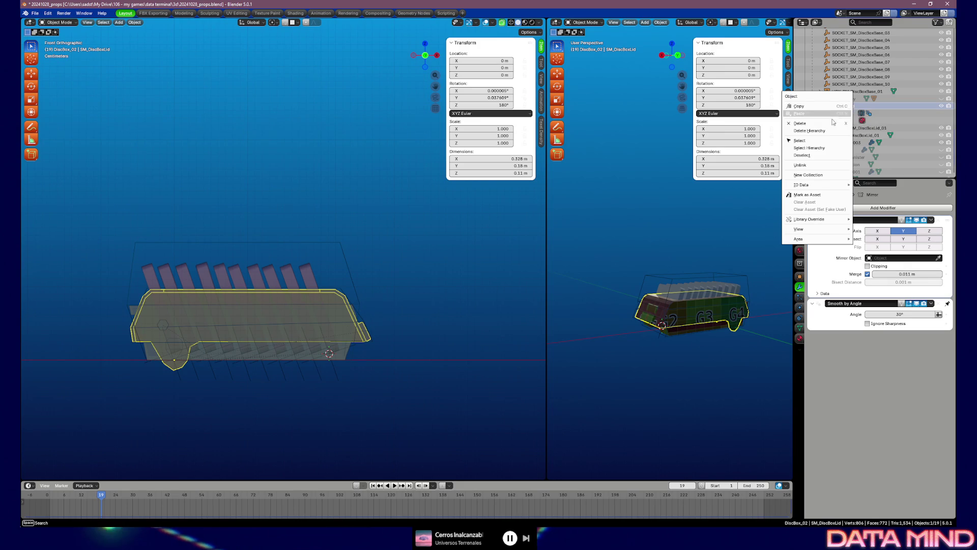
{"action": "left_click", "coordinate": [824, 148]}
Lift the lid along Z and shift it over onto the base, then pick the base collision mesh.
{"action": "key", "text": "g"}
{"action": "key", "text": "z"}
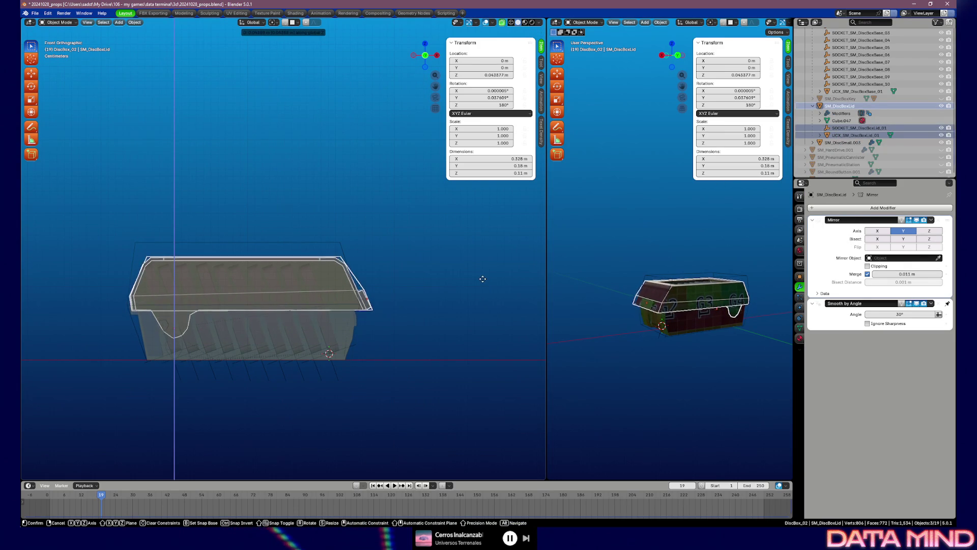
{"action": "left_click", "coordinate": [482, 278]}
{"action": "key", "text": "g"}
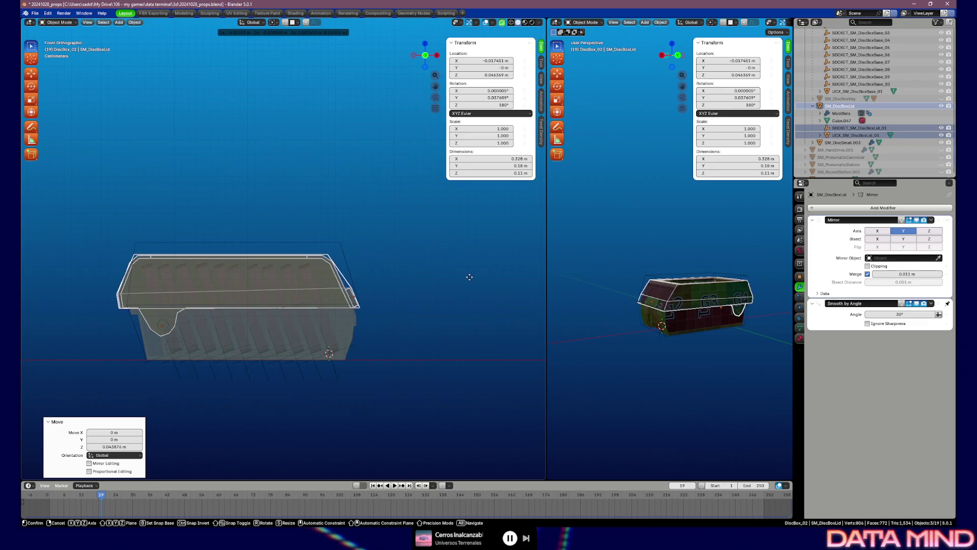
{"action": "left_click", "coordinate": [471, 279]}
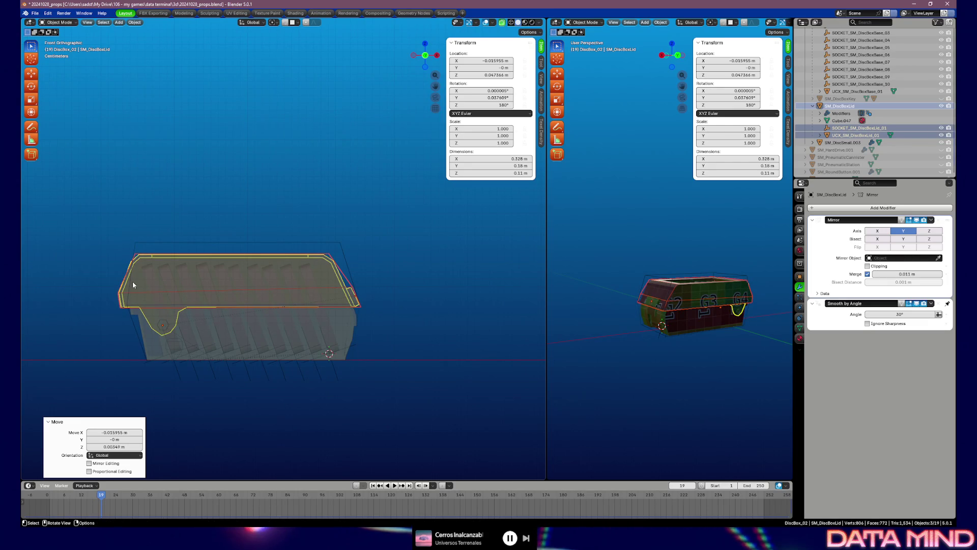
{"action": "left_click", "coordinate": [321, 243]}
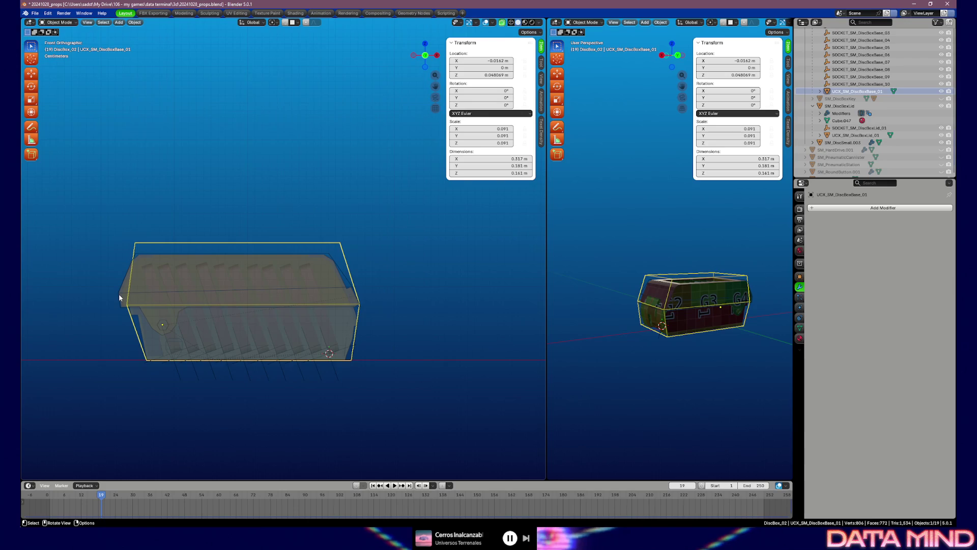
Slide one hull edge outward along X and slightly up along Z to cover the lid.
{"action": "key", "text": "Tab"}
{"action": "left_click", "coordinate": [157, 321]}
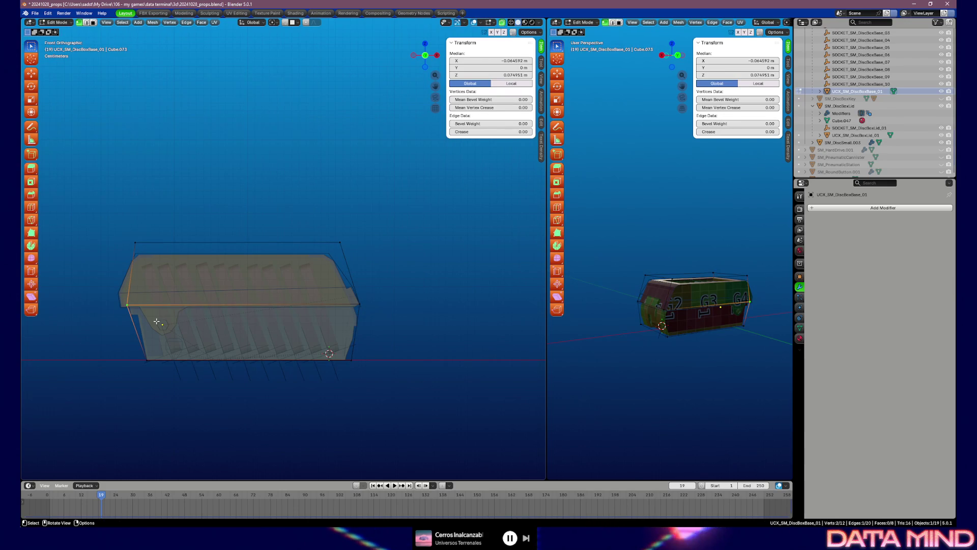
{"action": "key", "text": "g"}
{"action": "key", "text": "x"}
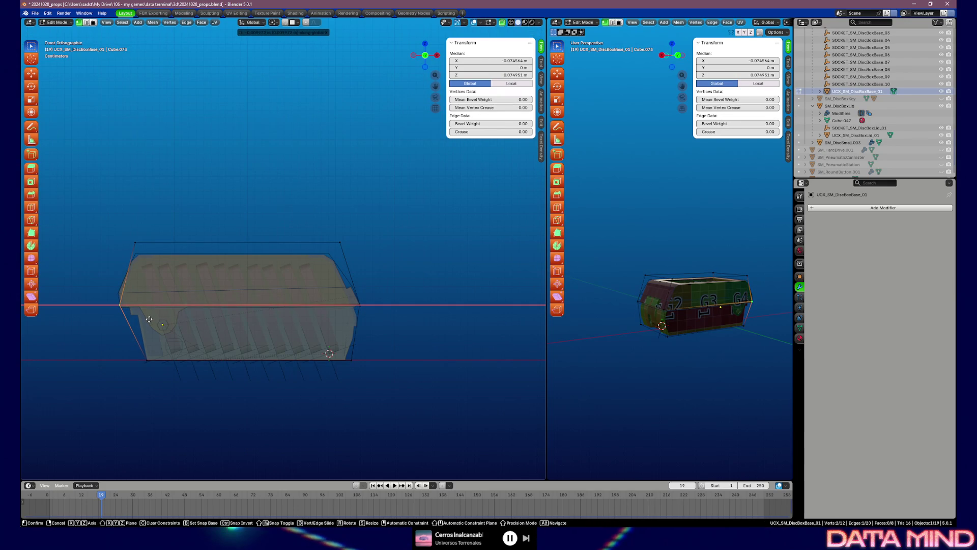
{"action": "left_click", "coordinate": [148, 319]}
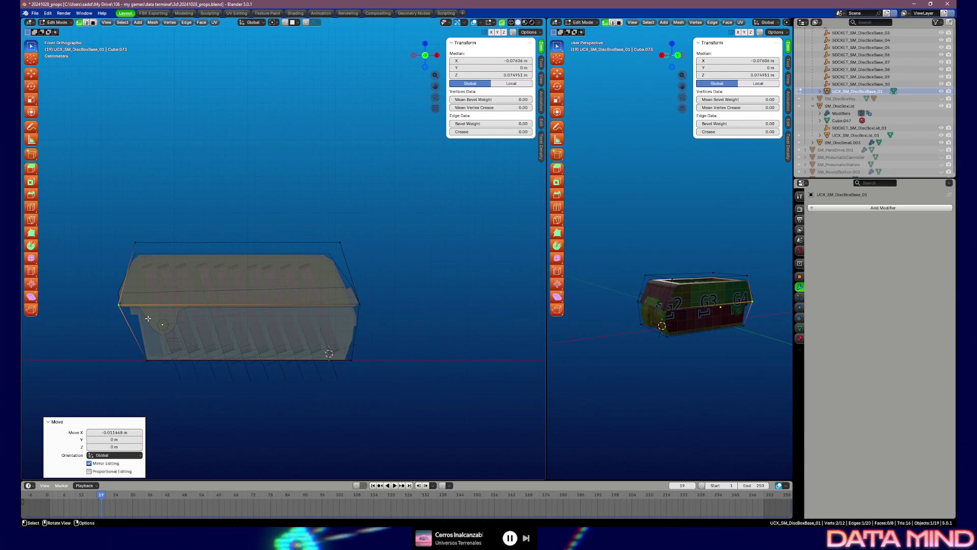
{"action": "key", "text": "g"}
{"action": "key", "text": "z"}
{"action": "left_click", "coordinate": [150, 316]}
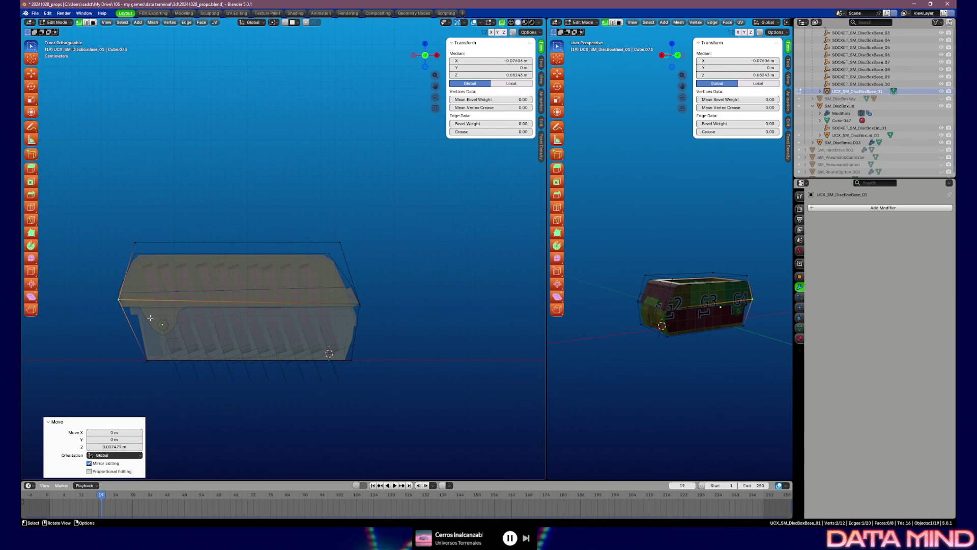
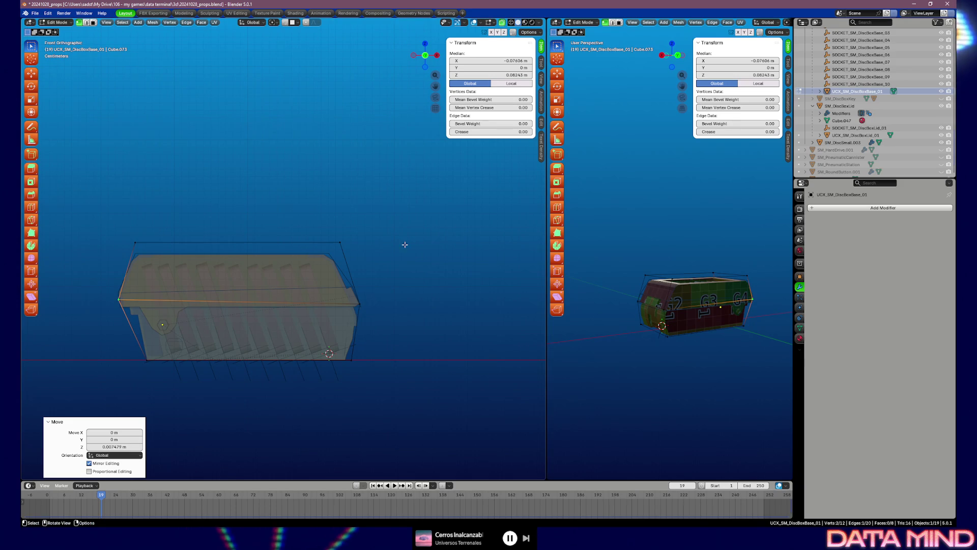
Raise the collision hull's top edge vertically (G, Z) and return to Object Mode.
{"action": "left_click_drag", "start_coordinate": [405, 245], "coordinate": [216, 221]}
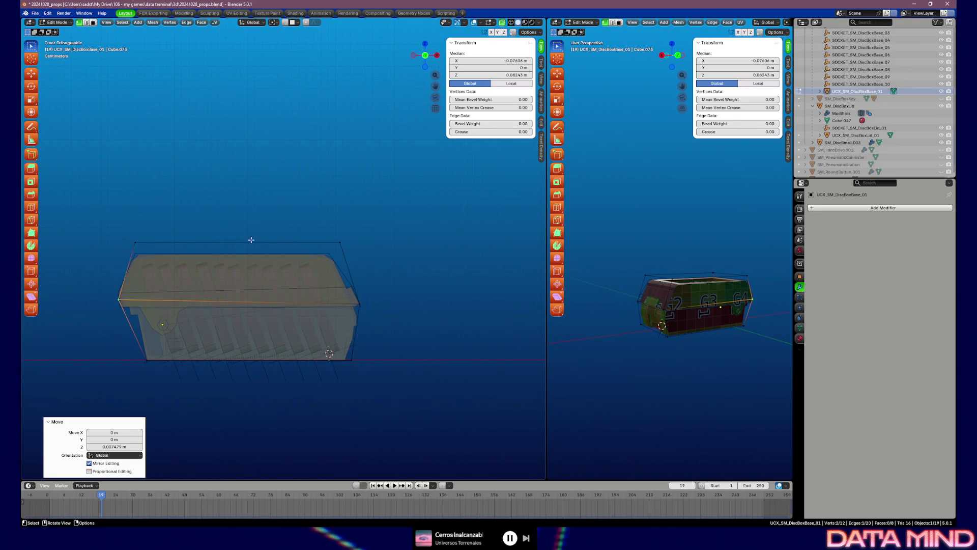
{"action": "left_click_drag", "start_coordinate": [115, 231], "coordinate": [362, 246]}
{"action": "key", "text": "g"}
{"action": "key", "text": "z"}
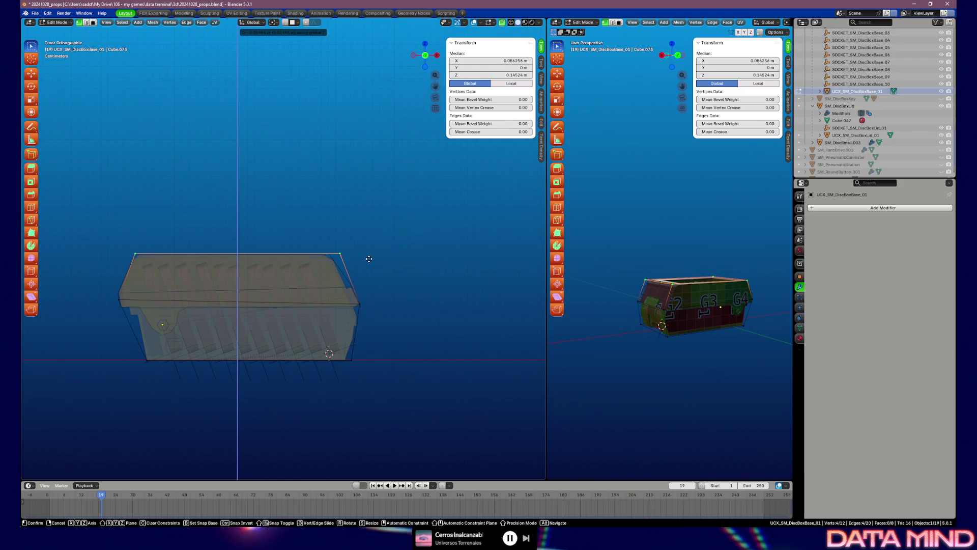
{"action": "left_click", "coordinate": [368, 258]}
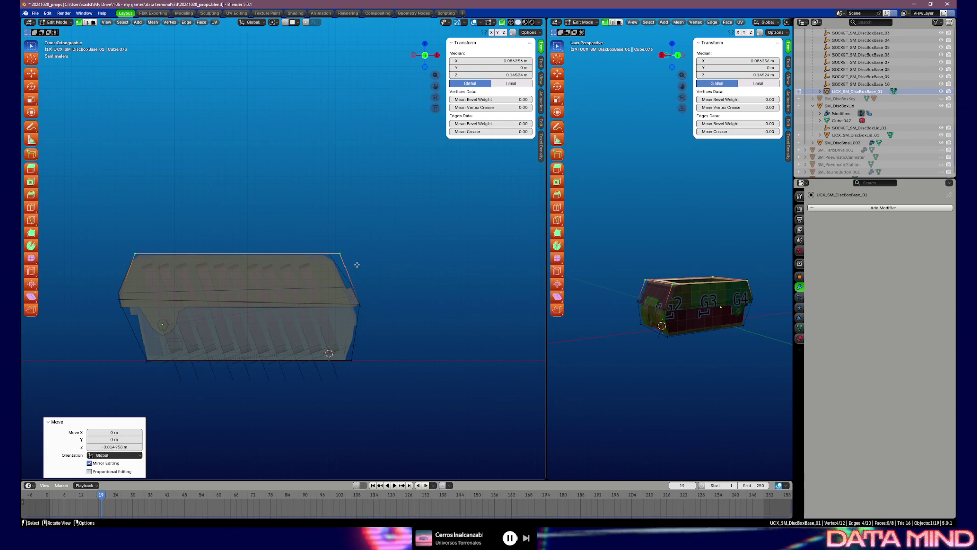
{"action": "key", "text": "Tab"}
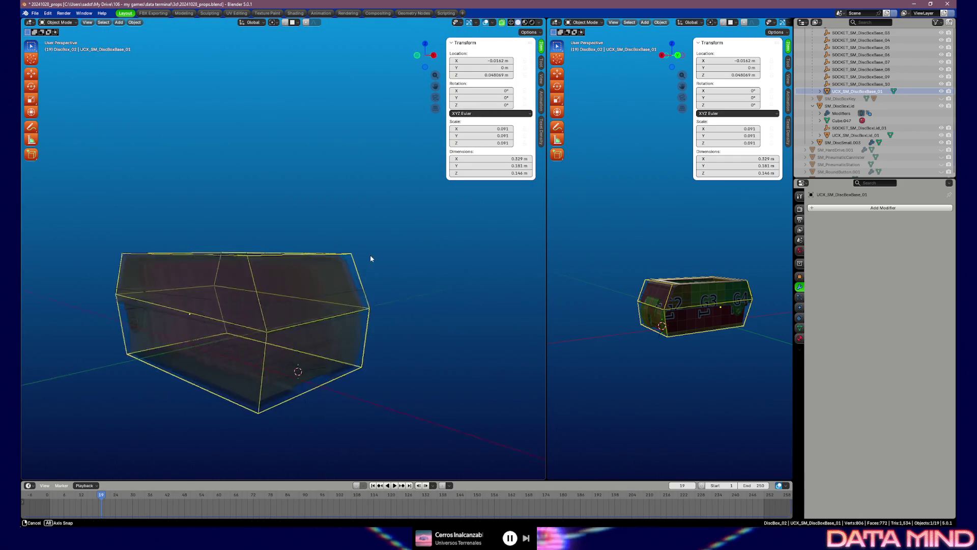
Select SM_DiscBoxBase together with its socket and collision children in the Outliner.
{"action": "left_click_drag", "start_coordinate": [343, 256], "coordinate": [405, 255]}
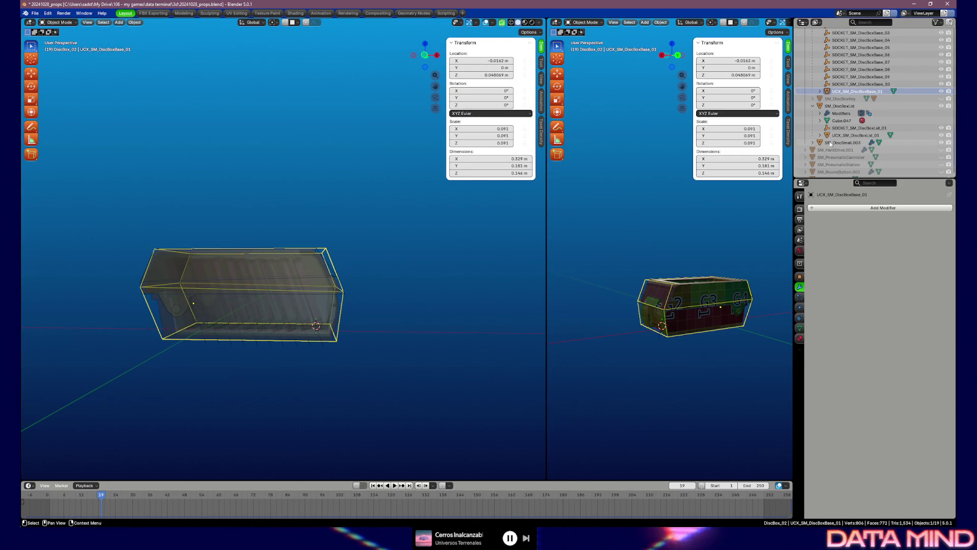
{"action": "scroll", "coordinate": [834, 48], "scroll_direction": "up", "scroll_amount": 3}
{"action": "scroll", "coordinate": [834, 47], "scroll_direction": "up", "scroll_amount": 3}
{"action": "left_click", "coordinate": [839, 40]}
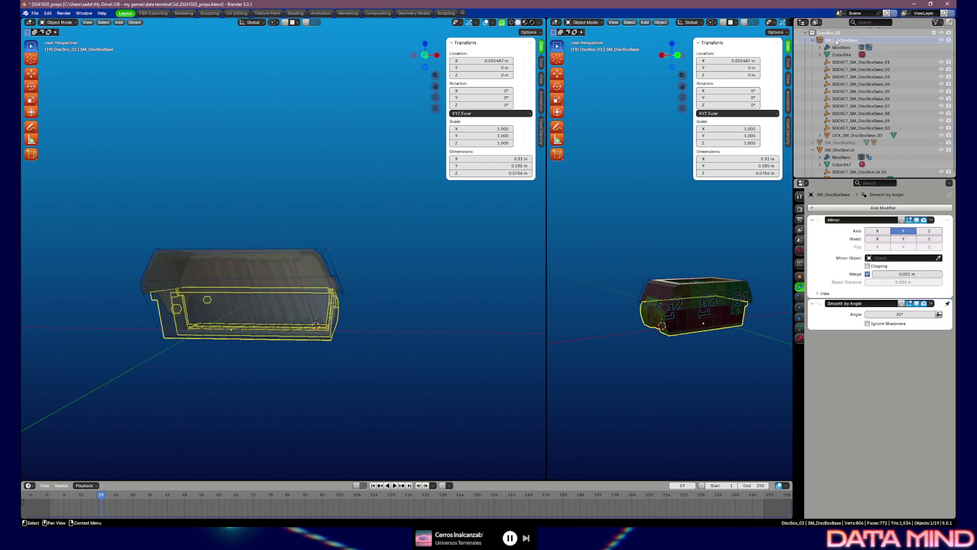
{"action": "key", "text": "F2"}
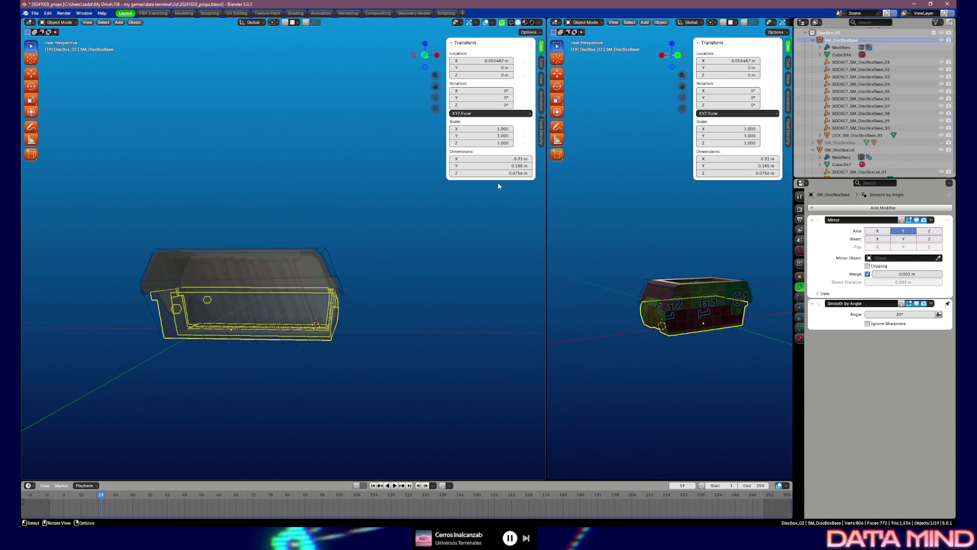
{"action": "left_click", "coordinate": [861, 135], "text": "shift"}
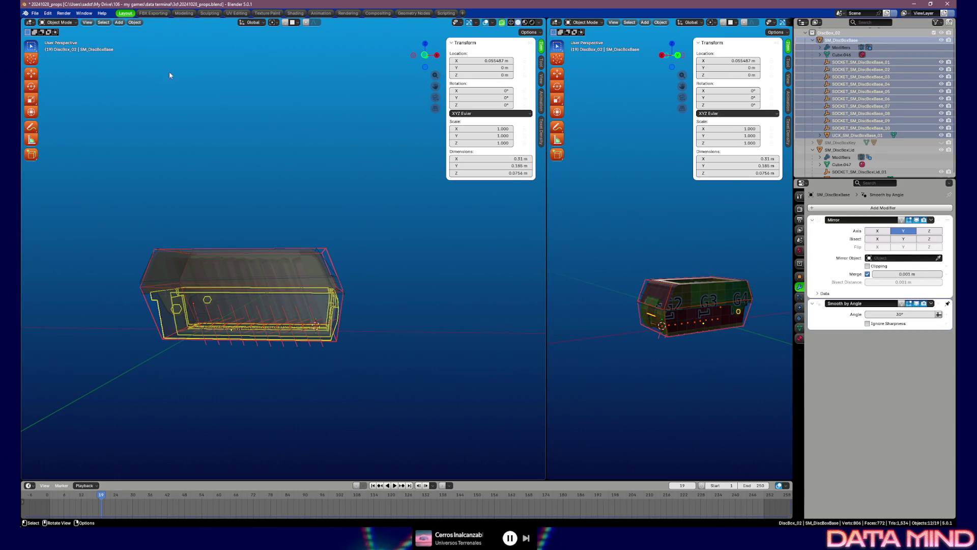
Export the selection as FBX limited to Selected Objects, Empty and Mesh, then save the blend.
{"action": "left_click", "coordinate": [37, 16]}
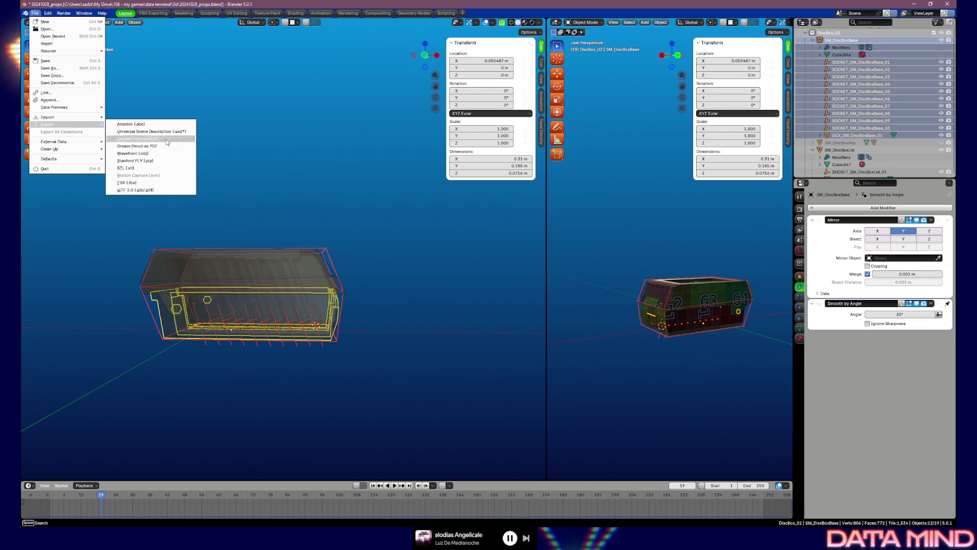
{"action": "left_click", "coordinate": [154, 183]}
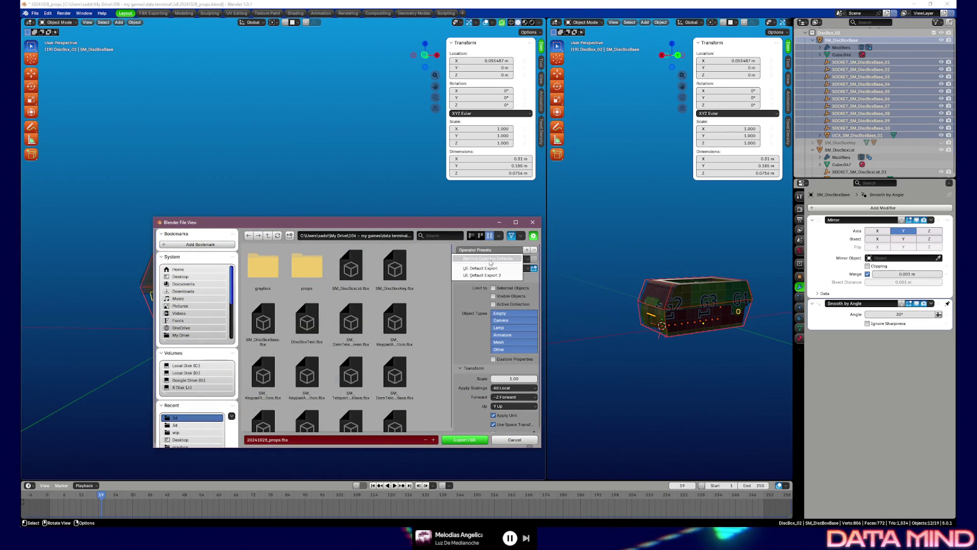
{"action": "left_click", "coordinate": [493, 288]}
{"action": "left_click", "coordinate": [500, 313]}
{"action": "left_click", "coordinate": [497, 343], "text": "shift"}
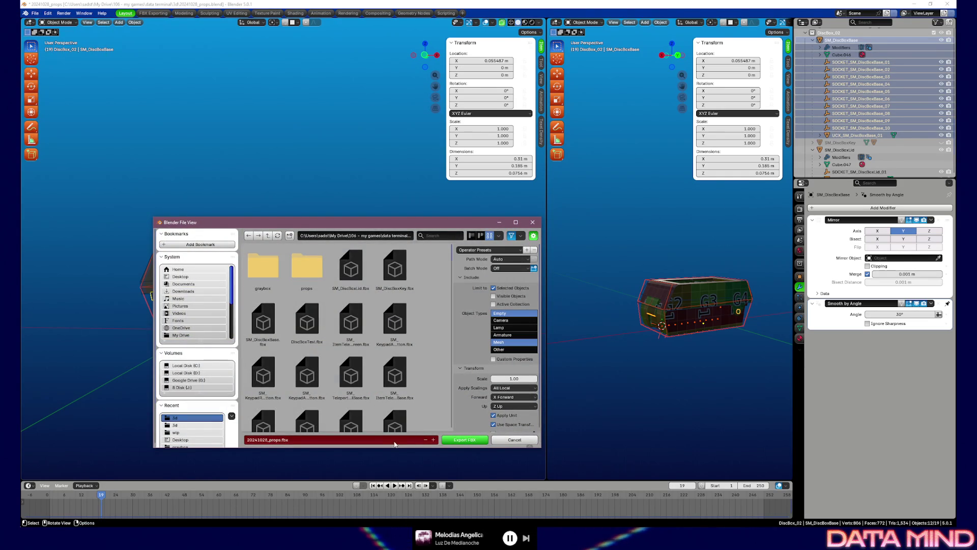
{"action": "left_click", "coordinate": [341, 440]}
{"action": "type", "text": "SM_DiscBoxBase"}
{"action": "key", "text": "Return"}
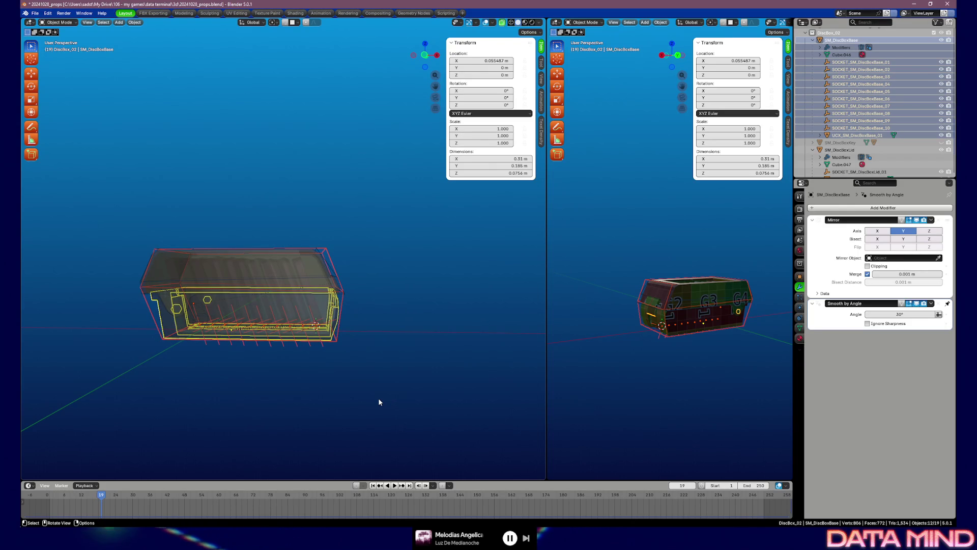
{"action": "key", "text": "ctrl+s"}
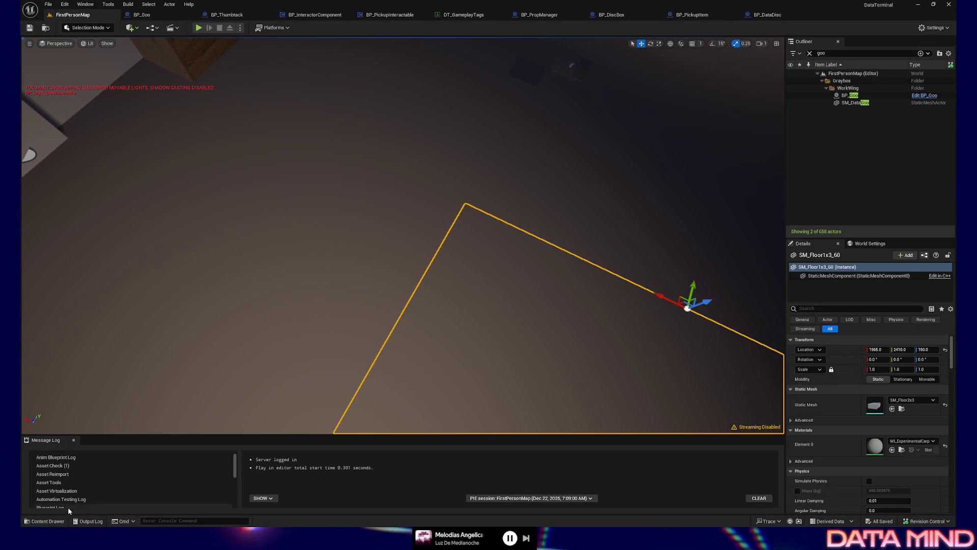
Select the disc box on the shelf and its PickupItemMesh component.
{"action": "left_click", "coordinate": [48, 521]}
{"action": "left_click_drag", "start_coordinate": [512, 183], "coordinate": [496, 138]}
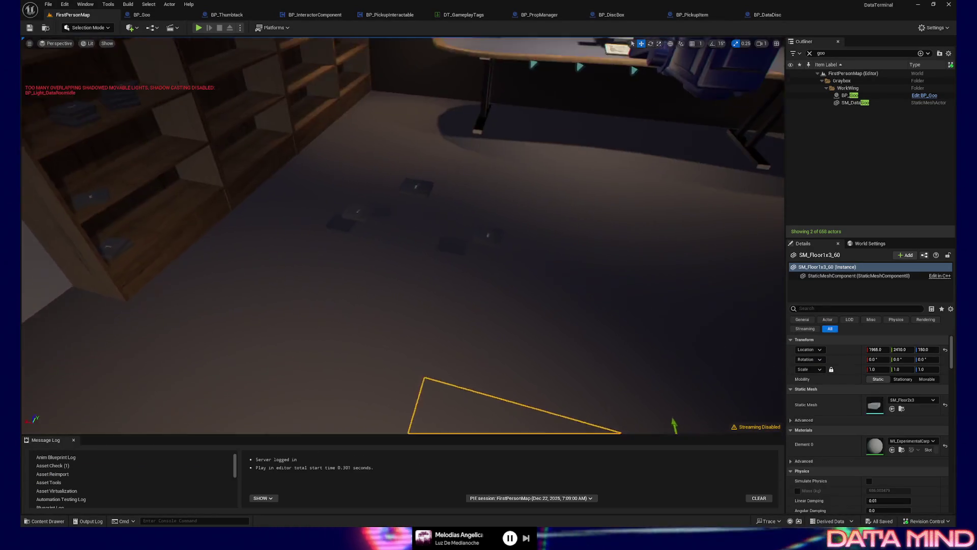
{"action": "left_click_drag", "start_coordinate": [535, 245], "coordinate": [545, 197]}
{"action": "left_click", "coordinate": [570, 133]}
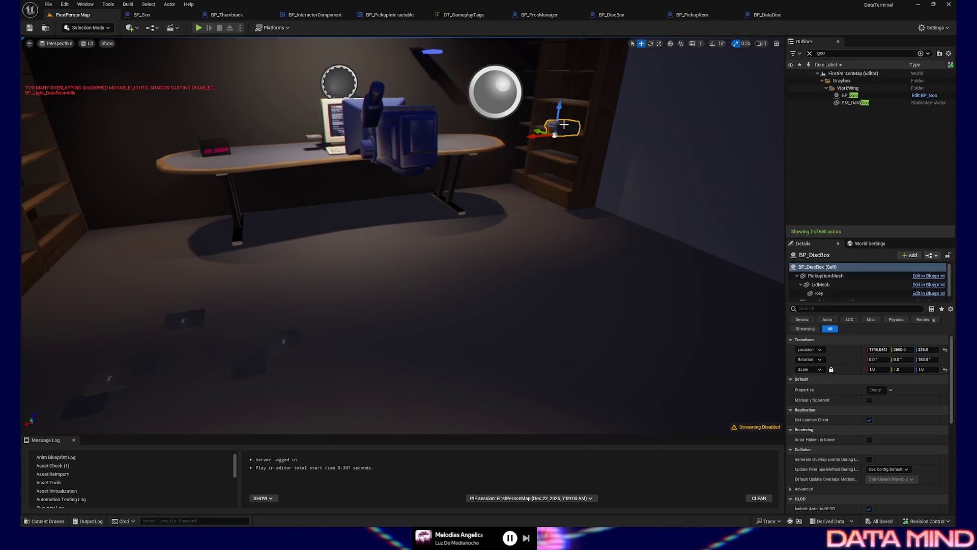
{"action": "scroll", "coordinate": [889, 431], "scroll_direction": "down", "scroll_amount": 5}
{"action": "scroll", "coordinate": [889, 432], "scroll_direction": "down", "scroll_amount": 3}
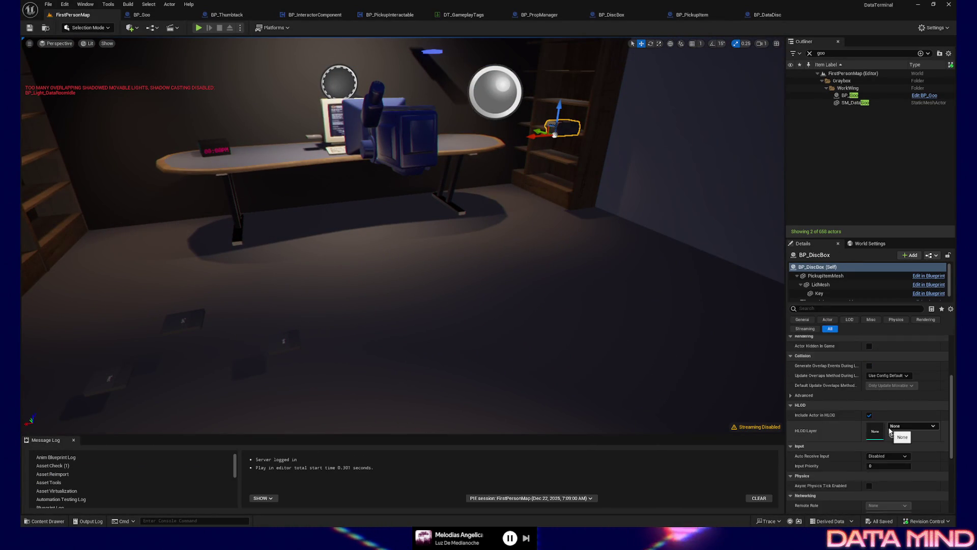
{"action": "left_click", "coordinate": [826, 276]}
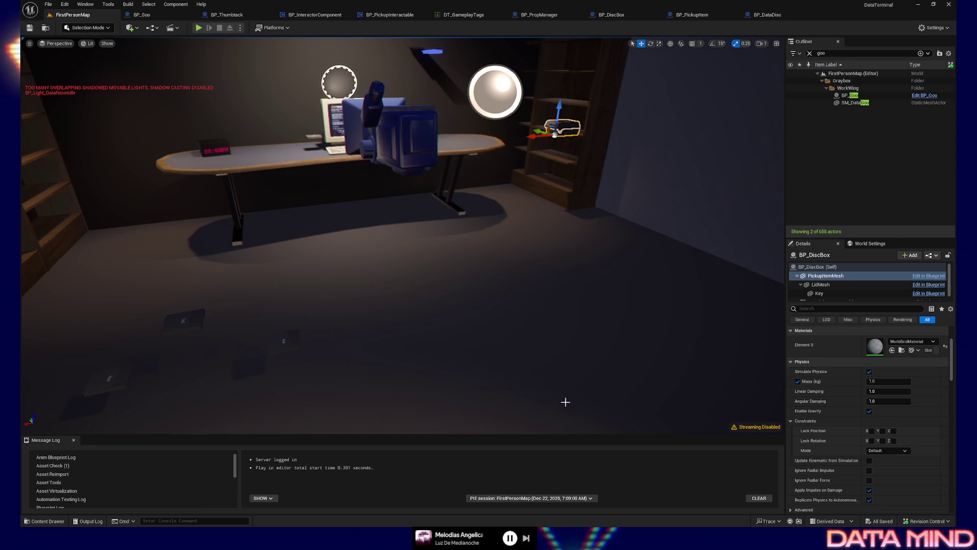
{"action": "scroll", "coordinate": [878, 388], "scroll_direction": "down", "scroll_amount": 2}
{"action": "scroll", "coordinate": [866, 339], "scroll_direction": "up", "scroll_amount": 5}
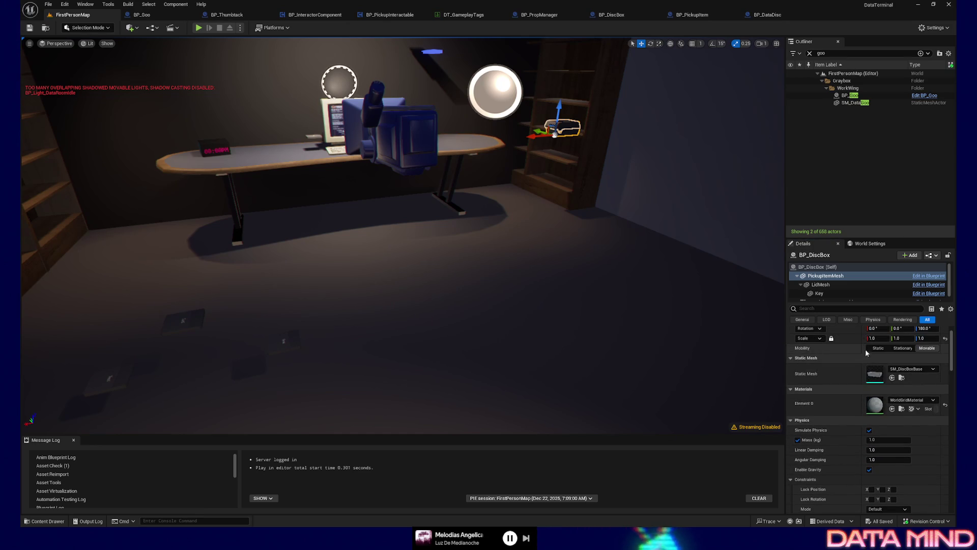
Reimport SM_DiscBoxBase from its FBX, then start Play From Here on the floor tile.
{"action": "left_click", "coordinate": [902, 377]}
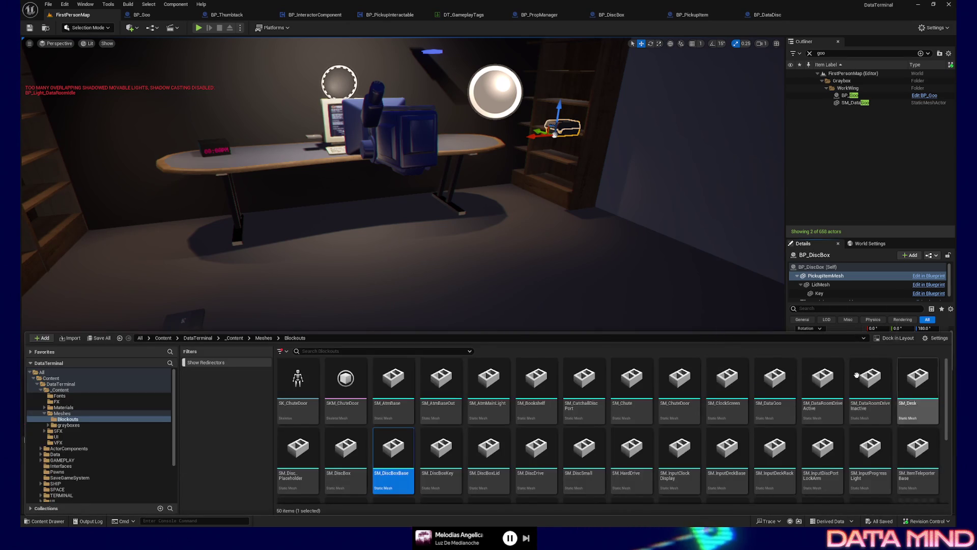
{"action": "right_click", "coordinate": [391, 456]}
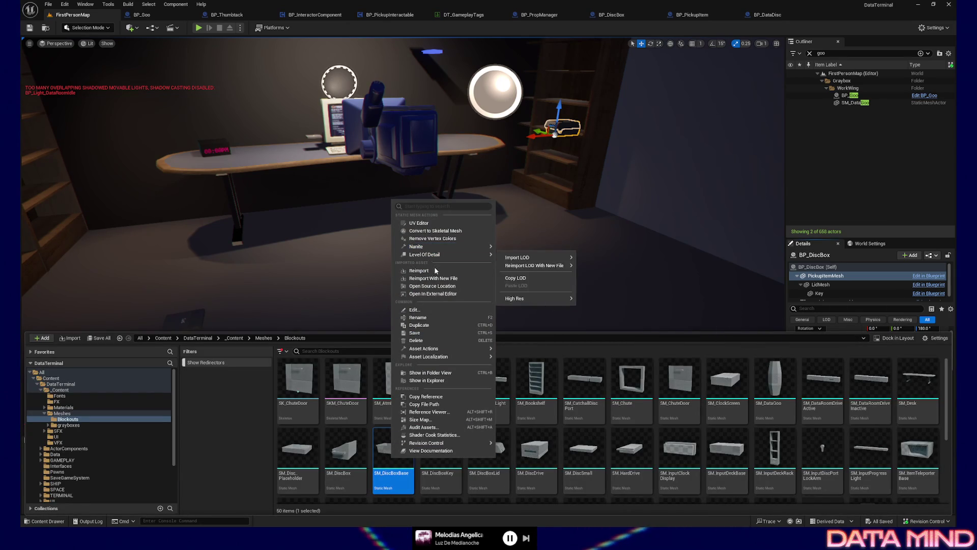
{"action": "left_click", "coordinate": [435, 271]}
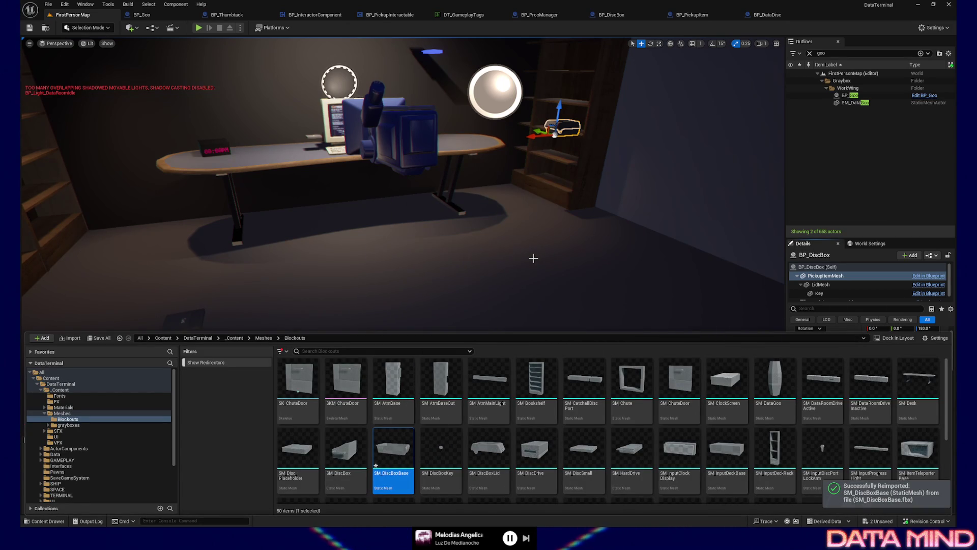
{"action": "left_click", "coordinate": [534, 344]}
{"action": "right_click", "coordinate": [579, 347]}
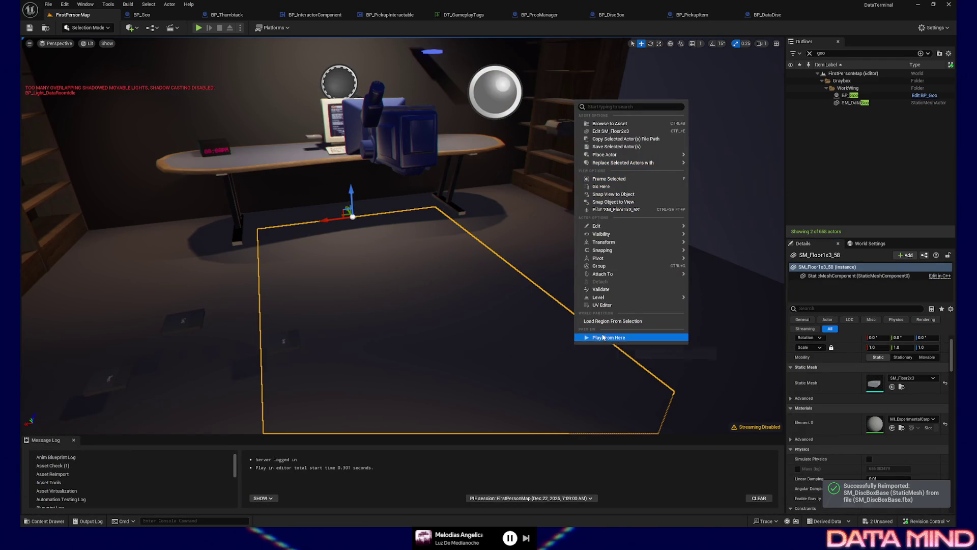
{"action": "left_click", "coordinate": [603, 337]}
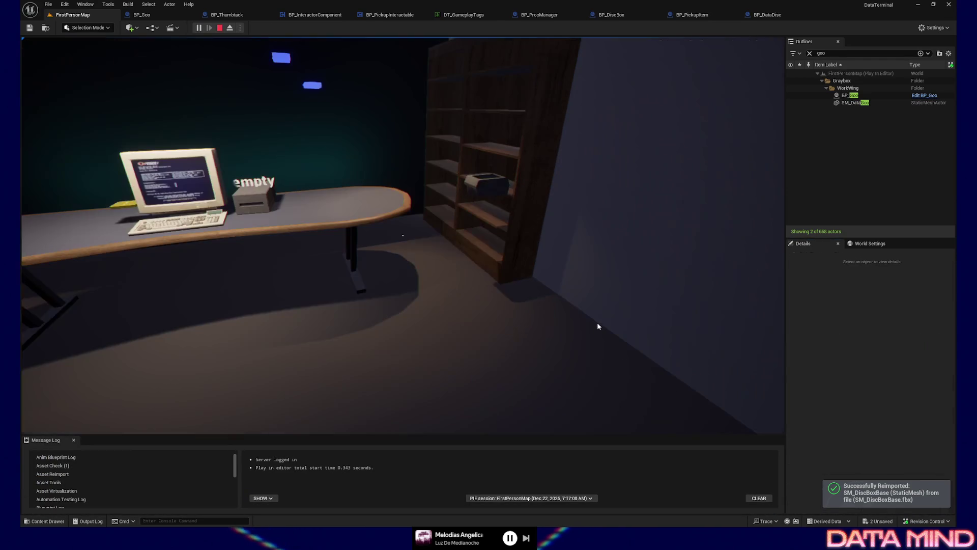
Walk to the grey disc box, pick it up and drop it on the floor.
{"action": "left_click", "coordinate": [553, 350]}
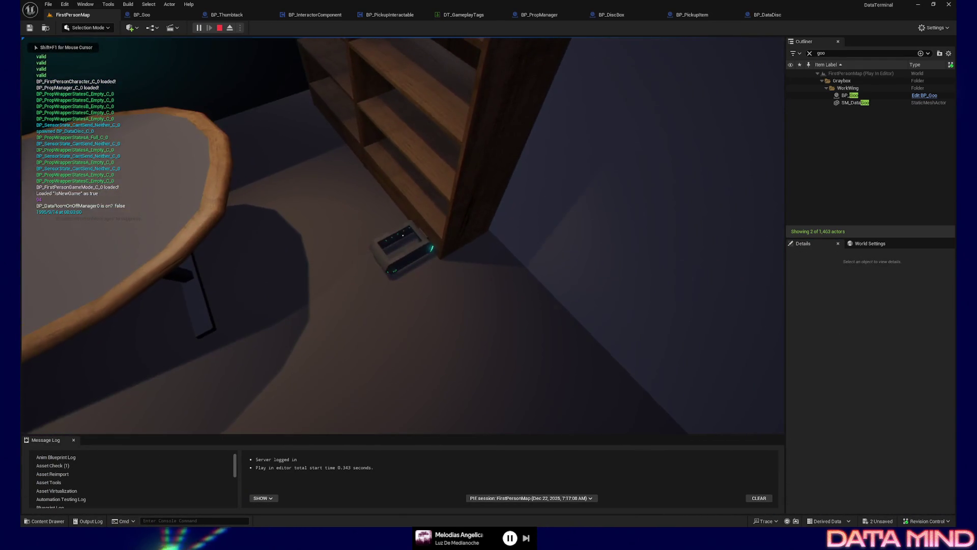
{"action": "key", "text": "w"}
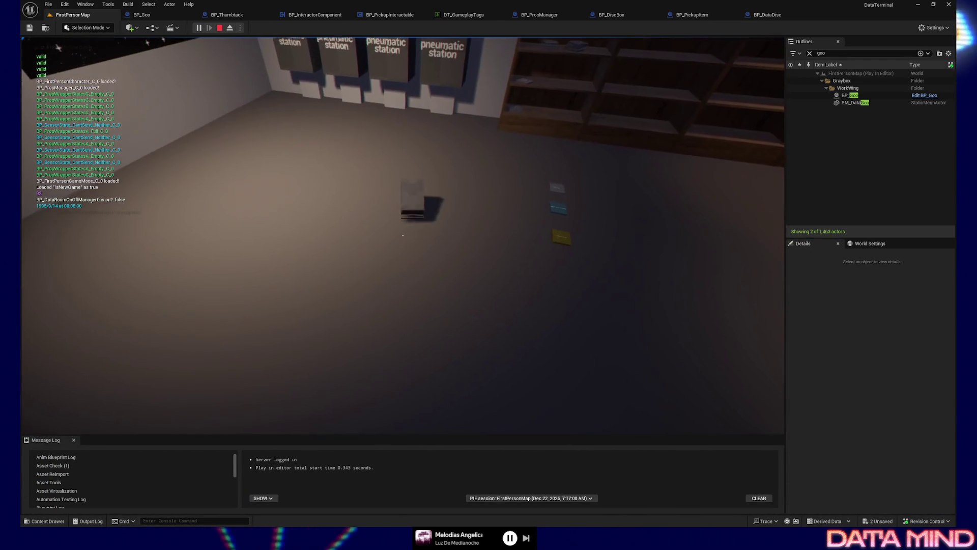
{"action": "key", "text": "w"}
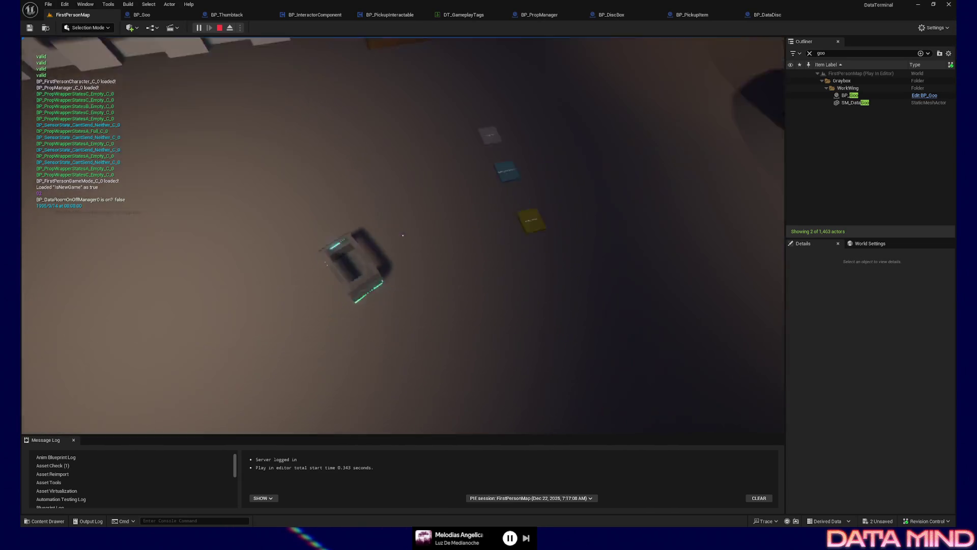
{"action": "left_click", "coordinate": [403, 235]}
{"action": "left_click", "coordinate": [403, 234]}
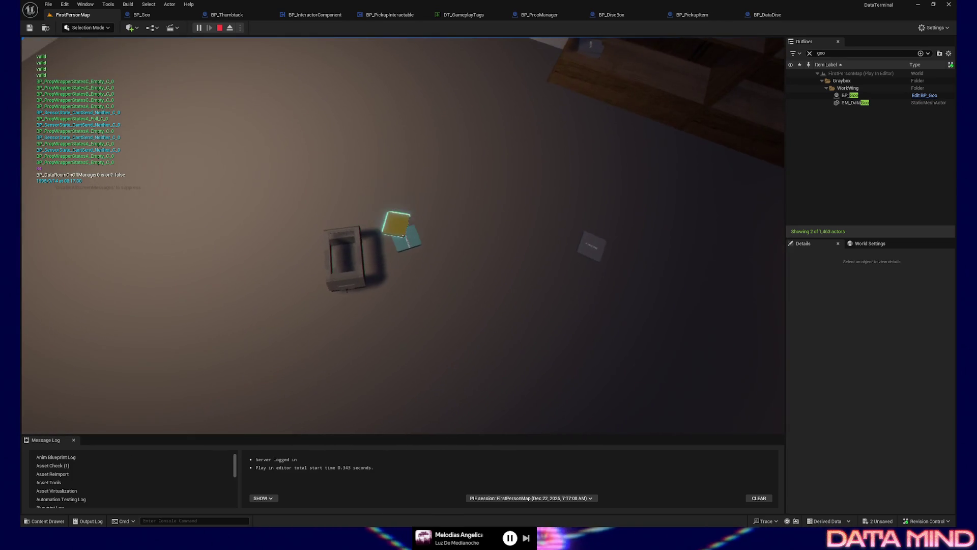
Pick up and drop the yellow data item, then quit the play session.
{"action": "key", "text": "e"}
{"action": "key", "text": "e"}
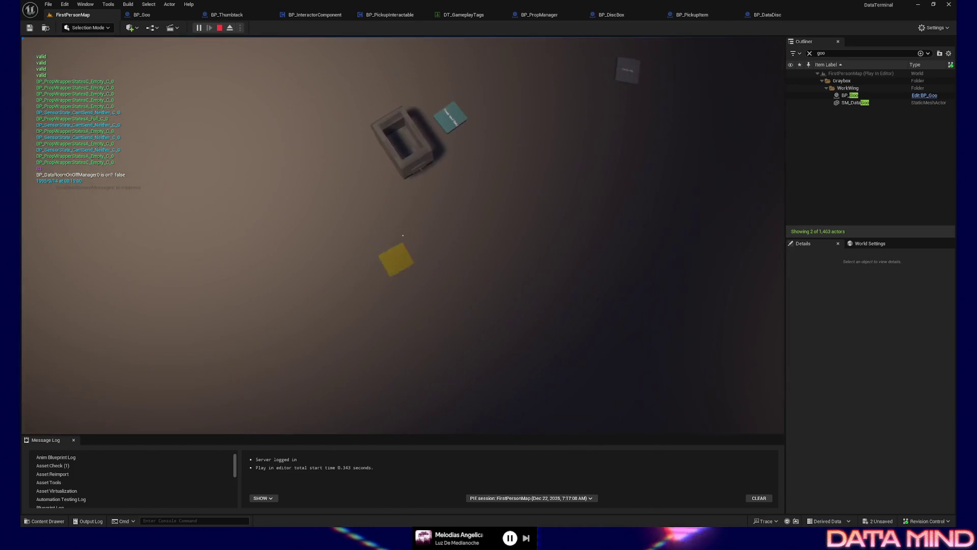
{"action": "key", "text": "e"}
{"action": "key", "text": "e"}
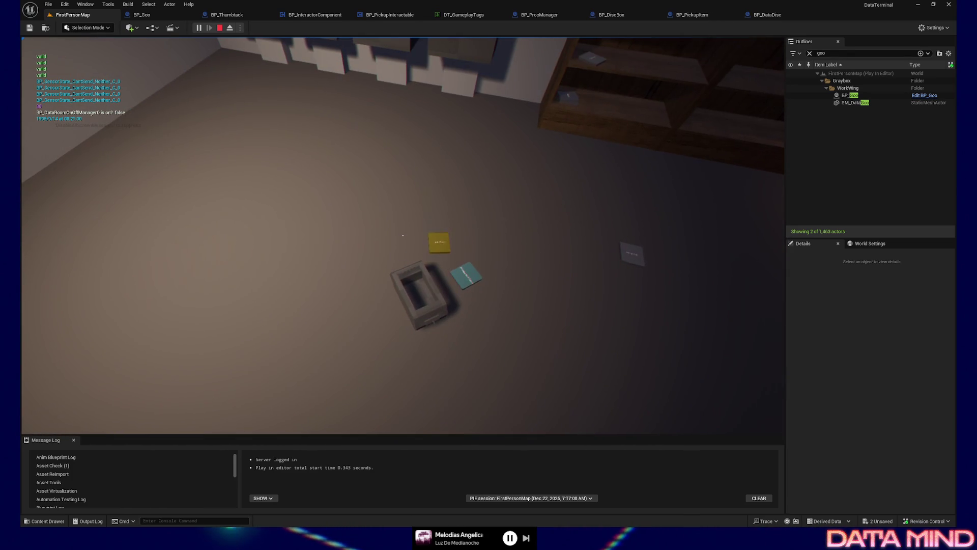
{"action": "key", "text": "Escape"}
{"action": "left_click", "coordinate": [403, 352]}
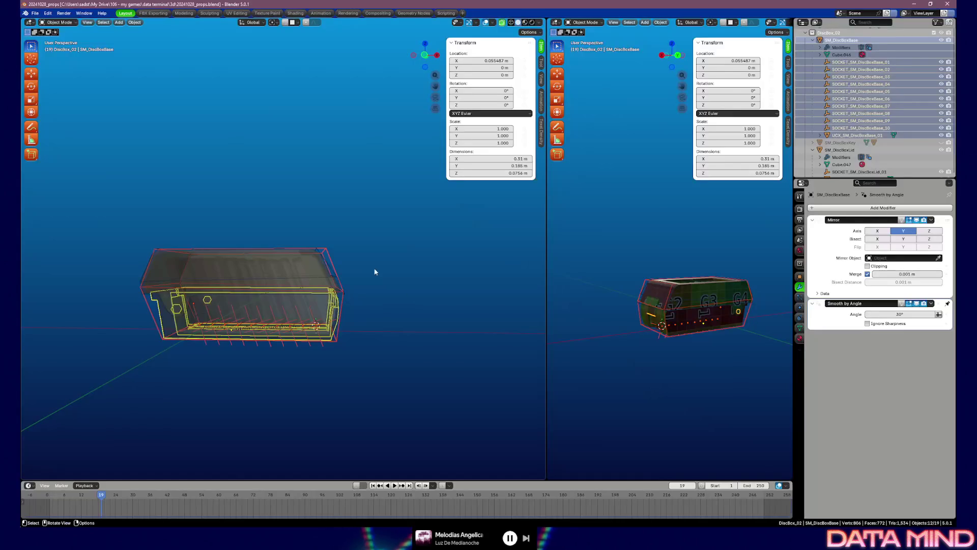
{"action": "scroll", "coordinate": [887, 80], "scroll_direction": "up", "scroll_amount": 3}
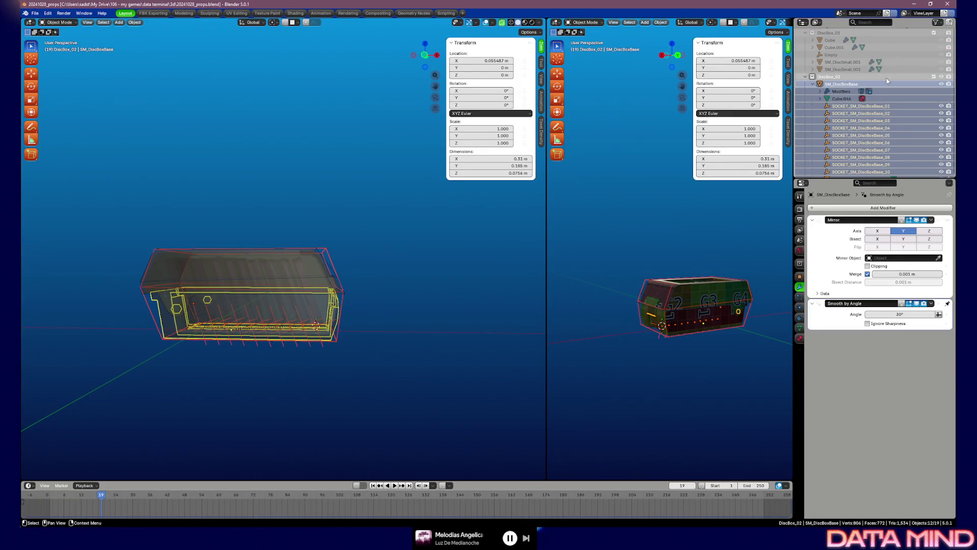
Hide DiscBox_02, unhide SM_DiscSmall and switch the left view to Solid shading.
{"action": "left_click", "coordinate": [933, 76]}
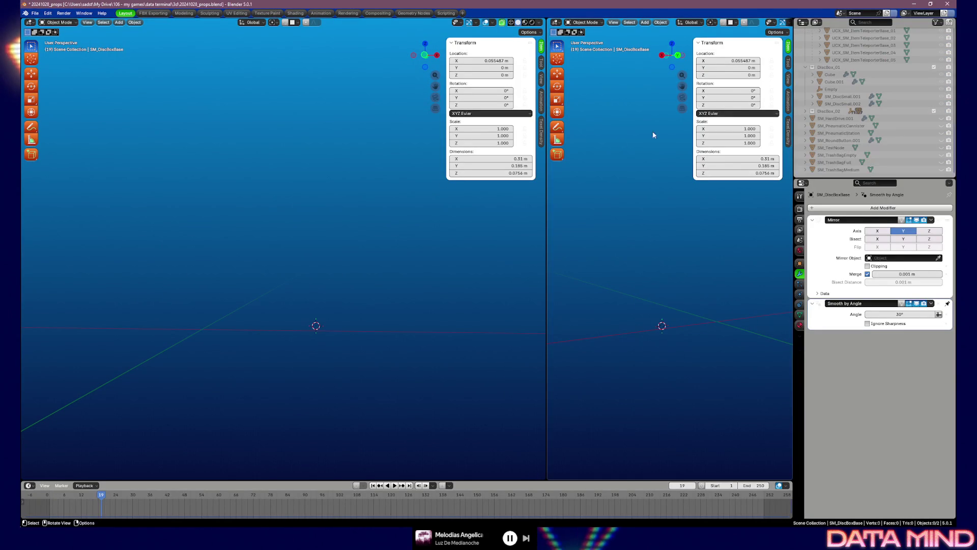
{"action": "scroll", "coordinate": [848, 104], "scroll_direction": "up", "scroll_amount": 3}
{"action": "scroll", "coordinate": [878, 92], "scroll_direction": "up", "scroll_amount": 3}
{"action": "scroll", "coordinate": [880, 89], "scroll_direction": "up", "scroll_amount": 3}
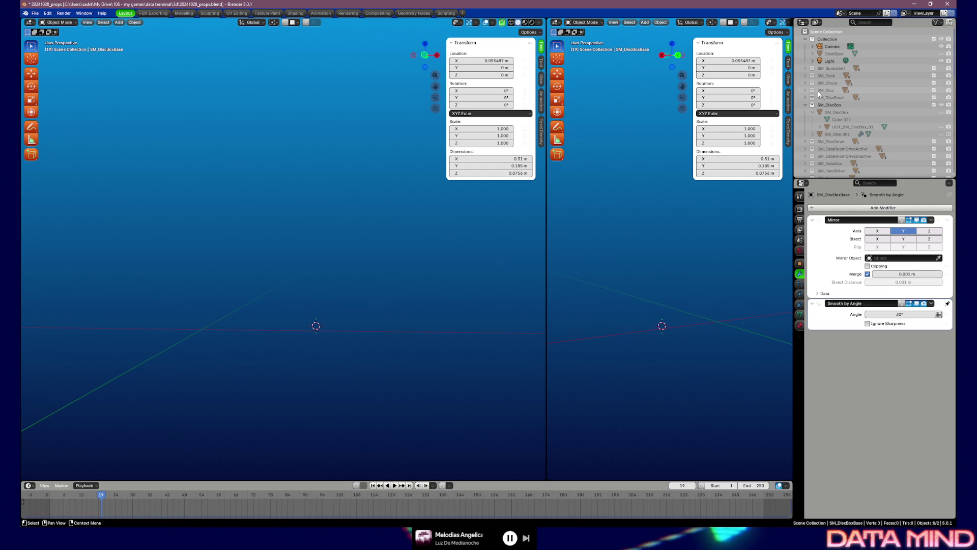
{"action": "left_click", "coordinate": [812, 98]}
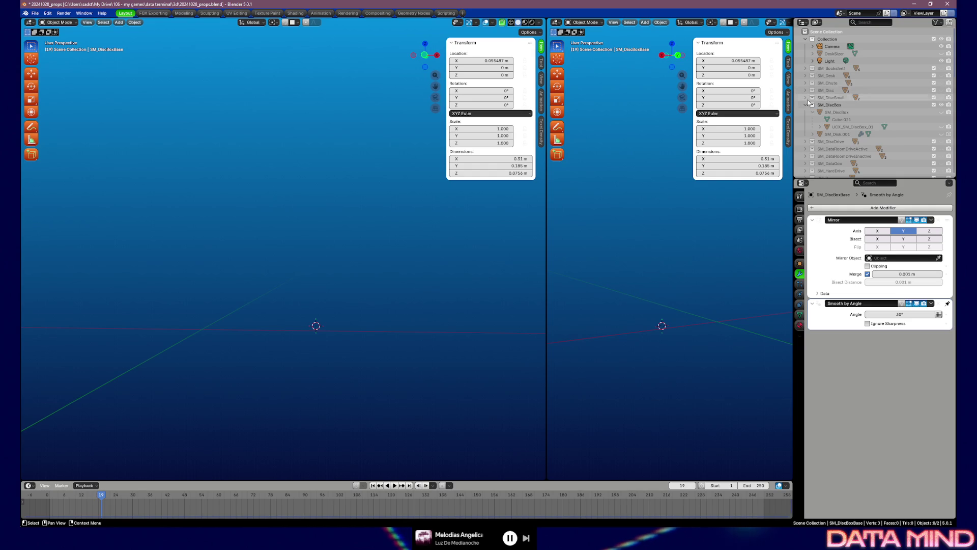
{"action": "left_click", "coordinate": [941, 98]}
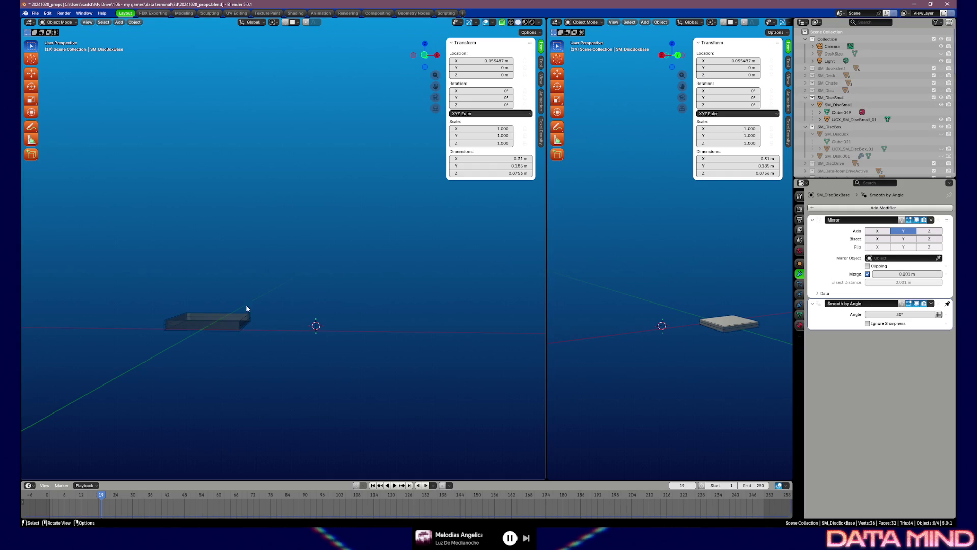
{"action": "left_click", "coordinate": [526, 23]}
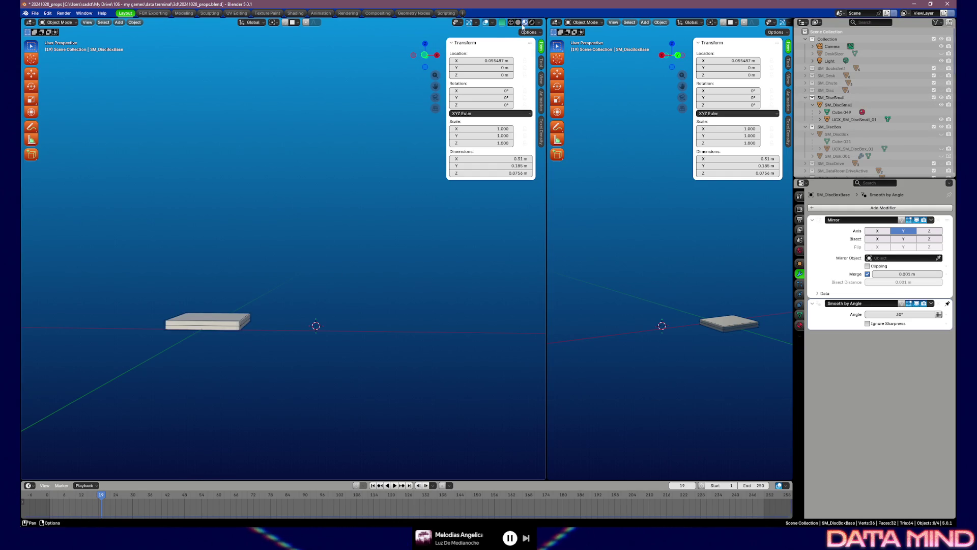
{"action": "left_click_drag", "start_coordinate": [208, 245], "coordinate": [214, 260]}
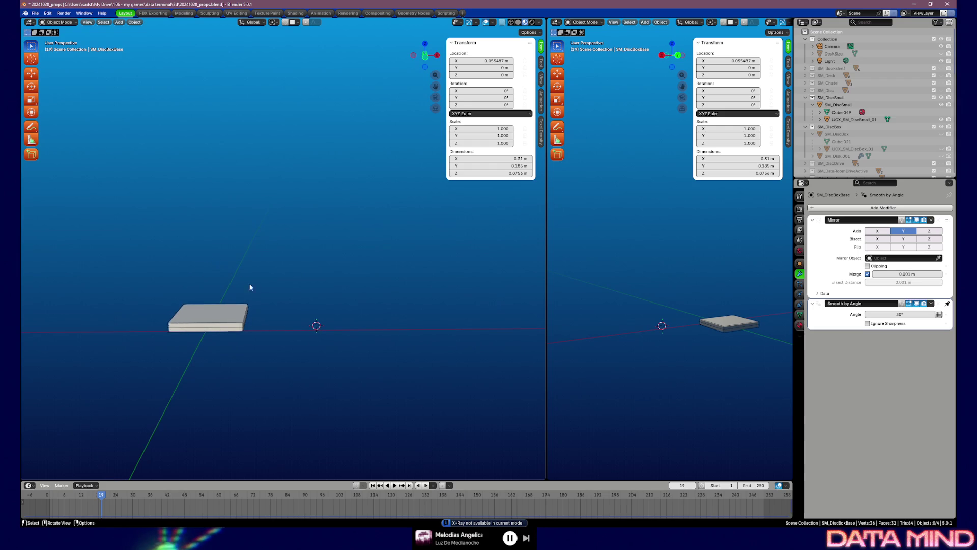
Frame and select UCX_SM_DiscSmall_01, viewing it front-ortho with a see-through check.
{"action": "left_click", "coordinate": [215, 316]}
{"action": "key", "text": "grave"}
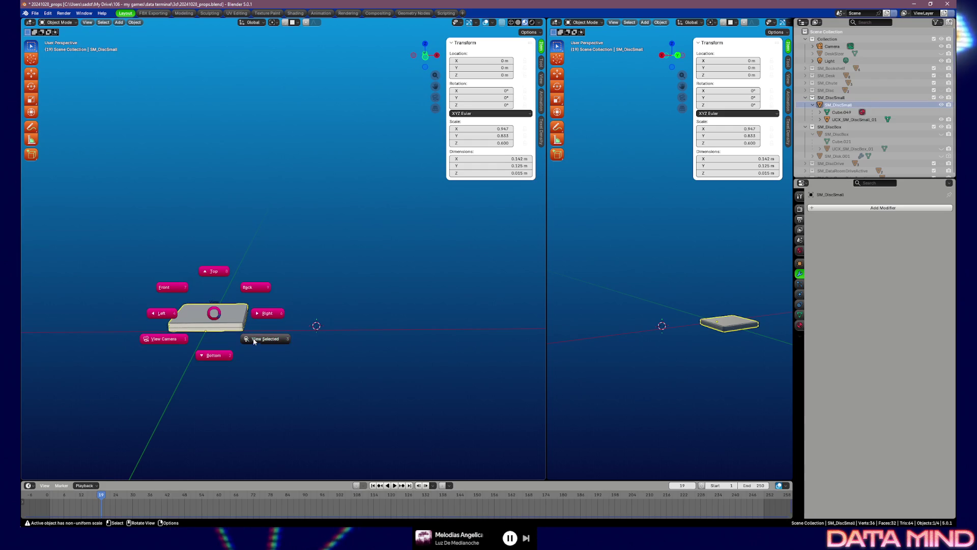
{"action": "left_click", "coordinate": [262, 337]}
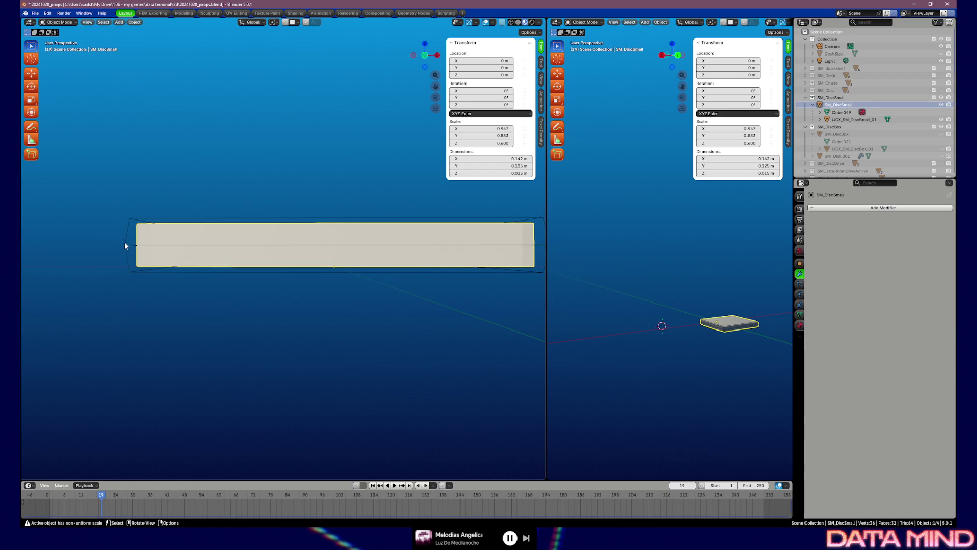
{"action": "left_click", "coordinate": [131, 247]}
{"action": "left_click_drag", "start_coordinate": [308, 259], "coordinate": [289, 254]}
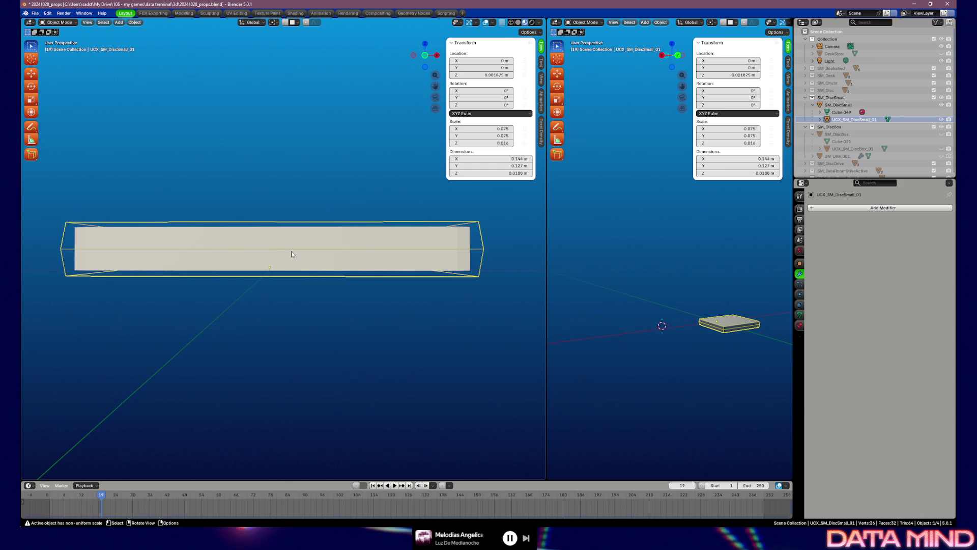
{"action": "key", "text": "KP_1"}
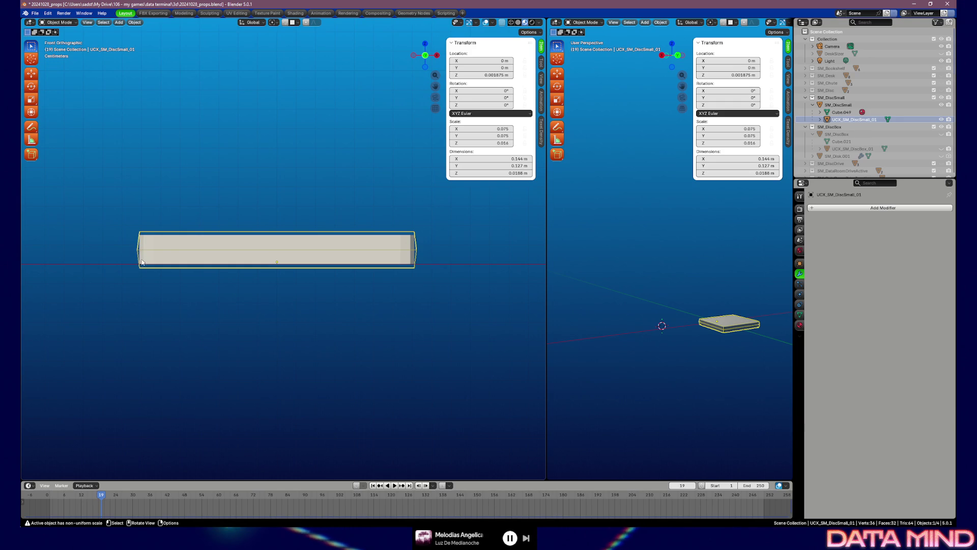
{"action": "key", "text": "alt+z"}
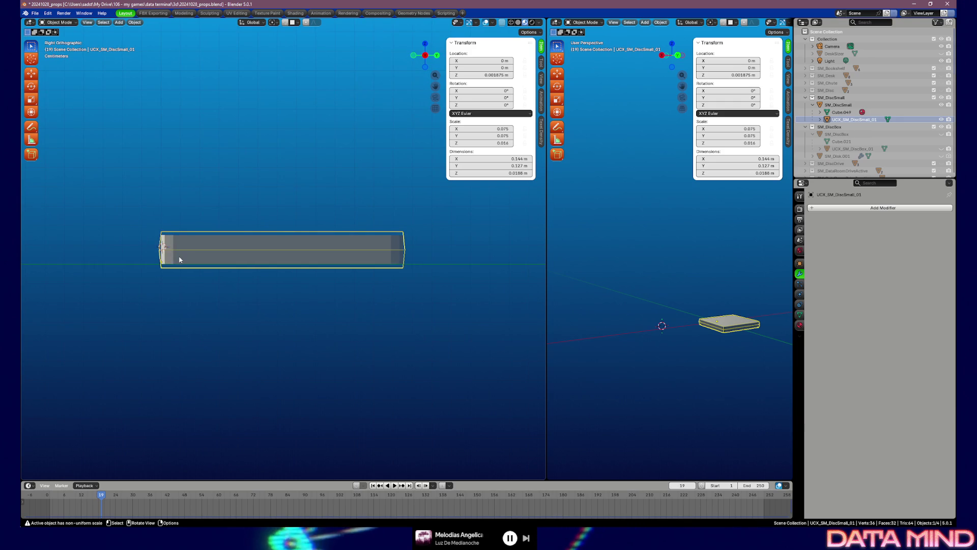
{"action": "key", "text": "alt+z"}
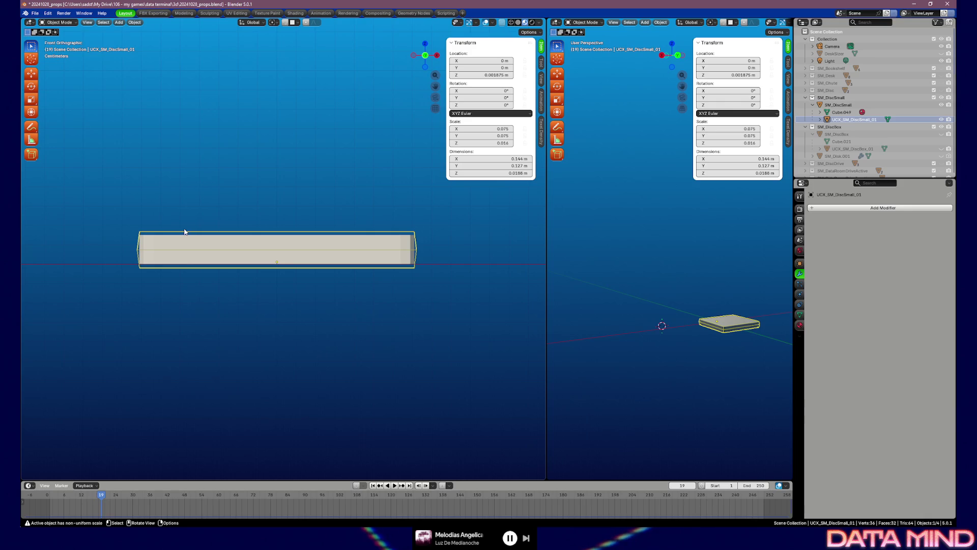
Scale all of UCX_SM_DiscSmall_01 along Z to about 6.5 cm tall and deselect.
{"action": "key", "text": "Tab"}
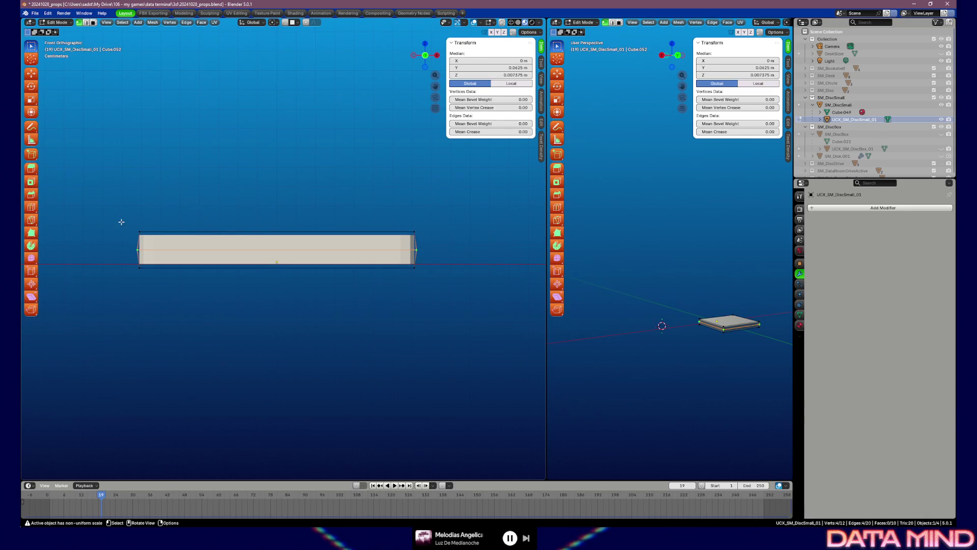
{"action": "key", "text": "a"}
{"action": "key", "text": "s"}
{"action": "key", "text": "z"}
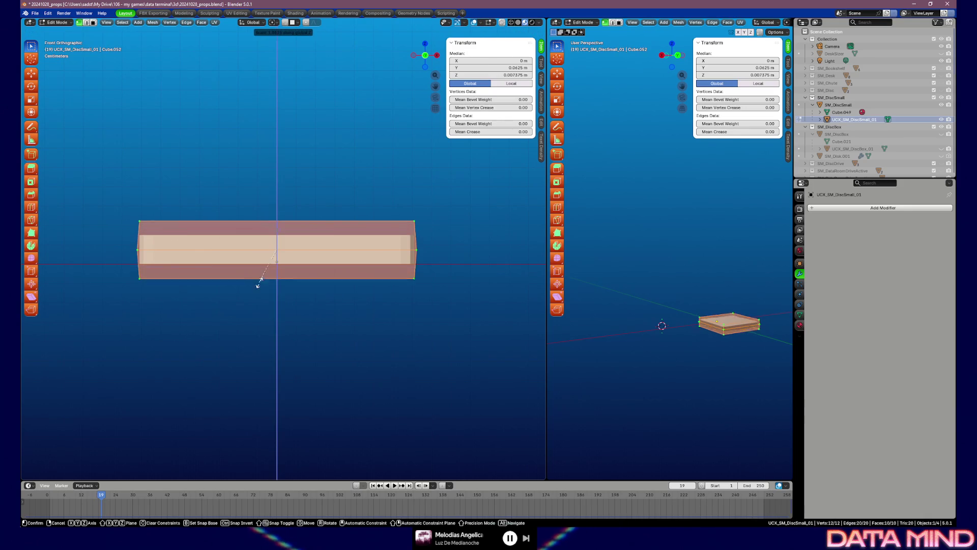
{"action": "left_click", "coordinate": [278, 335]}
{"action": "key", "text": "Tab"}
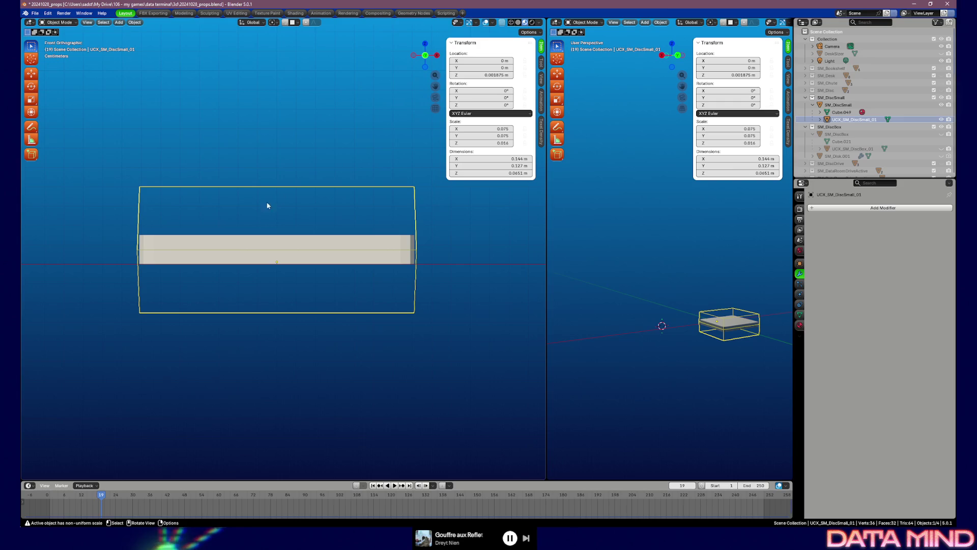
{"action": "left_click", "coordinate": [832, 97]}
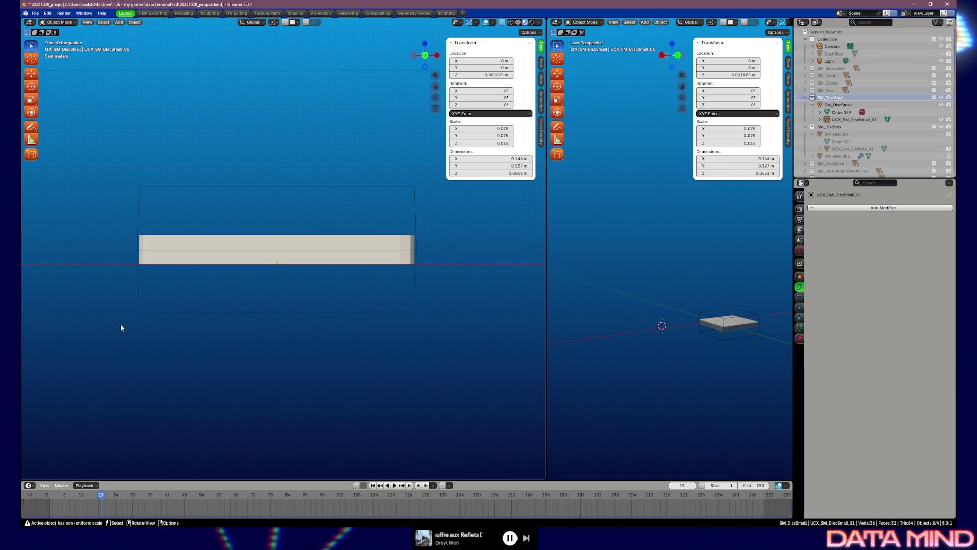
Confirm the collision box and SM_DiscSmall names unchanged and select SM_DiscSmall's hierarchy.
{"action": "key", "text": "F2"}
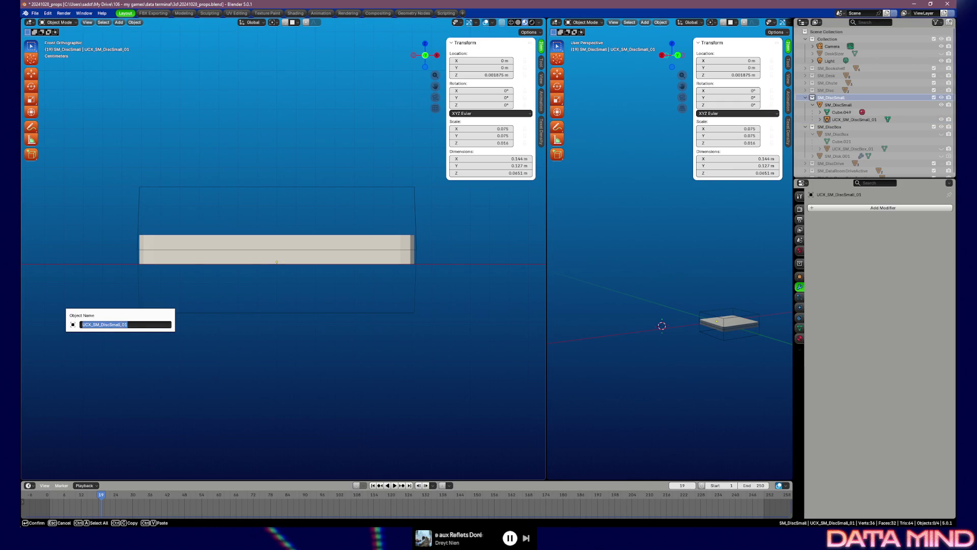
{"action": "key", "text": "Return"}
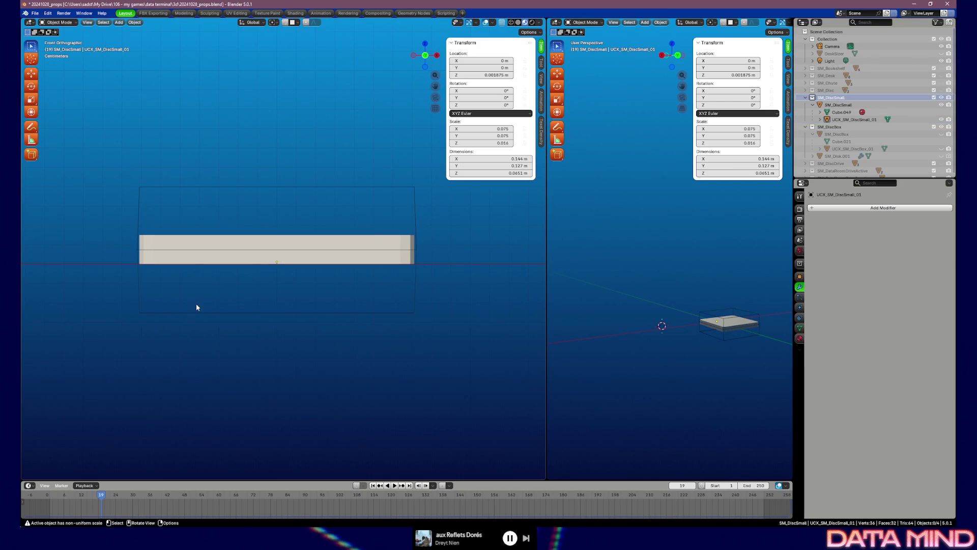
{"action": "left_click", "coordinate": [837, 106]}
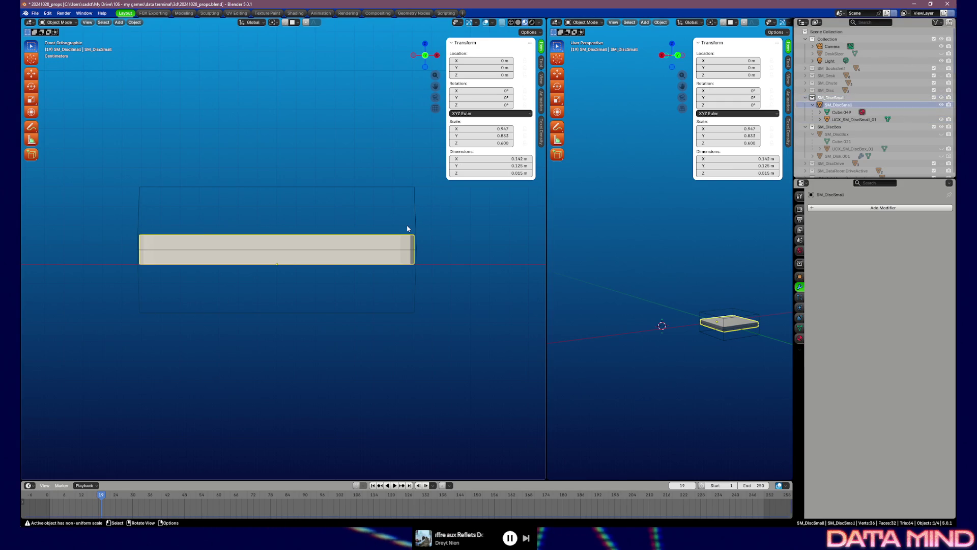
{"action": "key", "text": "F2"}
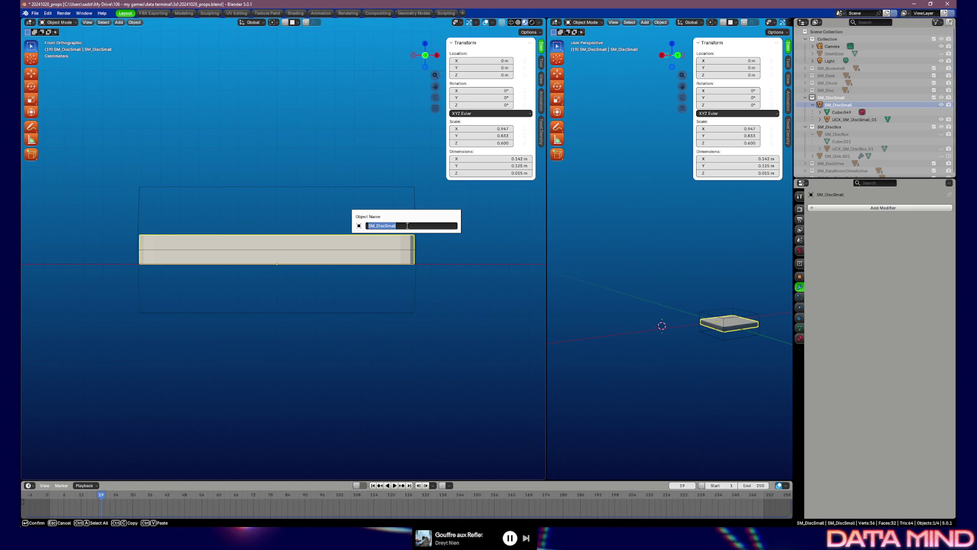
{"action": "key", "text": "Escape"}
{"action": "key", "text": "shift+bracketright"}
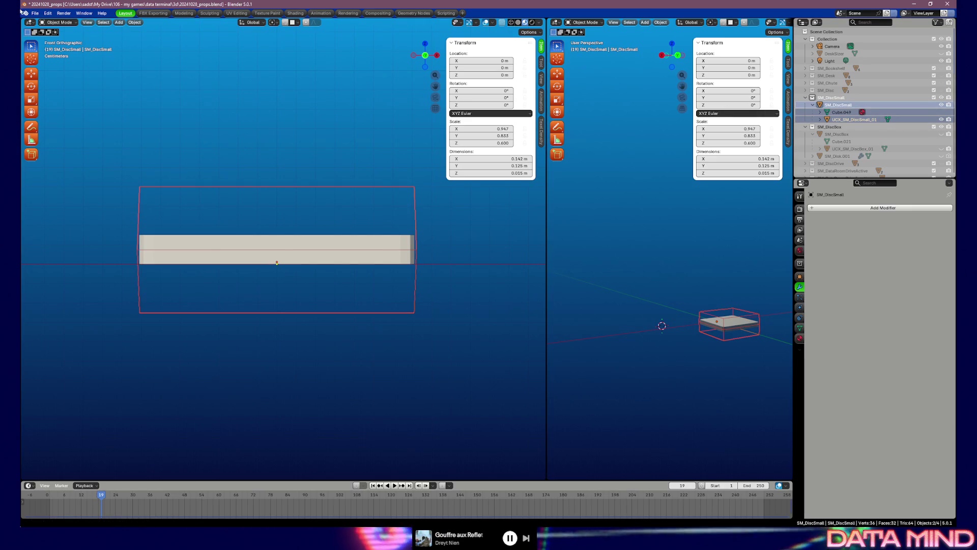
{"action": "left_click", "coordinate": [36, 13]}
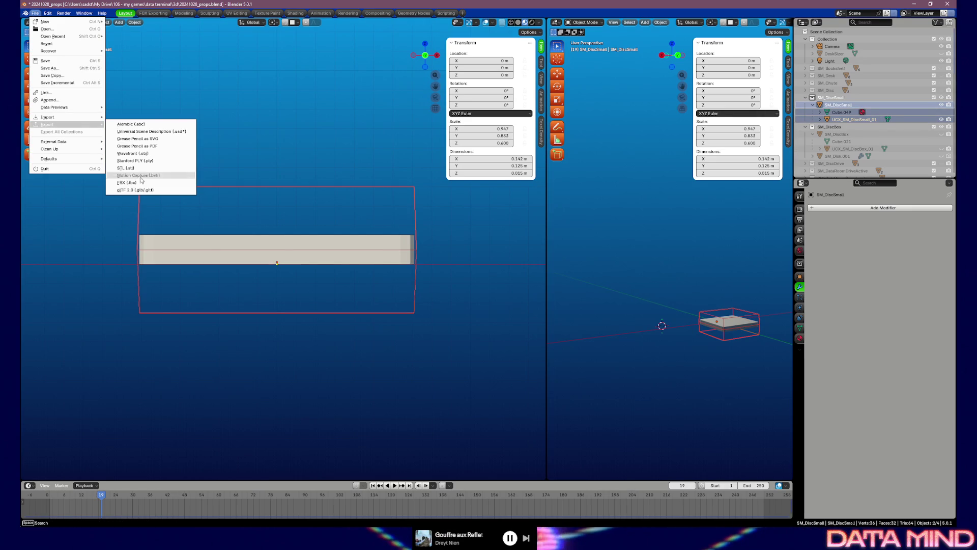
Export the selection as an FBX file named SM_DiscSmall.
{"action": "left_click", "coordinate": [126, 183]}
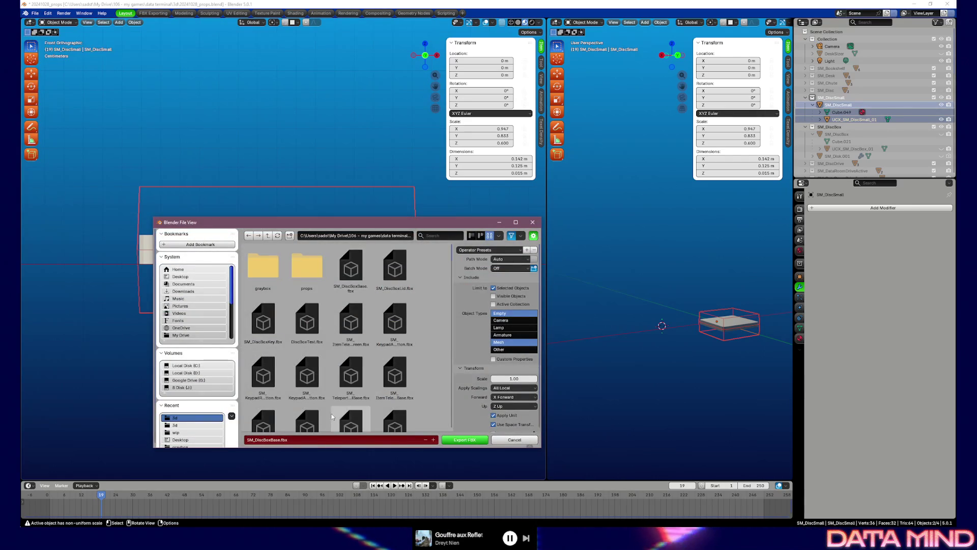
{"action": "left_click", "coordinate": [329, 441]}
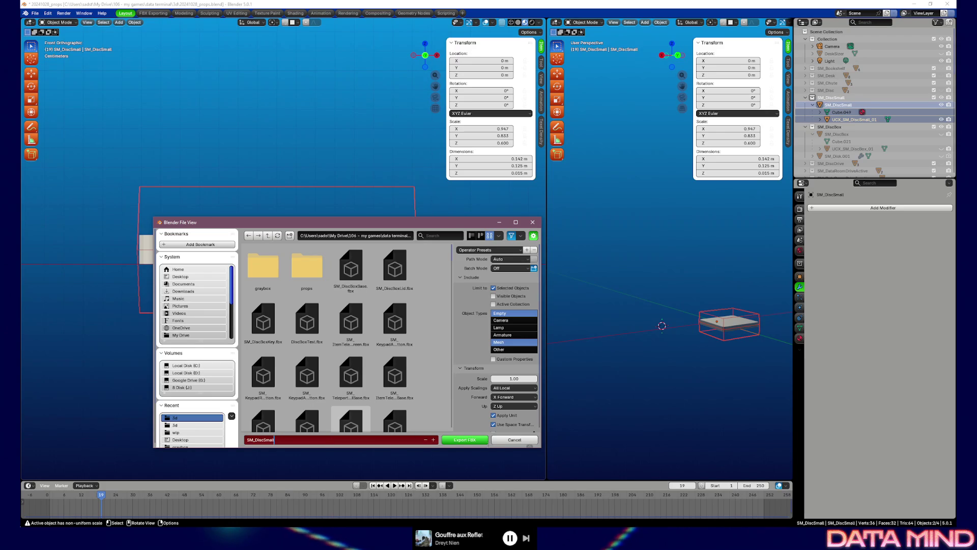
{"action": "left_click", "coordinate": [465, 442]}
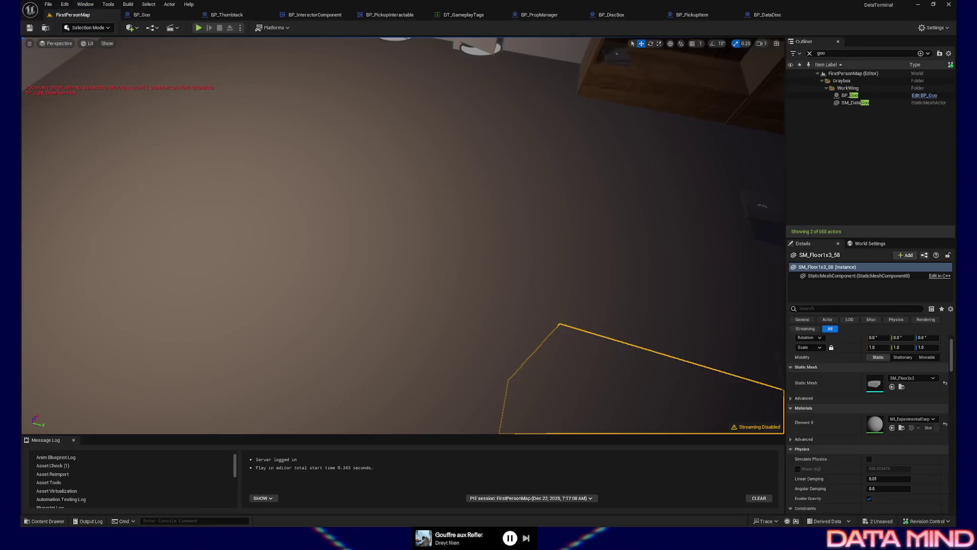
Select BP_DataDisc2 on the floor and its PickupItemMesh component in Details.
{"action": "key", "text": "f"}
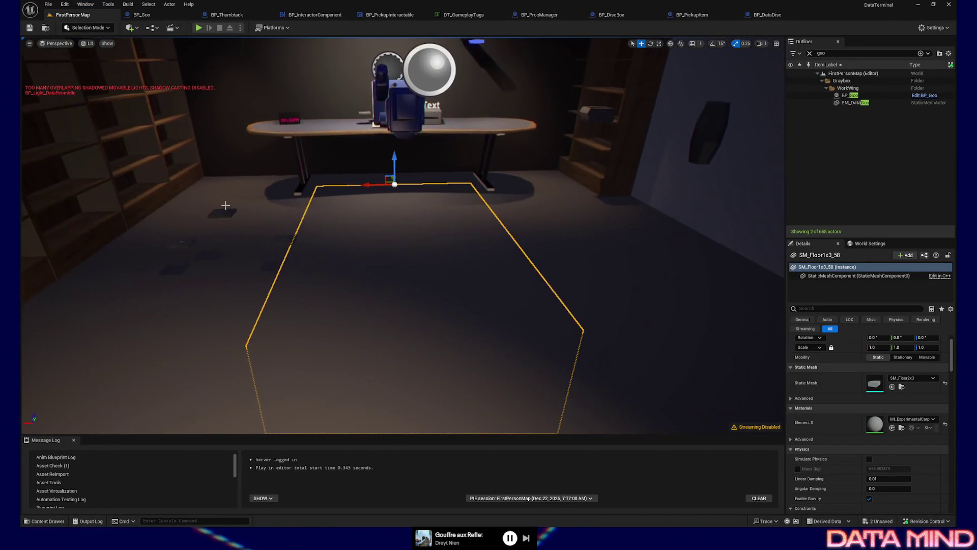
{"action": "left_click", "coordinate": [213, 211]}
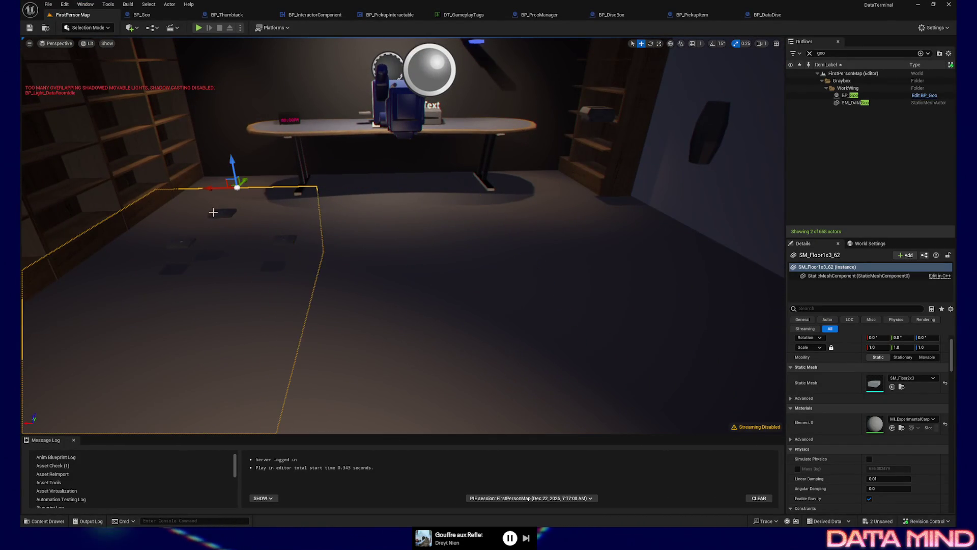
{"action": "left_click", "coordinate": [219, 211]}
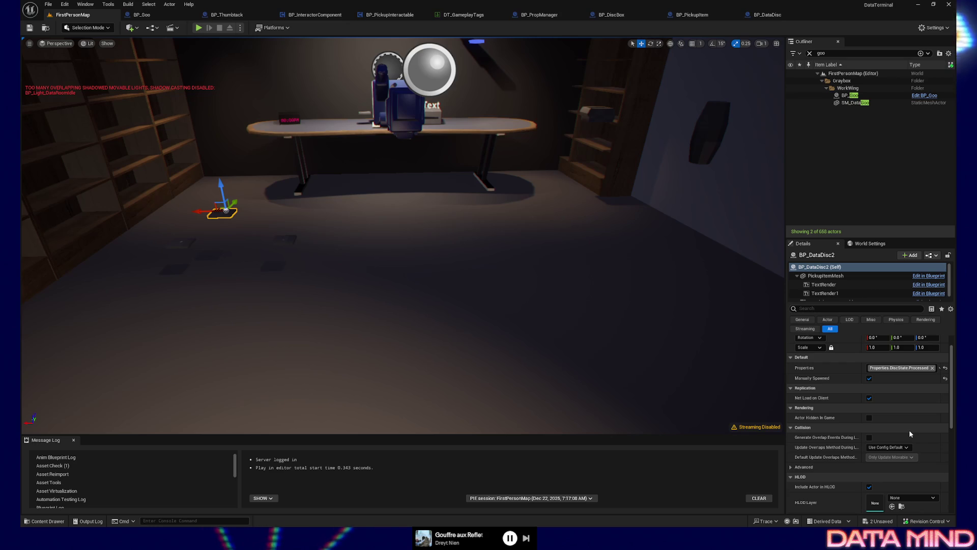
{"action": "left_click", "coordinate": [828, 275]}
Locate SM_DiscSmall in the Content Browser and cancel a reimport-with-new-file dialog.
{"action": "left_click", "coordinate": [903, 379]}
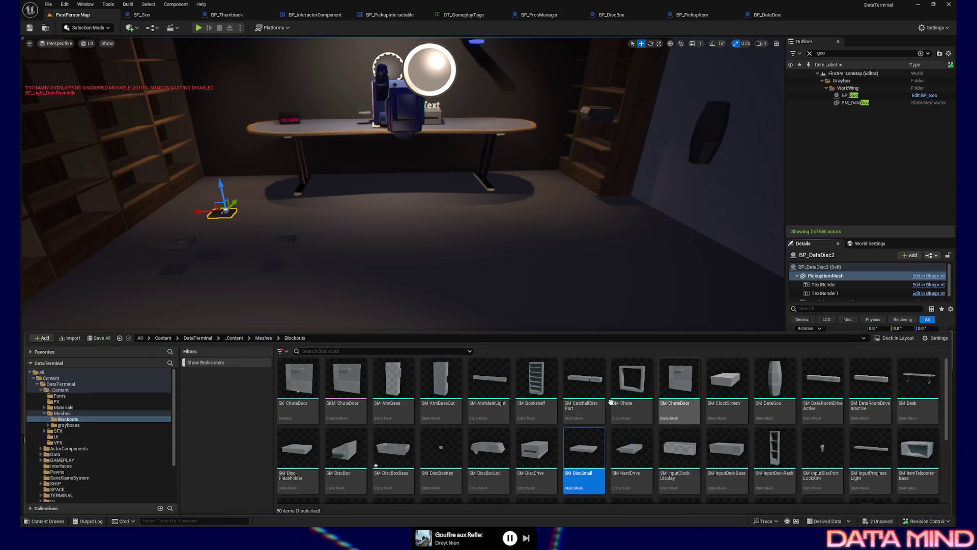
{"action": "right_click", "coordinate": [595, 459]}
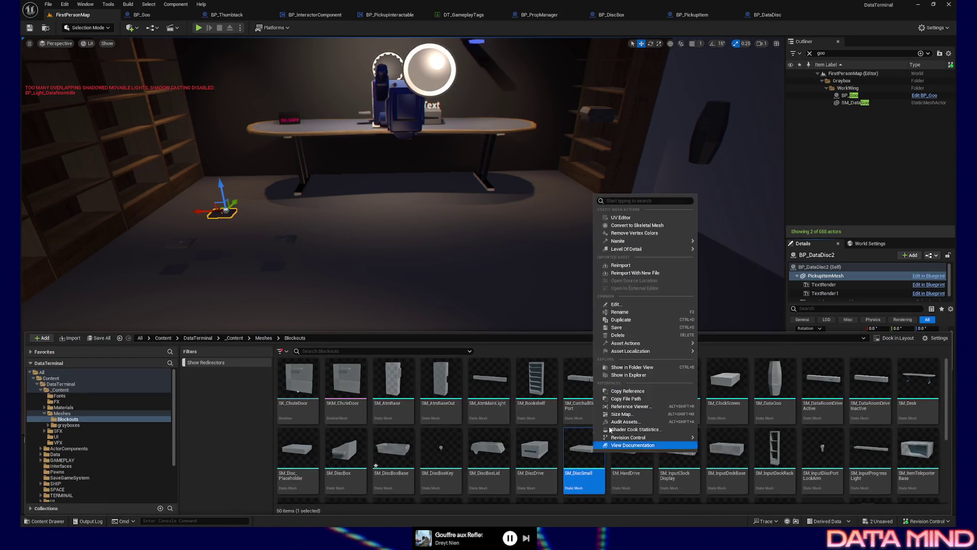
{"action": "left_click", "coordinate": [635, 266]}
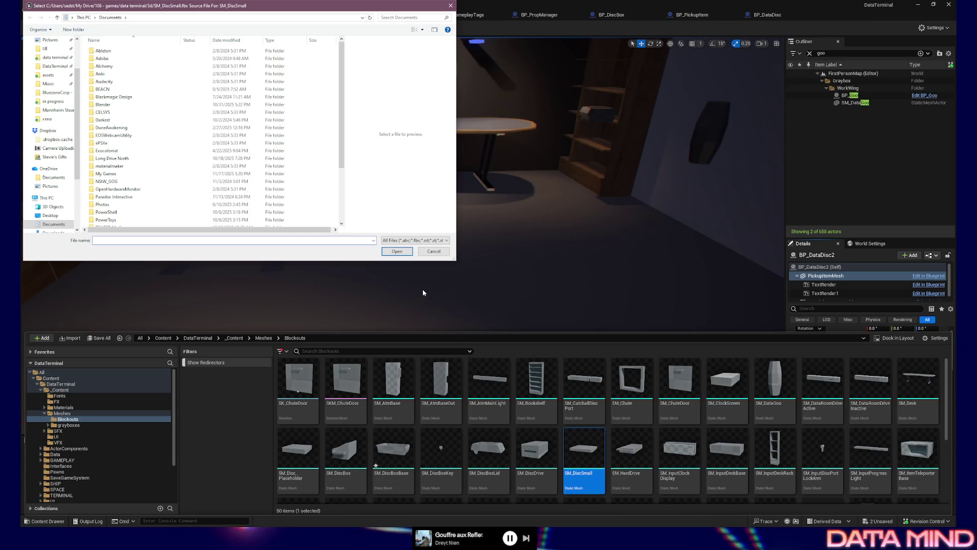
{"action": "key", "text": "Escape"}
Reimport SM_DiscSmall from its existing FBX source.
{"action": "right_click", "coordinate": [595, 458]}
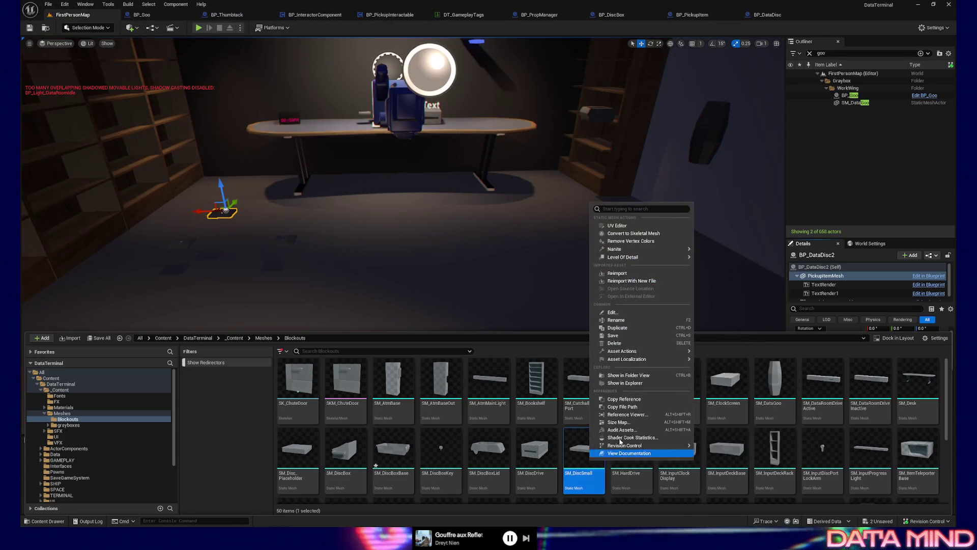
{"action": "left_click", "coordinate": [617, 273]}
{"action": "key", "text": "Escape"}
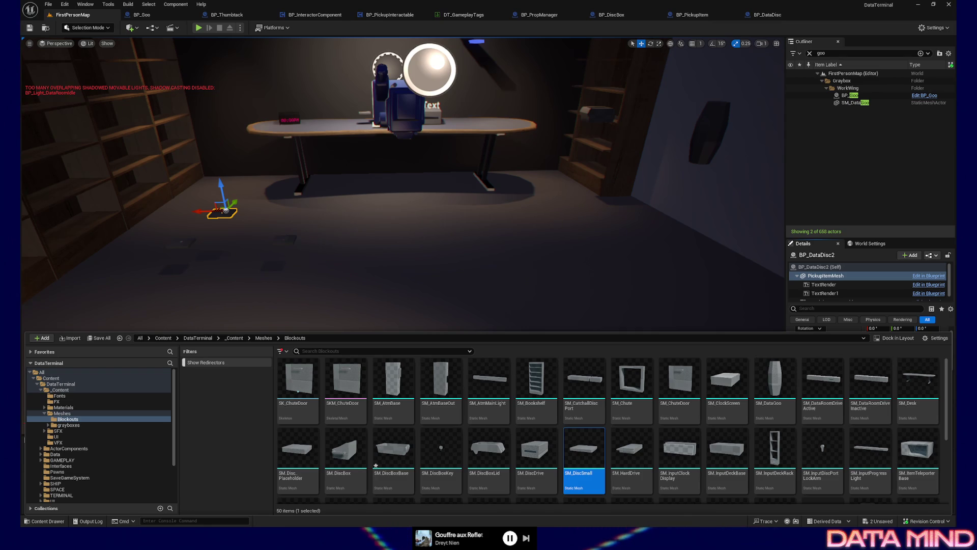
{"action": "right_click", "coordinate": [437, 288]}
Start Play From Here on the floor and walk up to the discs on the bookshelf.
{"action": "left_click", "coordinate": [458, 284]}
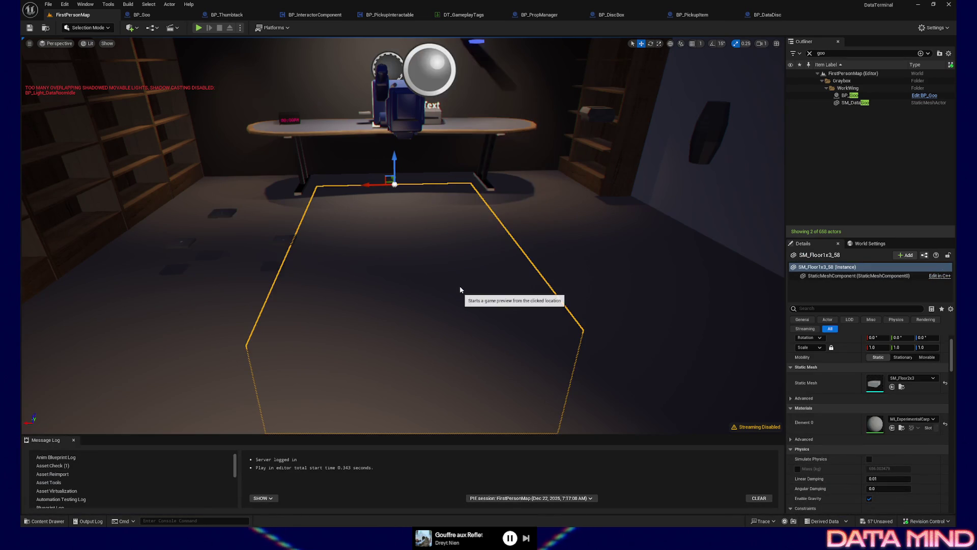
{"action": "left_click", "coordinate": [439, 286]}
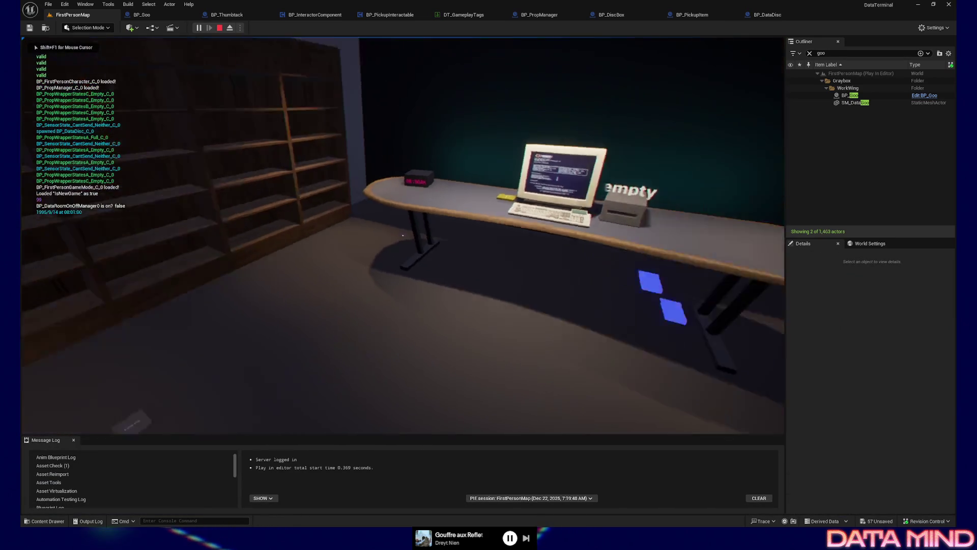
{"action": "key", "text": "w"}
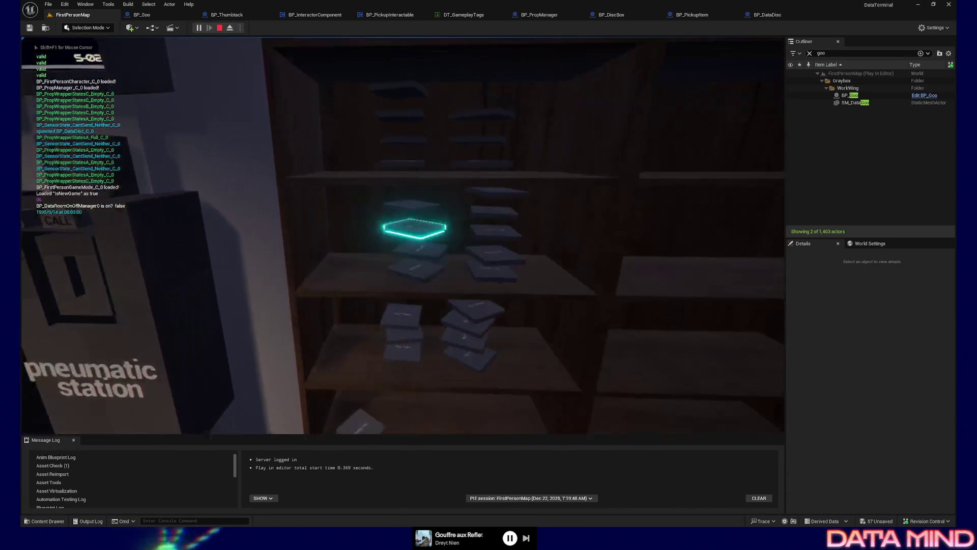
{"action": "key", "text": "w"}
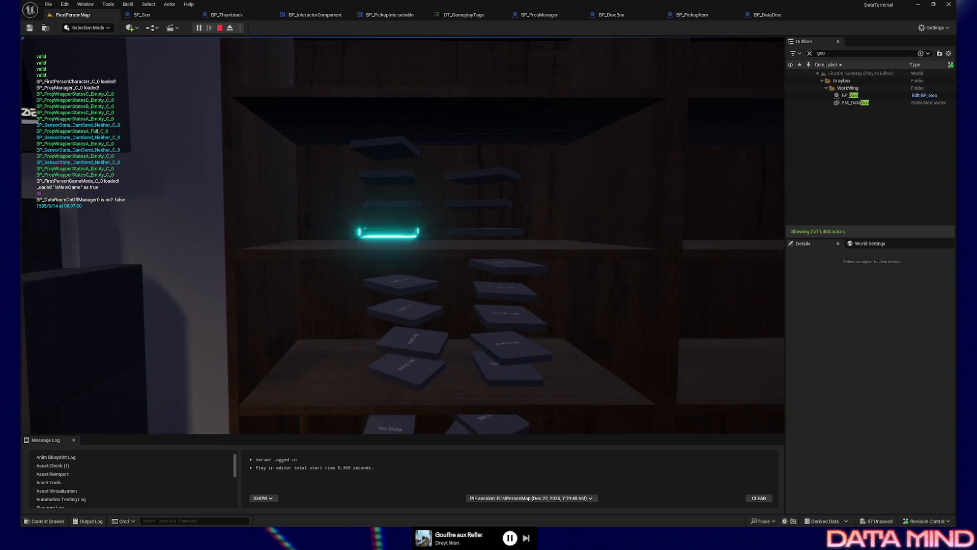
{"action": "key", "text": "w"}
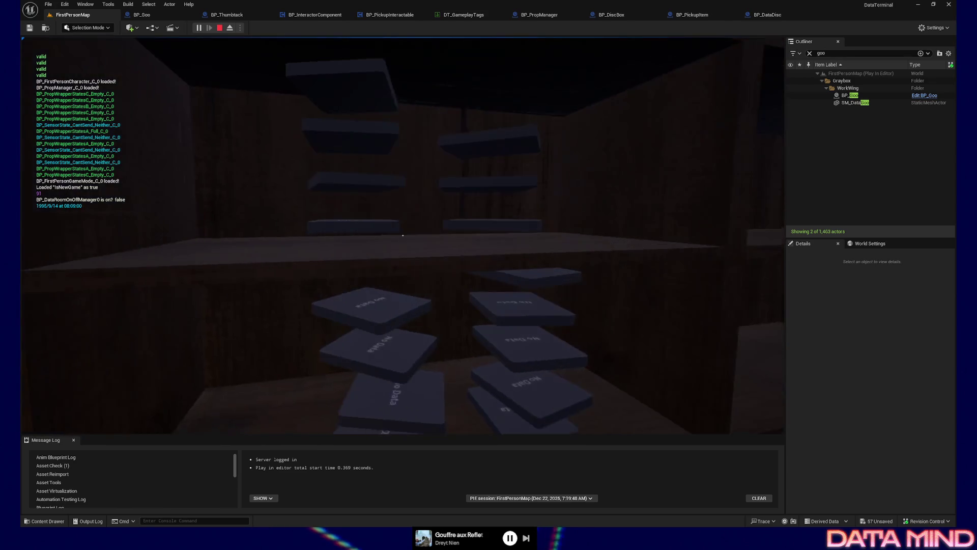
{"action": "key", "text": "s"}
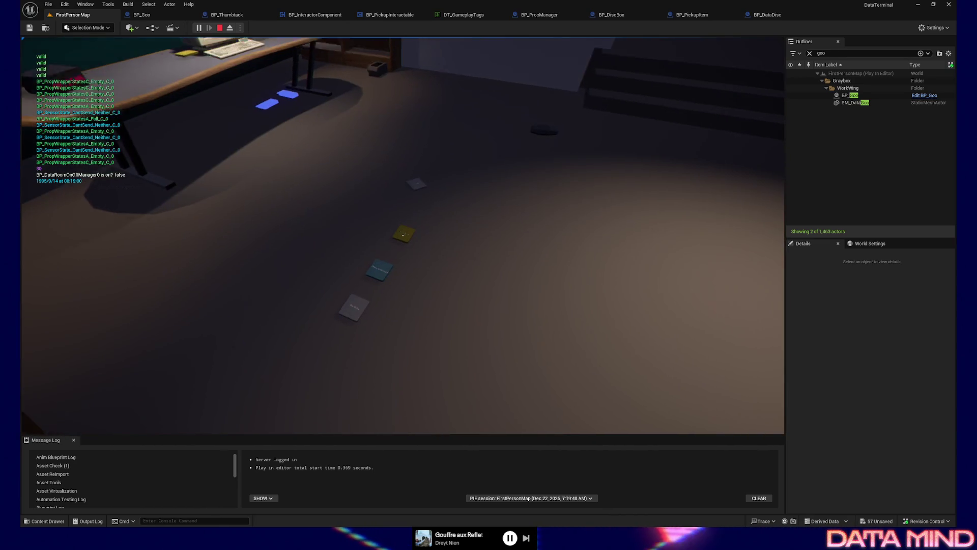
Pick up and drop the Raw Data disc, then pick it up again from the floor.
{"action": "key", "text": "e"}
{"action": "key", "text": "e"}
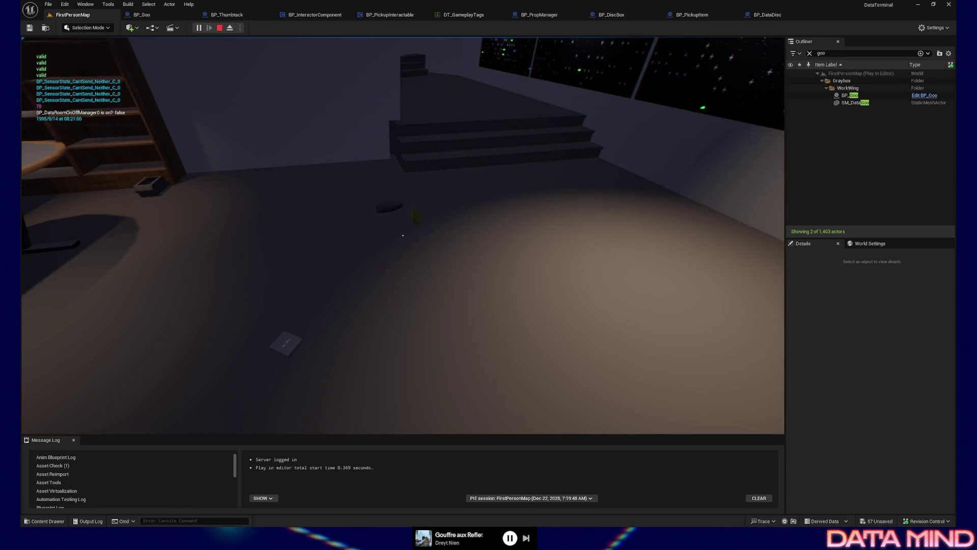
{"action": "key", "text": "w"}
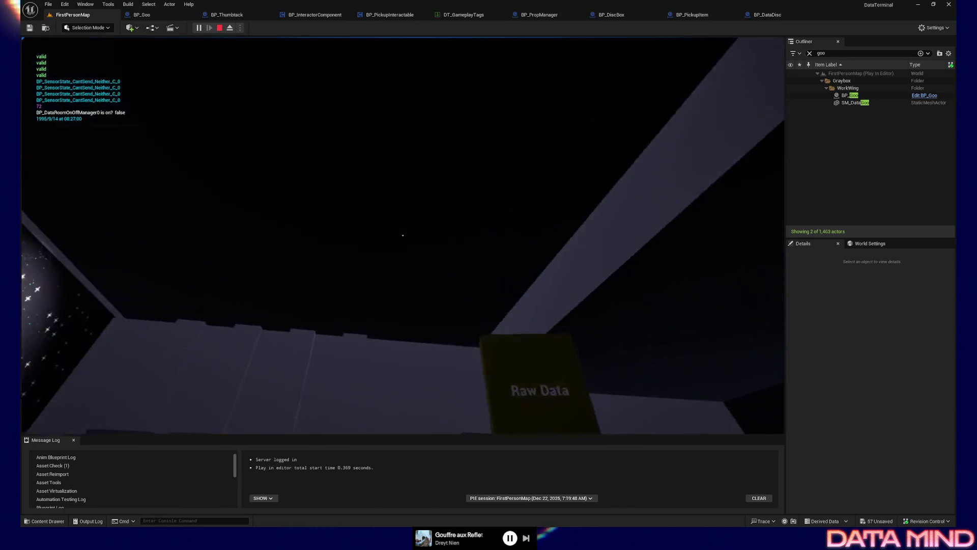
{"action": "key", "text": "w"}
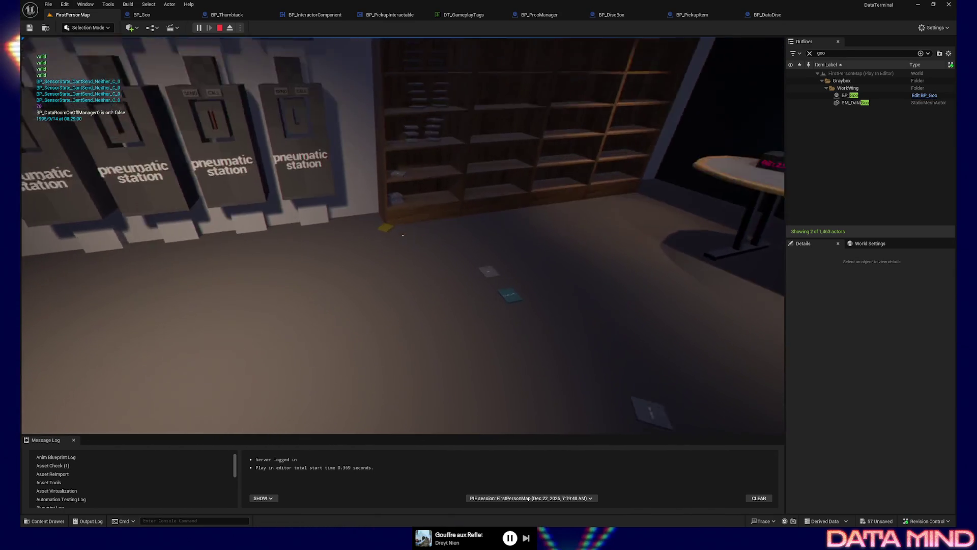
{"action": "key", "text": "e"}
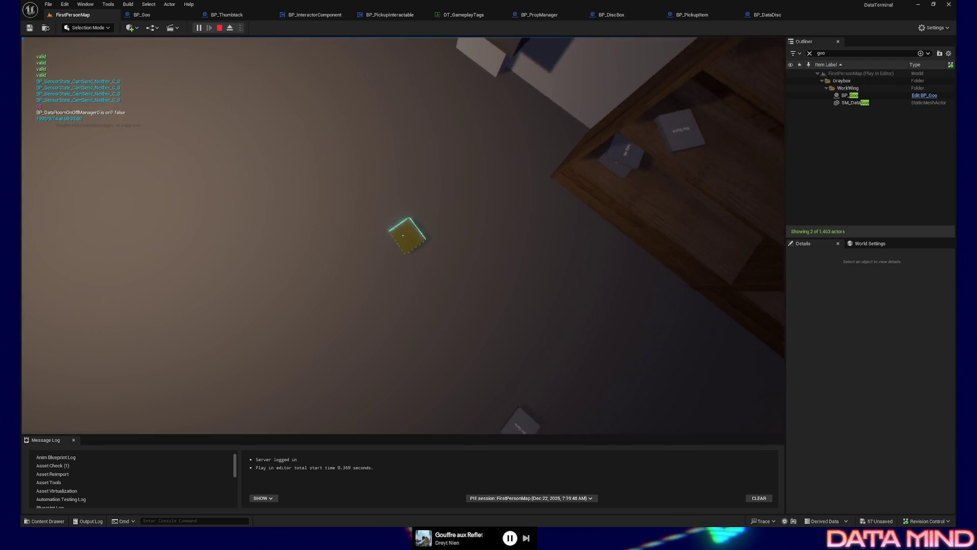
{"action": "key", "text": "e"}
{"action": "key", "text": "e"}
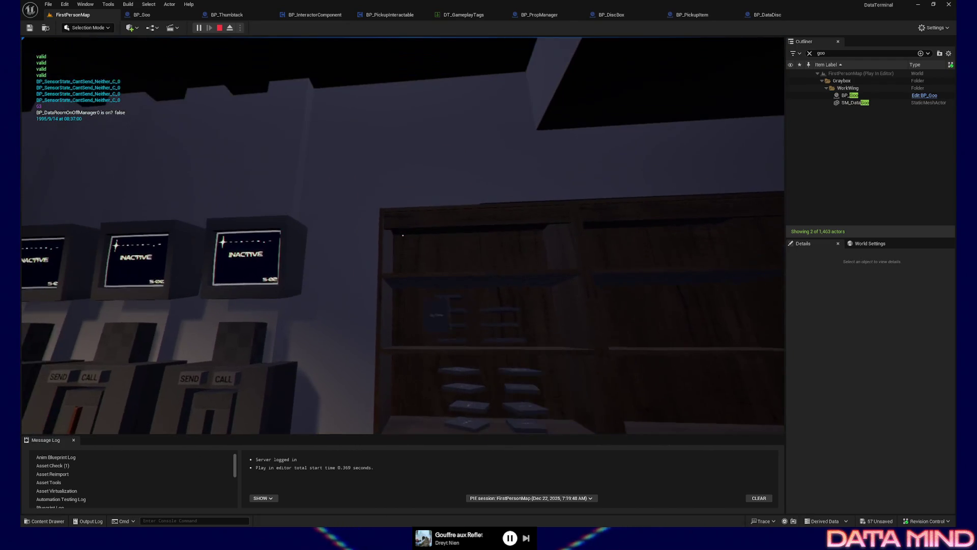
Wander past the glowing shelf slot and over toward the pneumatic stations.
{"action": "key", "text": "w"}
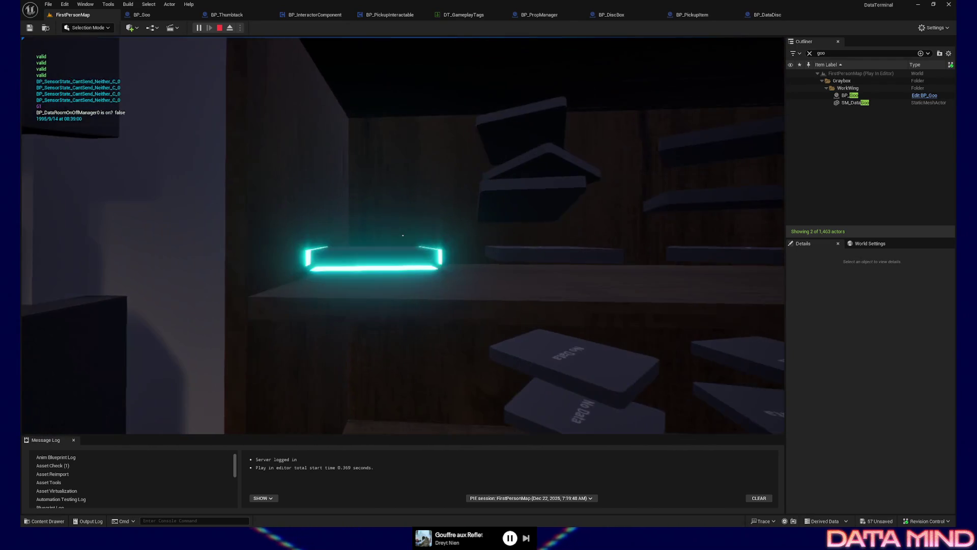
{"action": "key", "text": "s"}
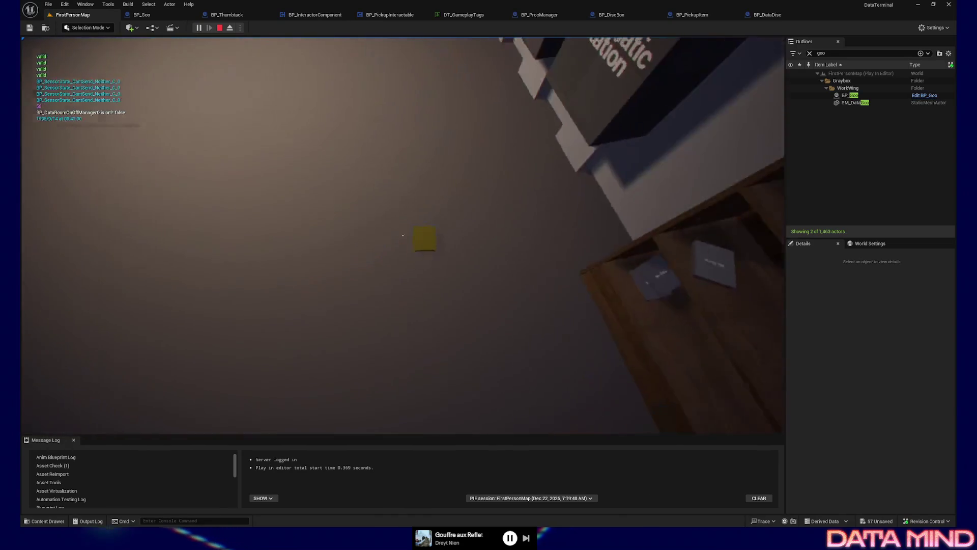
{"action": "key", "text": "s"}
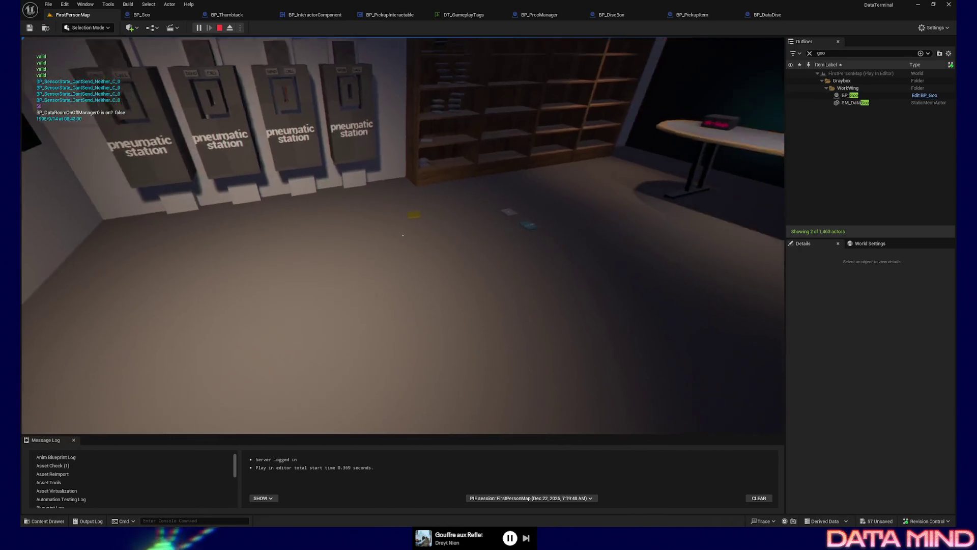
{"action": "key", "text": "w"}
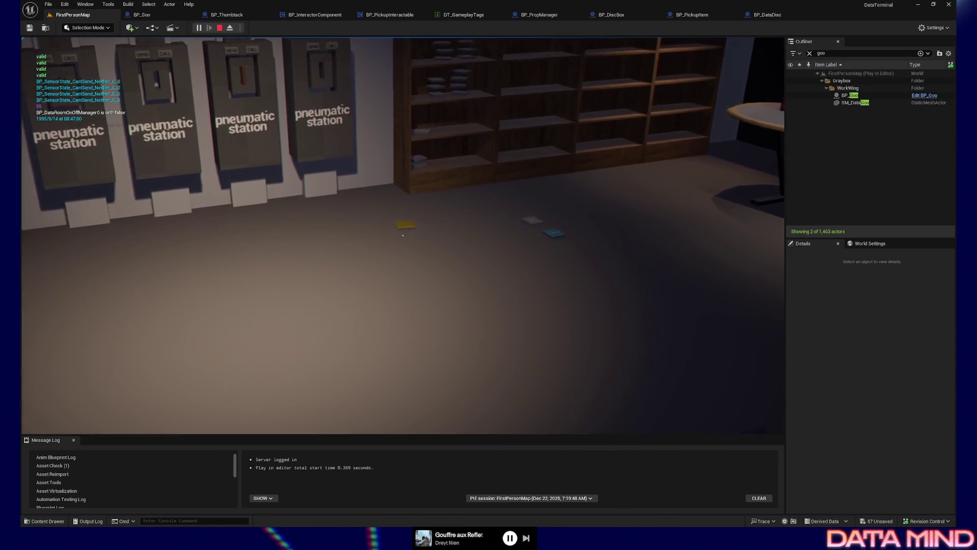
{"action": "key", "text": "w"}
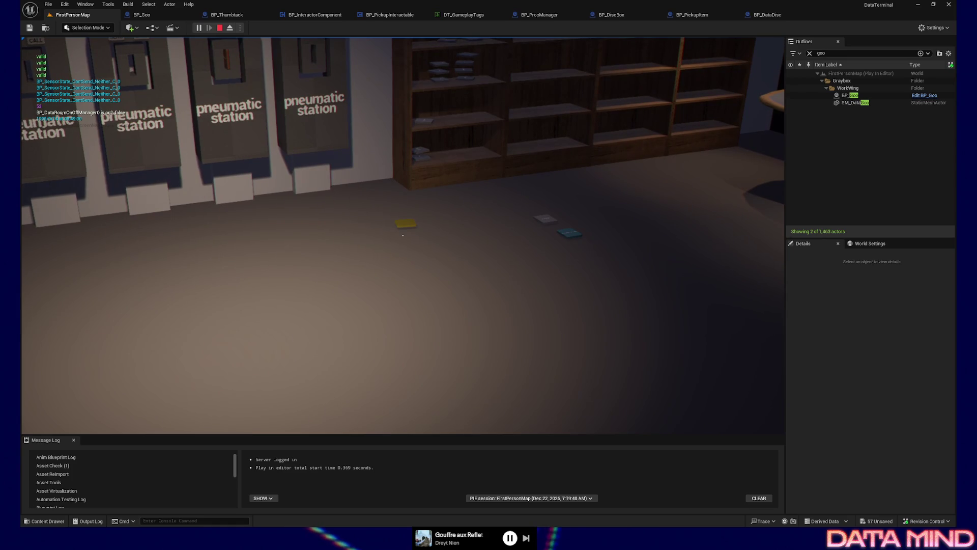
{"action": "key", "text": "s"}
{"action": "key", "text": "w"}
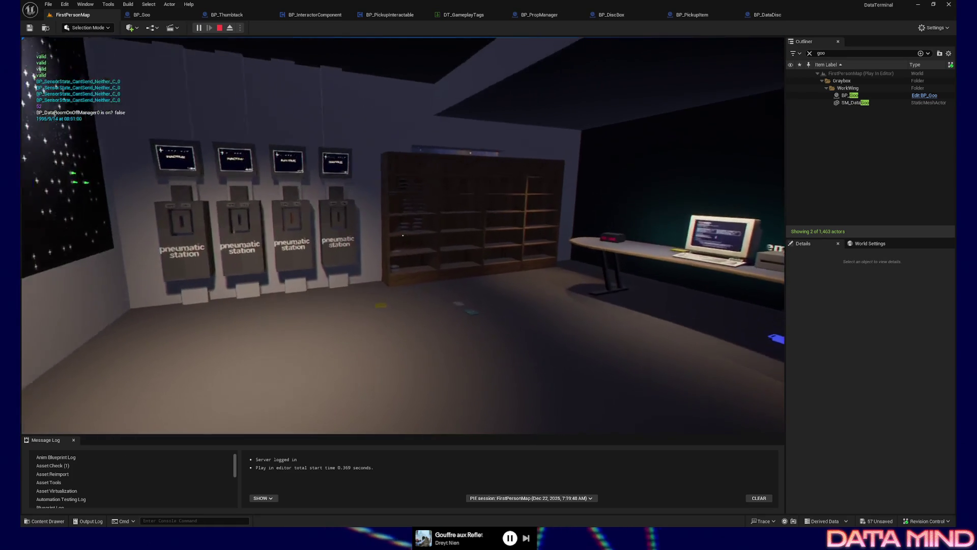
Carry the No Data disc to the star-panel wall, drop it, then quit the play session.
{"action": "key", "text": "w"}
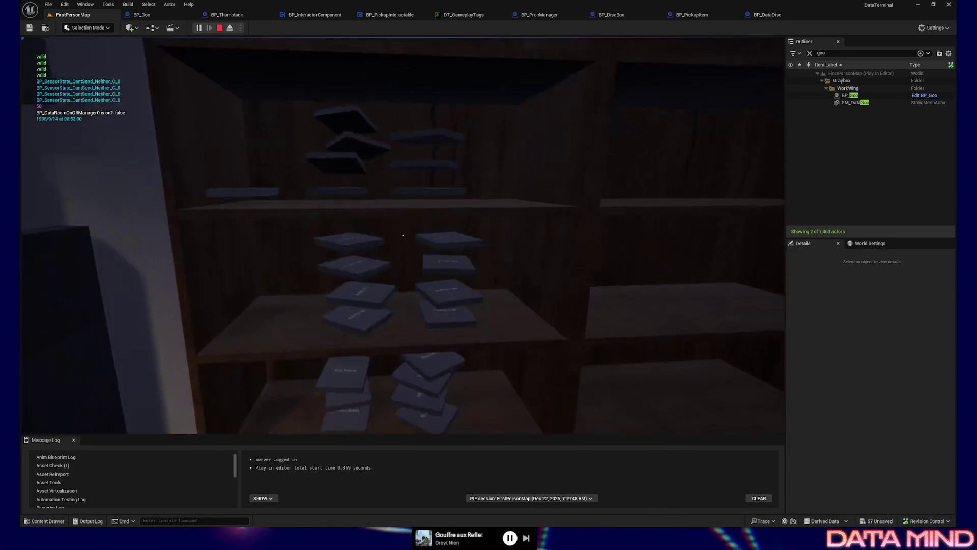
{"action": "key", "text": "e"}
{"action": "key", "text": "w"}
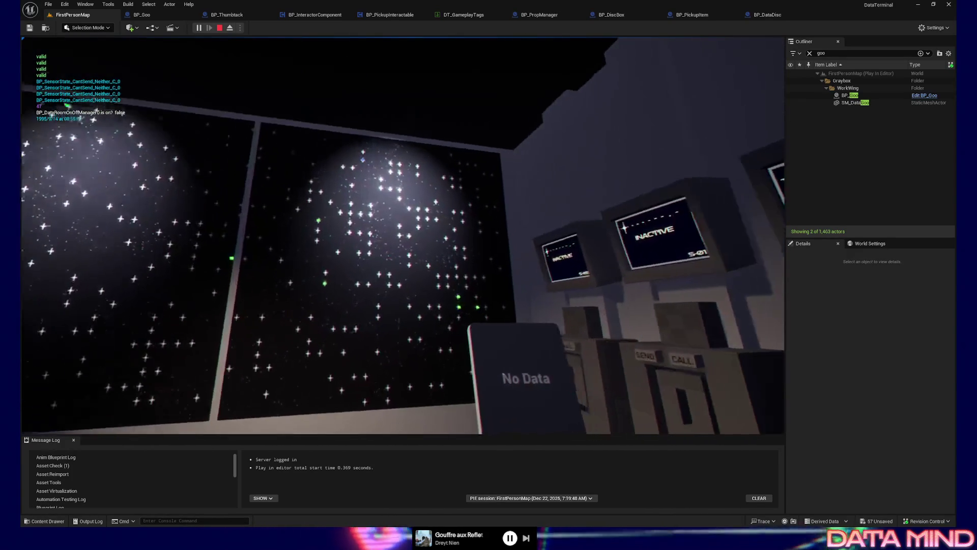
{"action": "key", "text": "e"}
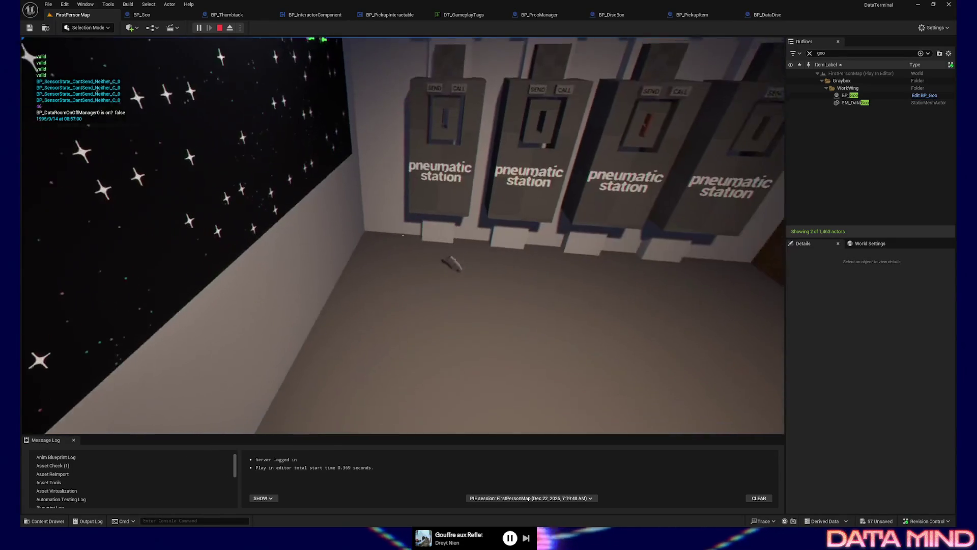
{"action": "key", "text": "Escape"}
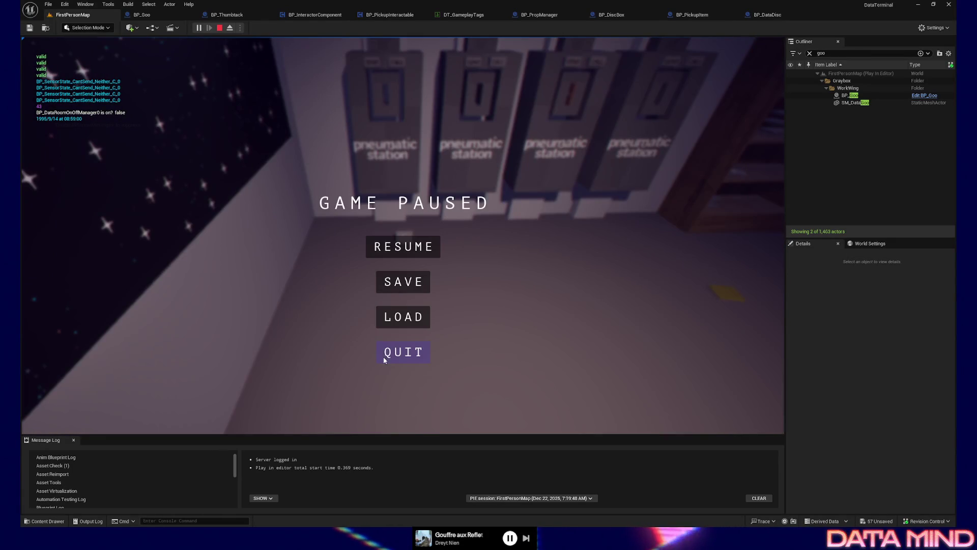
{"action": "left_click", "coordinate": [386, 354]}
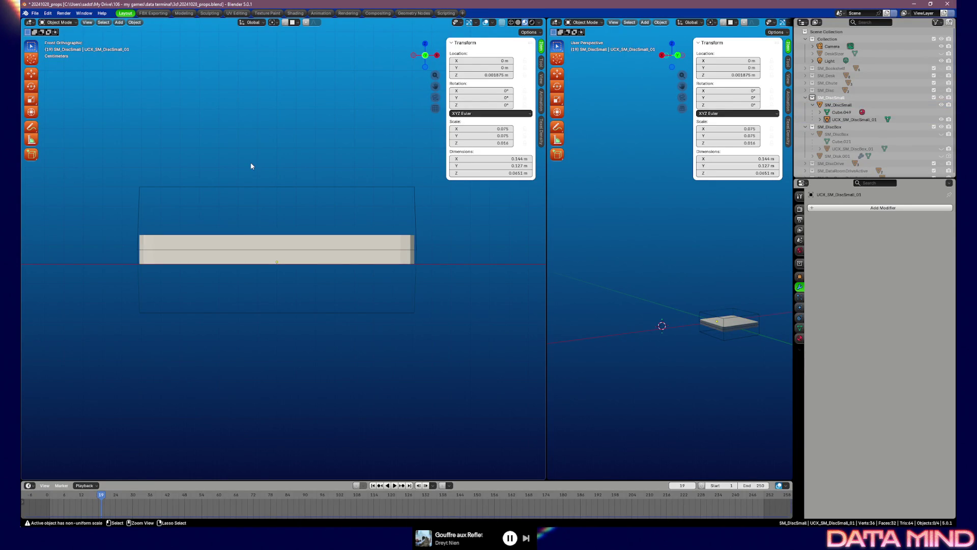
Scale the UCX_SM_DiscSmall_01 collision box down in Z to 0.3 in Edit Mode.
{"action": "key", "text": "Tab"}
{"action": "type", "text": "sz0.3"}
{"action": "key", "text": "Return"}
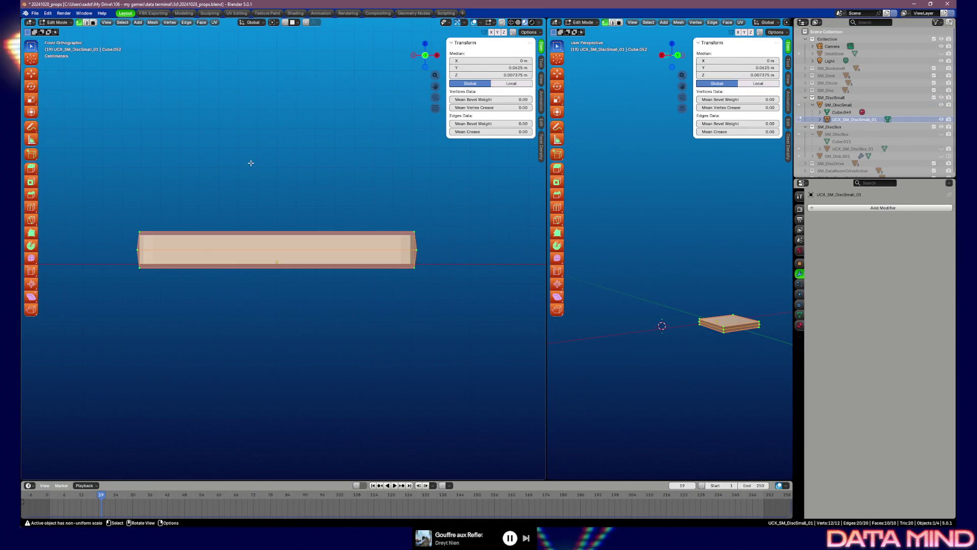
{"action": "key", "text": "alt+a"}
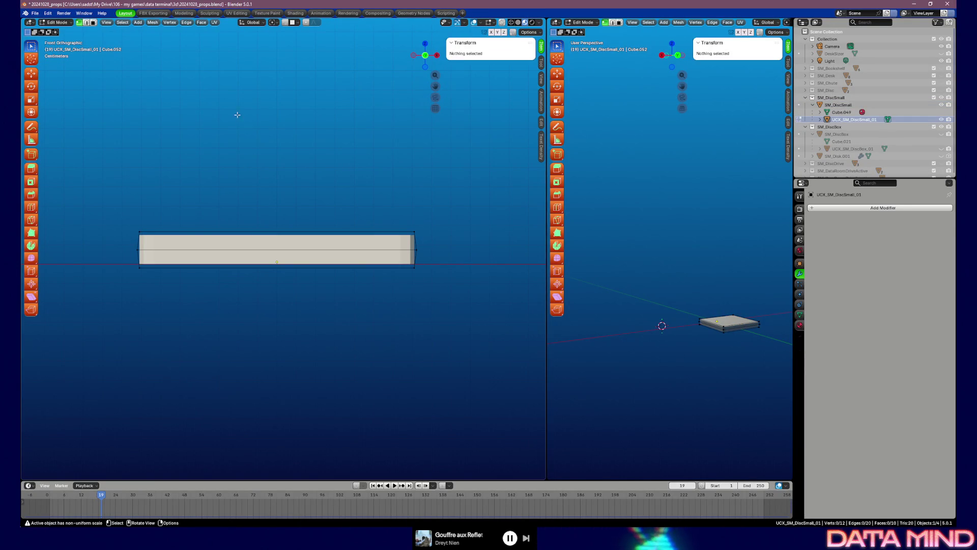
{"action": "key", "text": "Tab"}
Select the disc mesh with its collision box and export them as SM_DiscSmall.fbx.
{"action": "left_click", "coordinate": [840, 105], "text": "ctrl"}
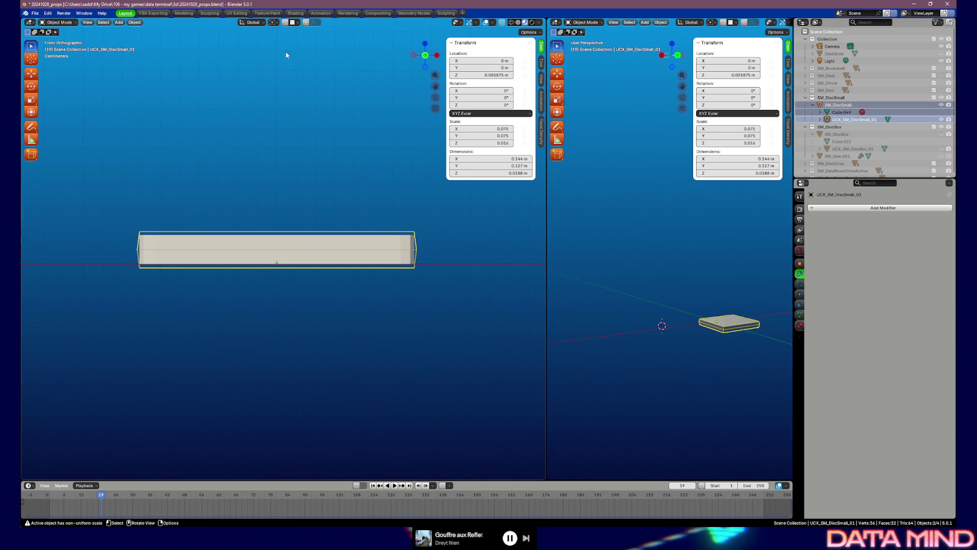
{"action": "left_click", "coordinate": [35, 13]}
{"action": "mouse_move", "coordinate": [49, 125]}
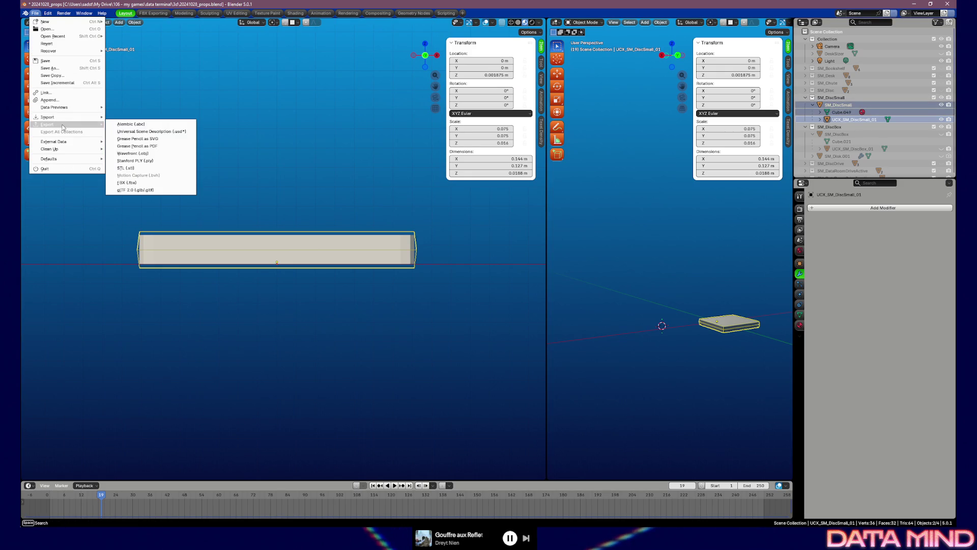
{"action": "left_click", "coordinate": [144, 181]}
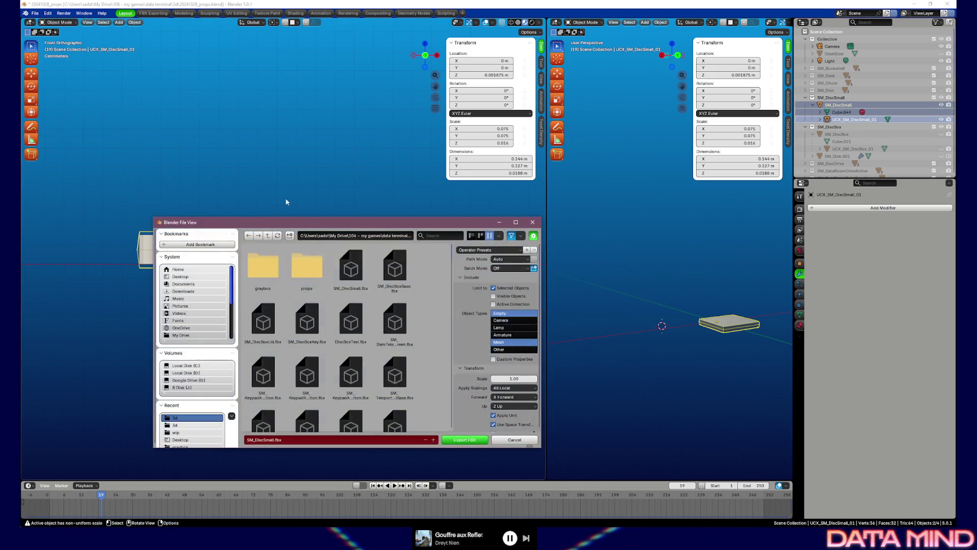
{"action": "left_click", "coordinate": [458, 441]}
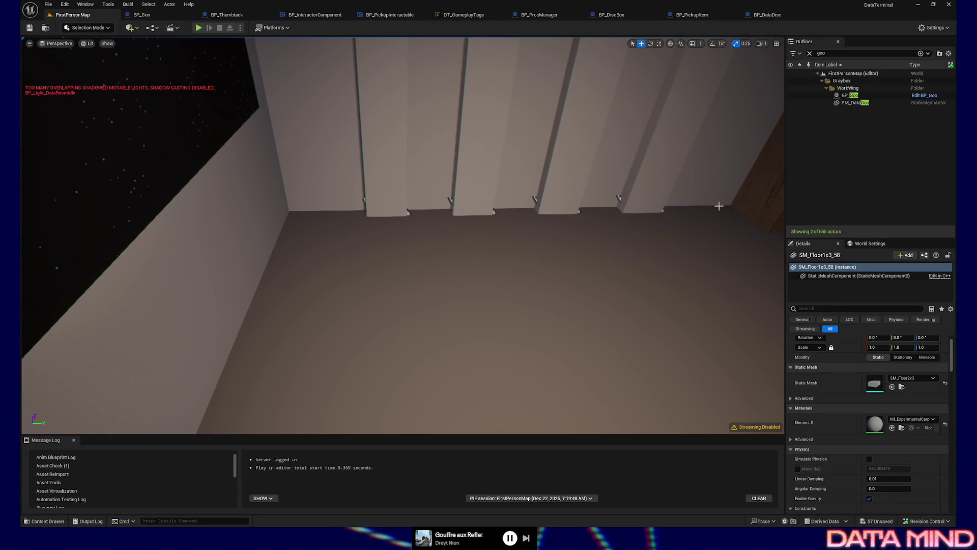
Locate SM_DiscSmall via the BP_DataDisc's PickupItemMesh and reimport it from source.
{"action": "key", "text": "f"}
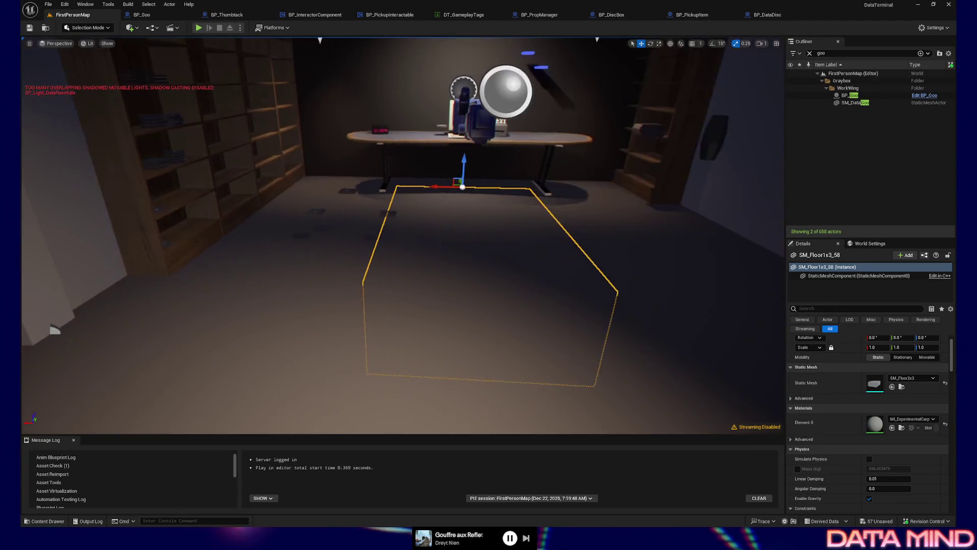
{"action": "left_click", "coordinate": [384, 213]}
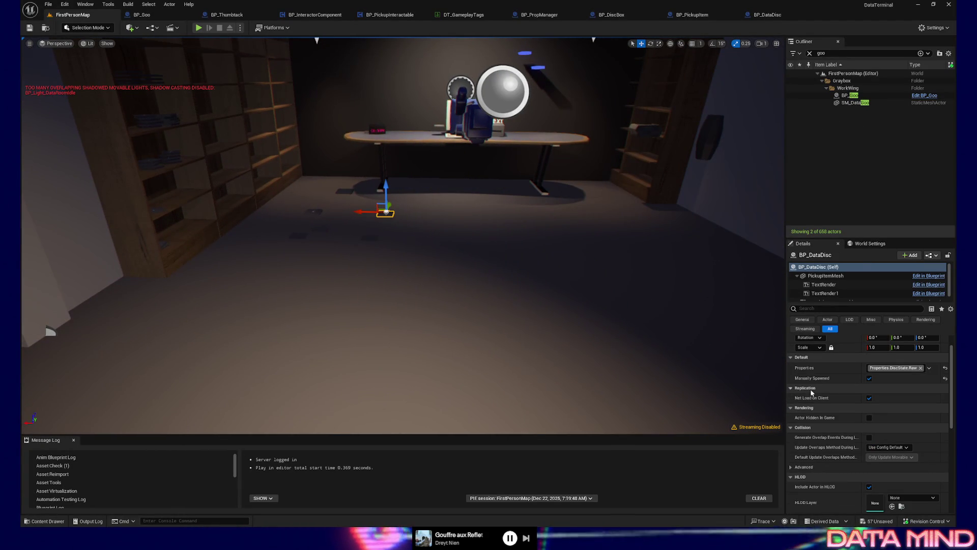
{"action": "left_click", "coordinate": [833, 276]}
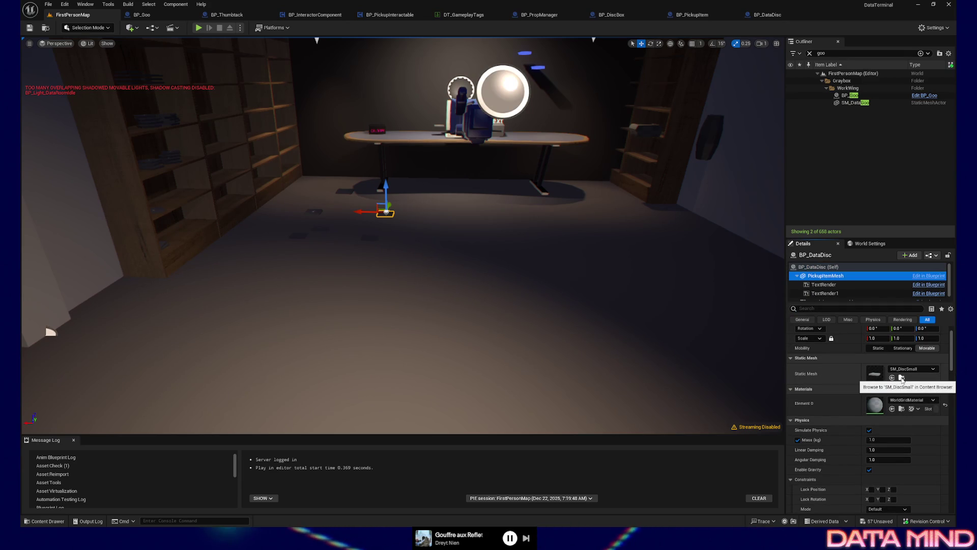
{"action": "left_click", "coordinate": [900, 378]}
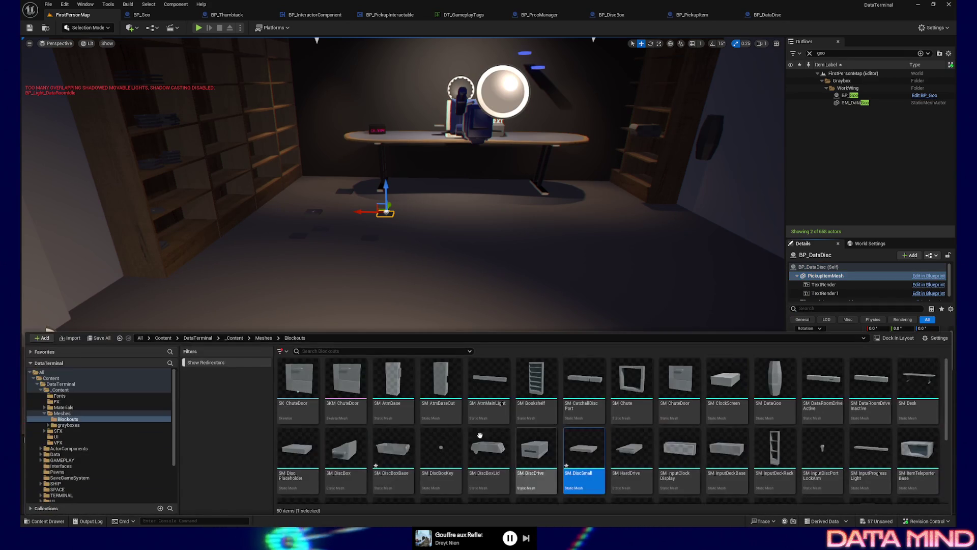
{"action": "right_click", "coordinate": [581, 448]}
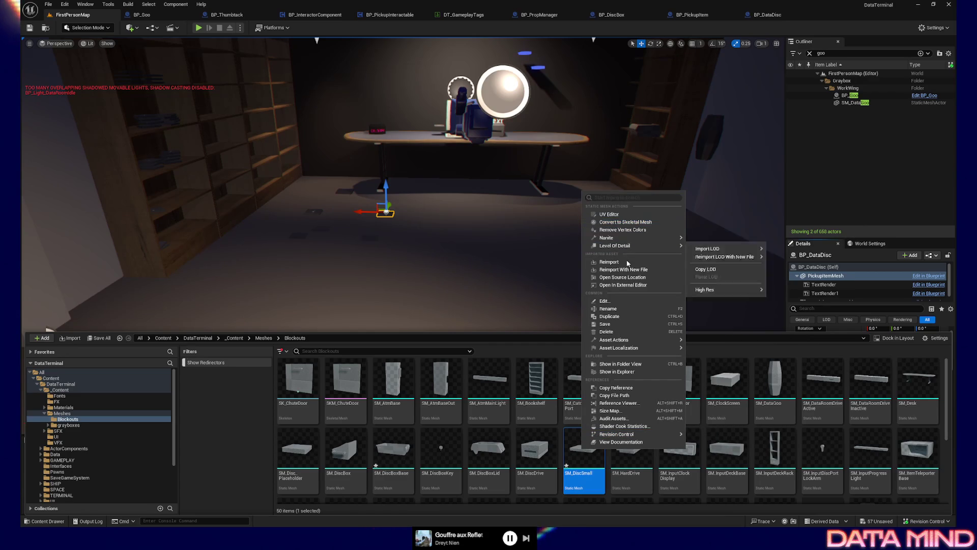
{"action": "left_click", "coordinate": [628, 263]}
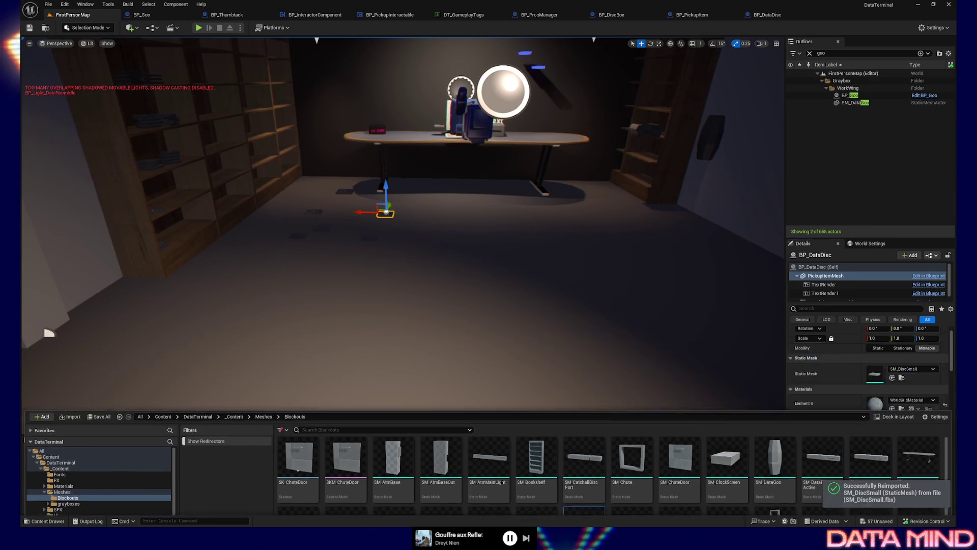
Start playing the map from a chosen spot on the level floor.
{"action": "left_click", "coordinate": [473, 351]}
{"action": "right_click", "coordinate": [478, 356]}
{"action": "left_click", "coordinate": [504, 359]}
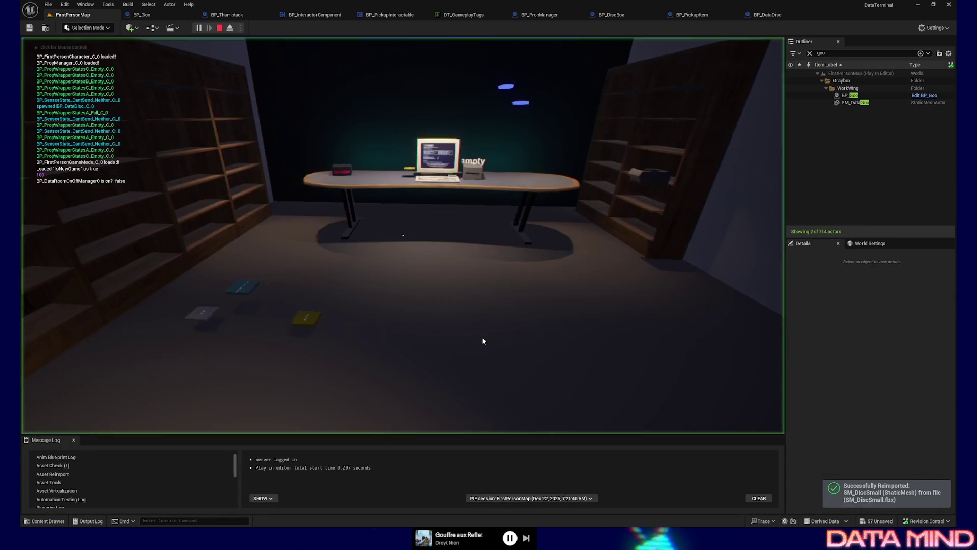
Pick up shelf discs, then insert the Raw Data disc into the desk drive and eject it.
{"action": "key", "text": "w"}
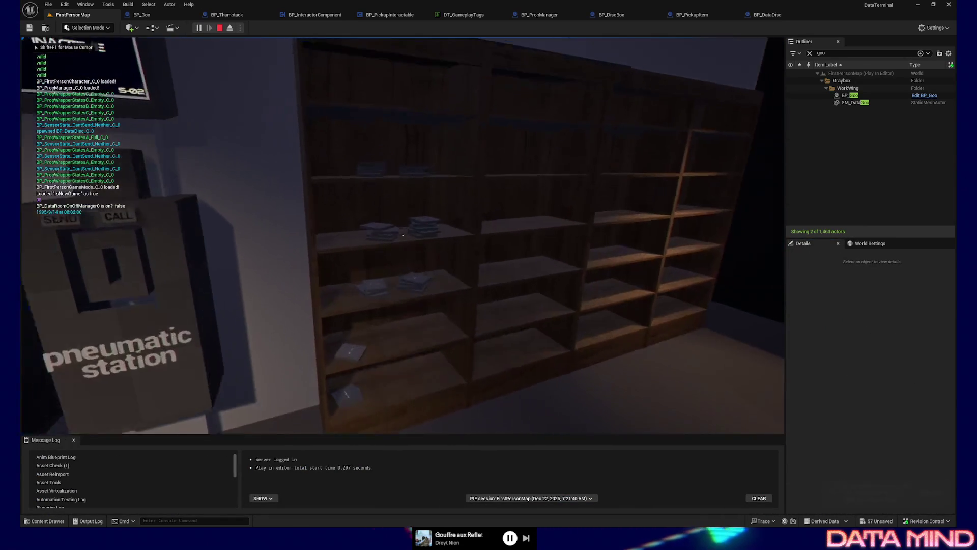
{"action": "key", "text": "w"}
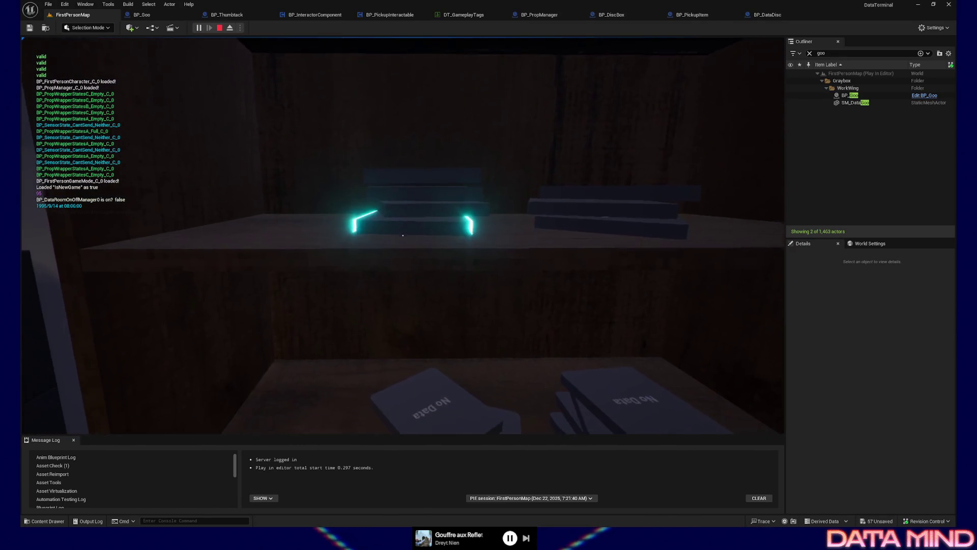
{"action": "key", "text": "e"}
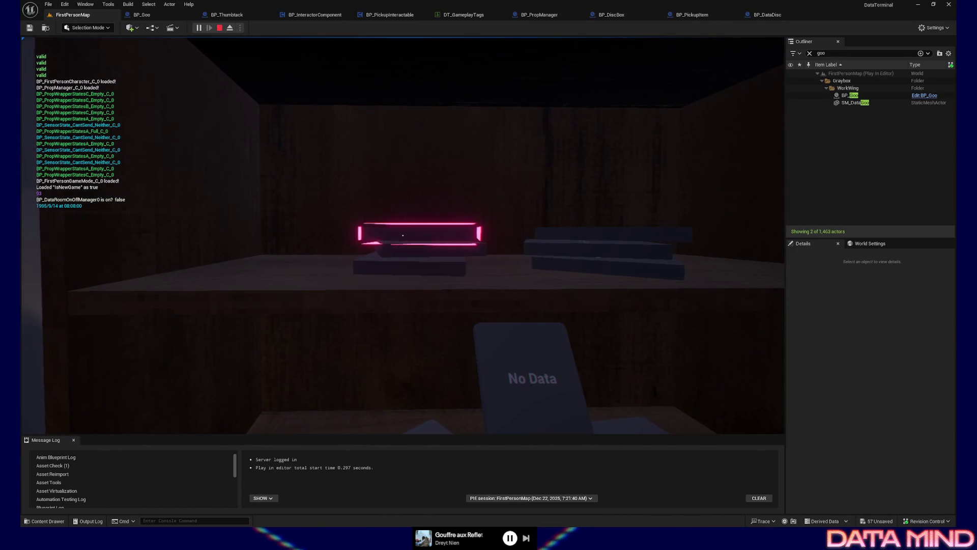
{"action": "key", "text": "e"}
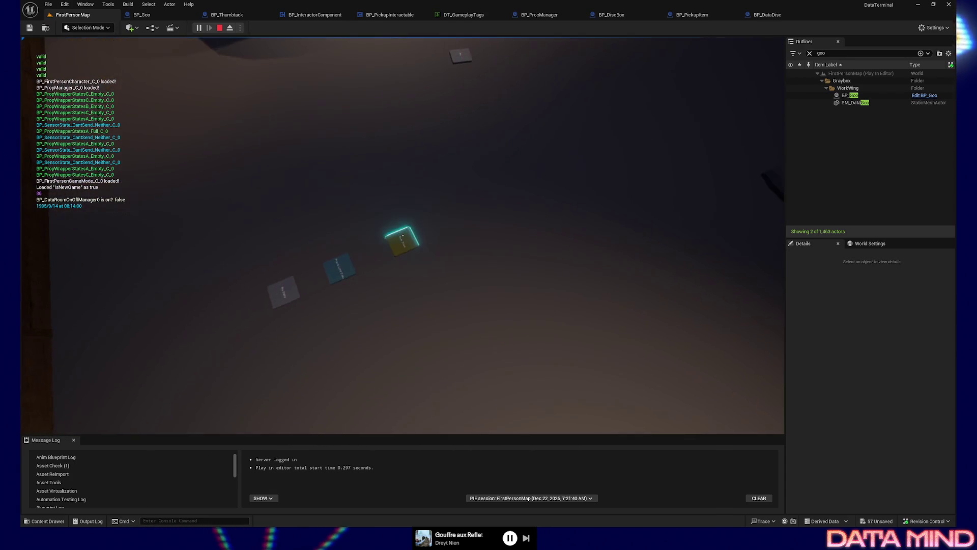
{"action": "key", "text": "e"}
{"action": "key", "text": "w"}
{"action": "key", "text": "e"}
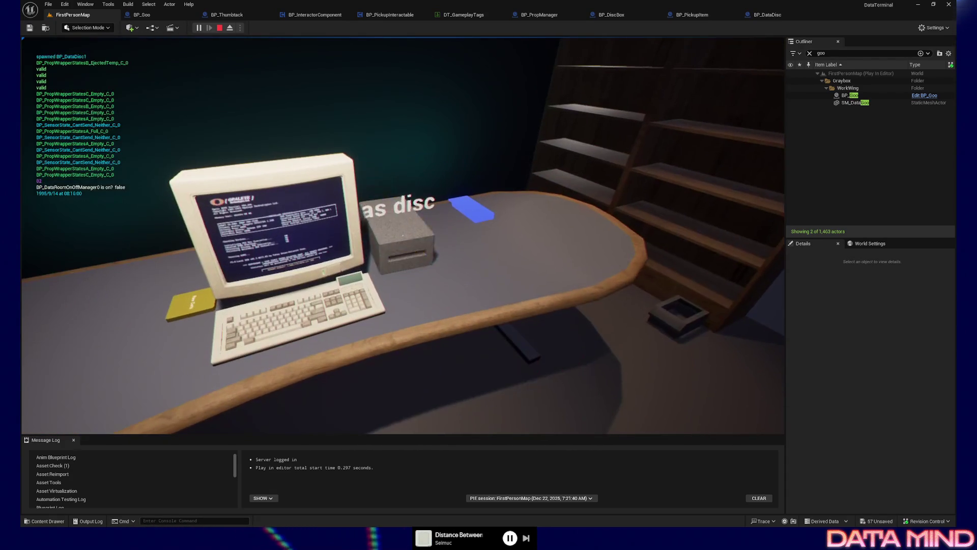
{"action": "key", "text": "e"}
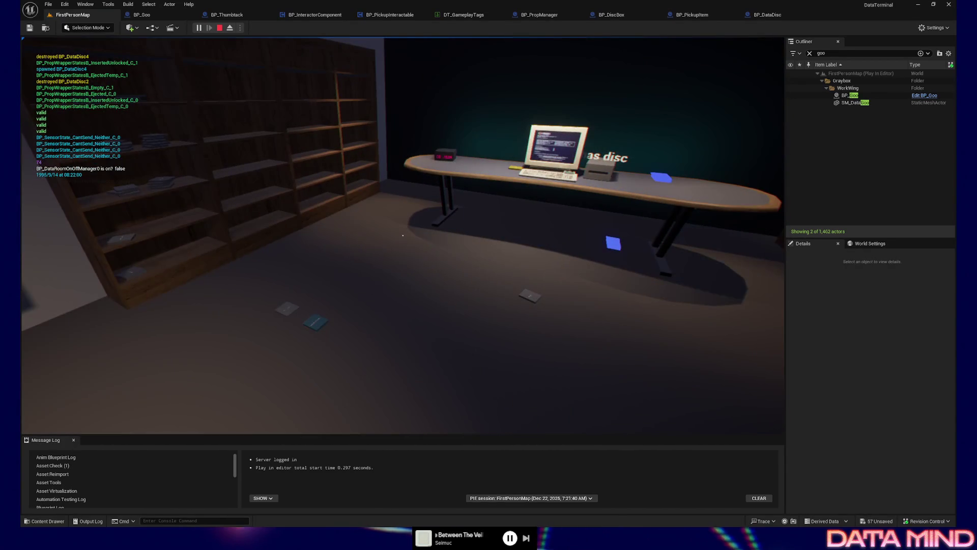
Pick up and carry the white tray around, then eject from the player with F8.
{"action": "key", "text": "w"}
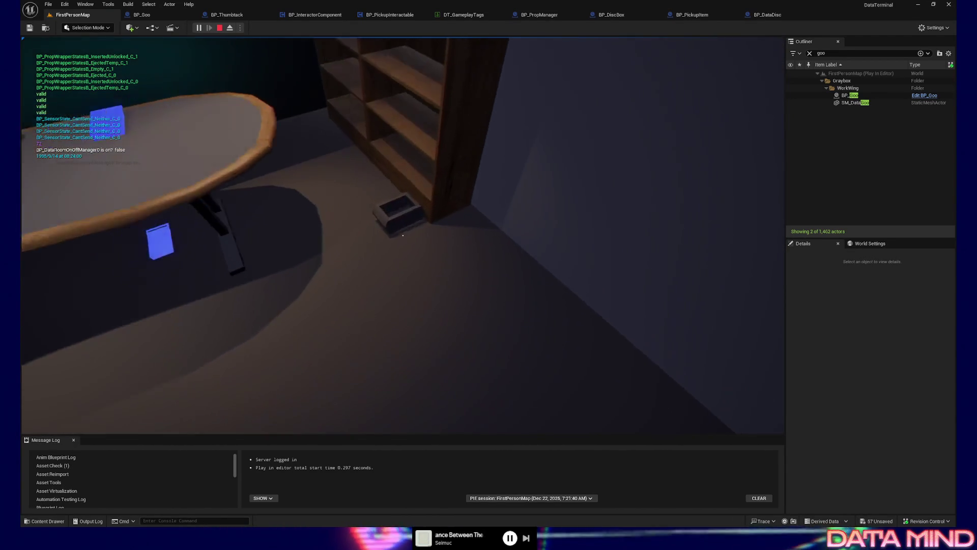
{"action": "key", "text": "e"}
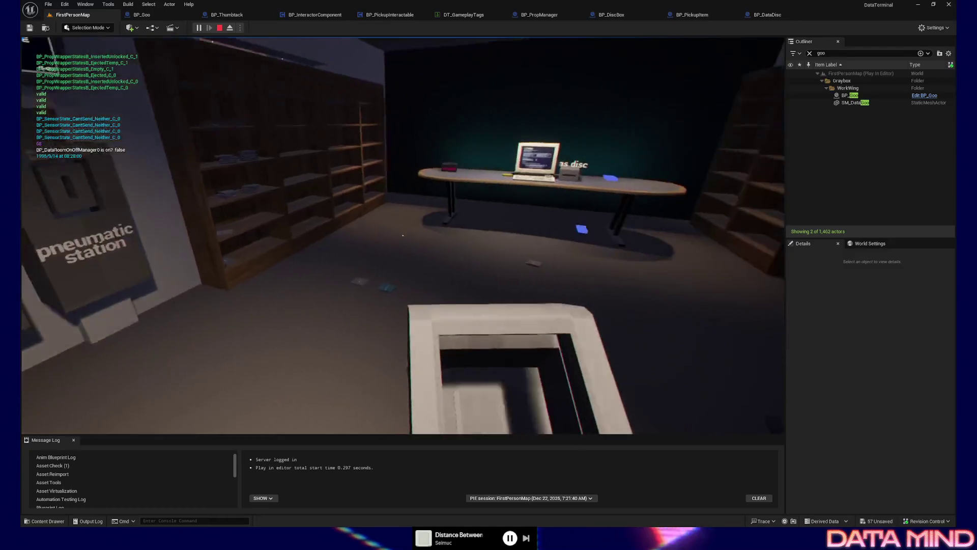
{"action": "key", "text": "w"}
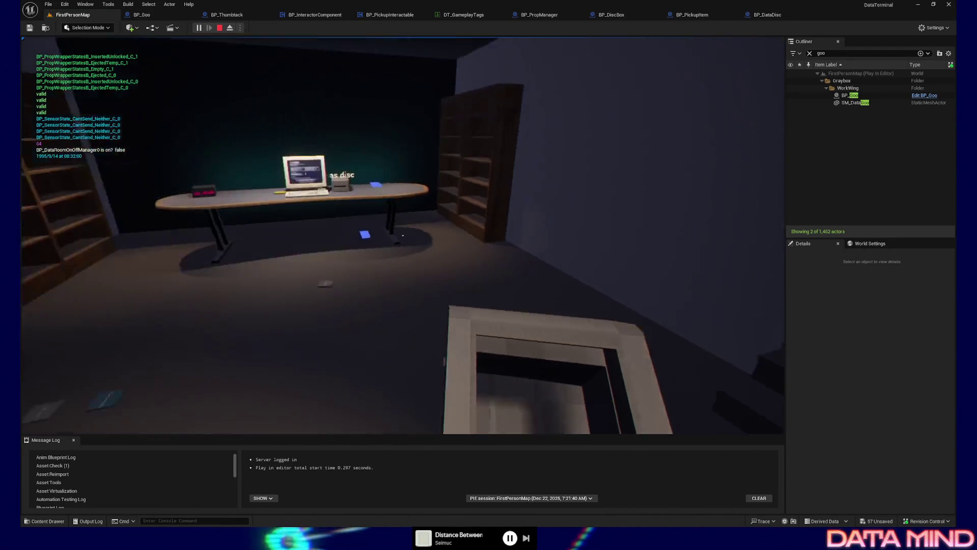
{"action": "key", "text": "w"}
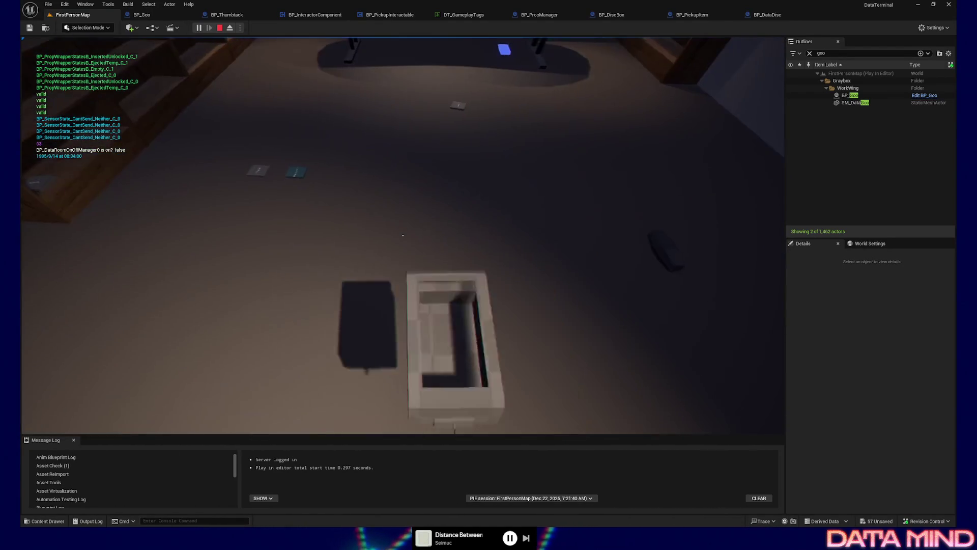
{"action": "key", "text": "w"}
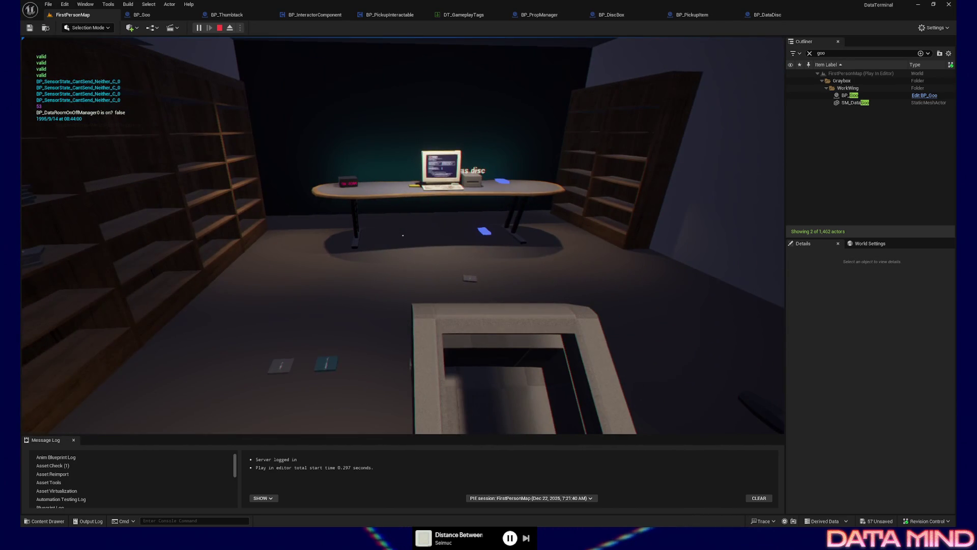
{"action": "key", "text": "F8"}
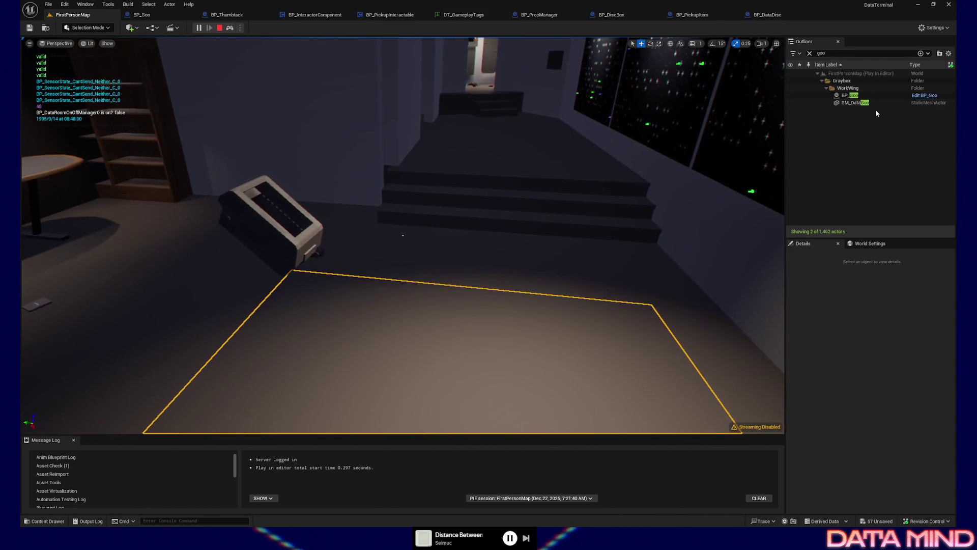
Select BP_DiscBox and drag it to a new spot on the floor.
{"action": "left_click", "coordinate": [810, 53]}
{"action": "type", "text": "character"}
{"action": "left_click", "coordinate": [843, 81]}
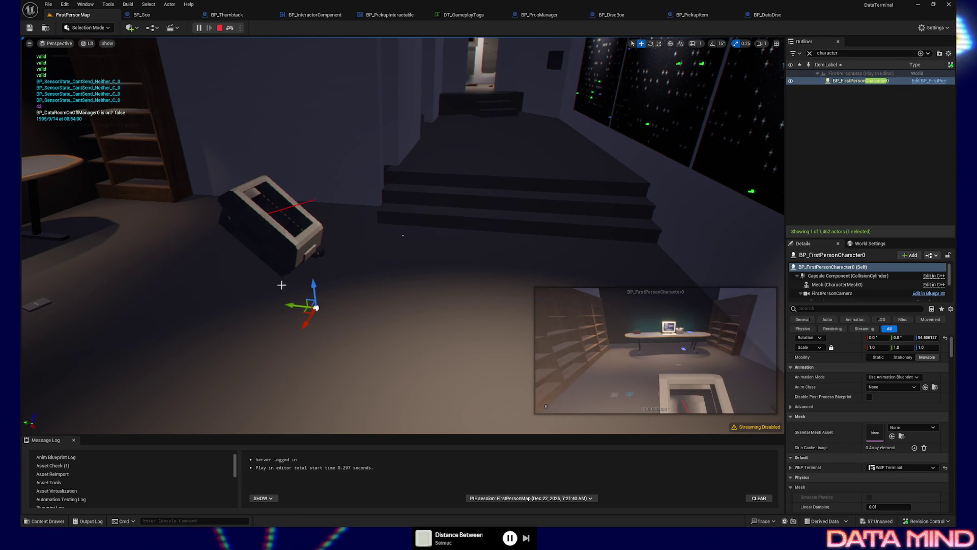
{"action": "left_click", "coordinate": [271, 214]}
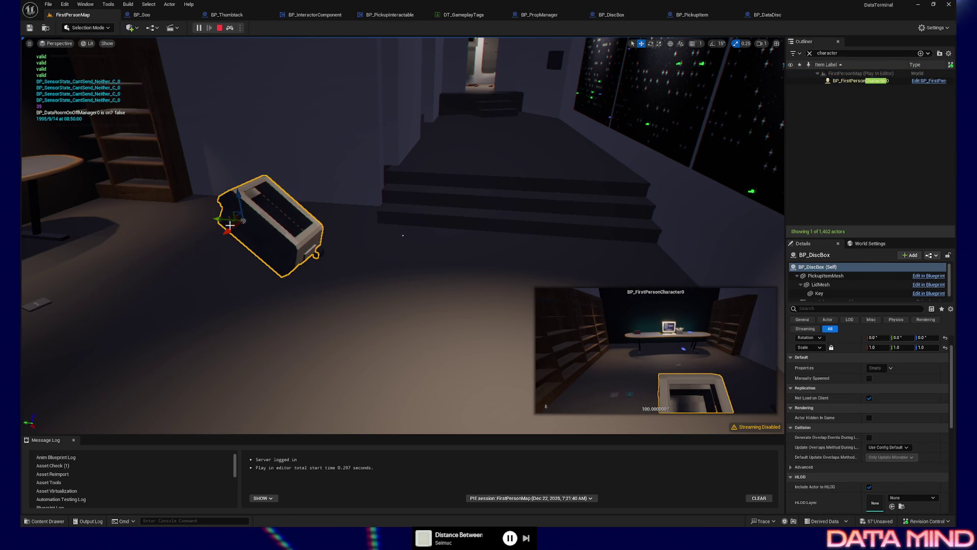
{"action": "mouse_move", "coordinate": [196, 216]}
{"action": "left_mouse_down"}
{"action": "mouse_move", "coordinate": [104, 215]}
{"action": "mouse_move", "coordinate": [244, 217]}
{"action": "mouse_move", "coordinate": [86, 216]}
{"action": "mouse_move", "coordinate": [255, 234]}
{"action": "mouse_move", "coordinate": [222, 234]}
{"action": "left_mouse_up"}
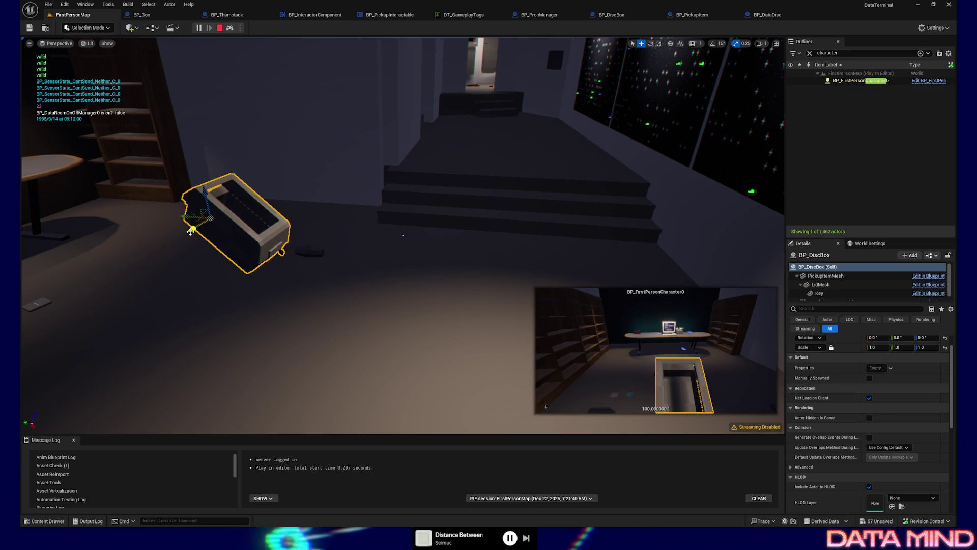
{"action": "mouse_move", "coordinate": [186, 217]}
{"action": "left_mouse_down"}
{"action": "mouse_move", "coordinate": [284, 220]}
{"action": "mouse_move", "coordinate": [236, 222]}
{"action": "left_mouse_up"}
{"action": "mouse_move", "coordinate": [212, 221]}
{"action": "left_mouse_down"}
{"action": "mouse_move", "coordinate": [203, 225]}
{"action": "mouse_move", "coordinate": [243, 229]}
{"action": "mouse_move", "coordinate": [198, 226]}
{"action": "mouse_move", "coordinate": [272, 219]}
{"action": "left_mouse_up"}
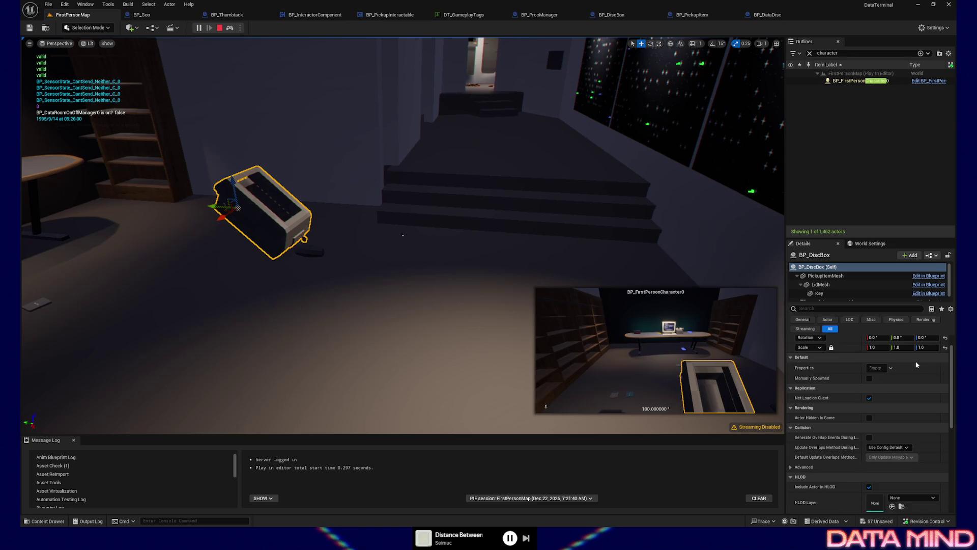
{"action": "scroll", "coordinate": [916, 364], "scroll_direction": "up", "scroll_amount": 1}
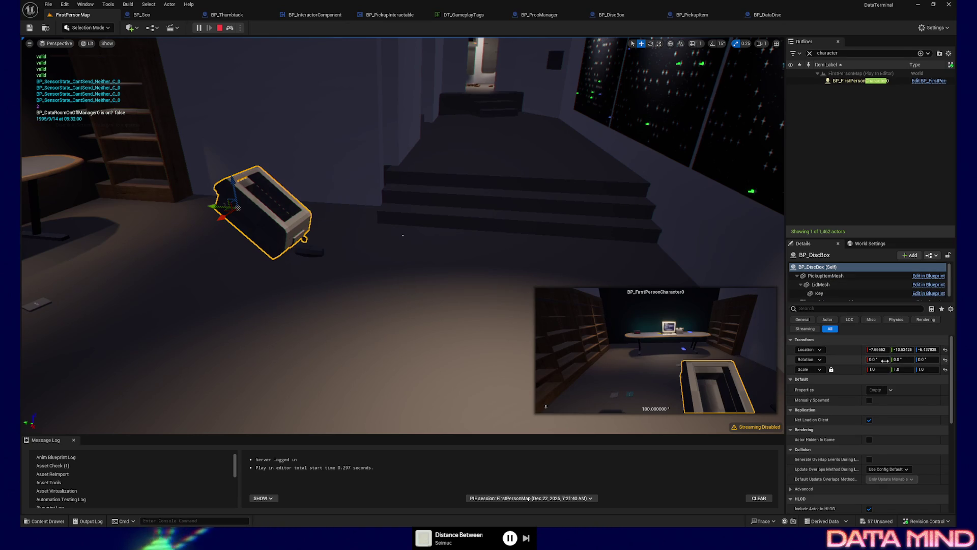
Reset the box's X and Y rotation to 0 and turn its Z rotation to 90.
{"action": "mouse_move", "coordinate": [922, 359]}
{"action": "left_mouse_down"}
{"action": "mouse_move", "coordinate": [954, 359]}
{"action": "mouse_move", "coordinate": [883, 360]}
{"action": "left_mouse_up"}
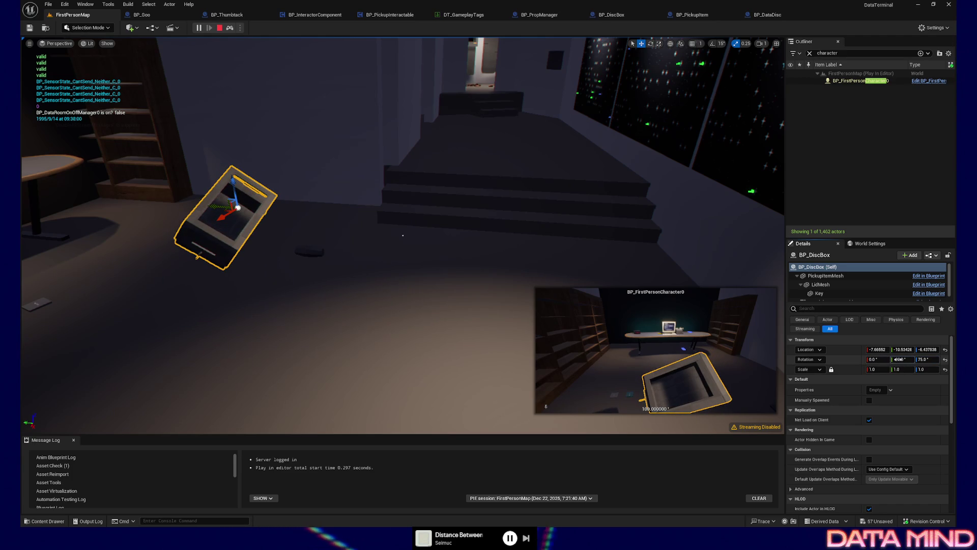
{"action": "key", "text": "Return"}
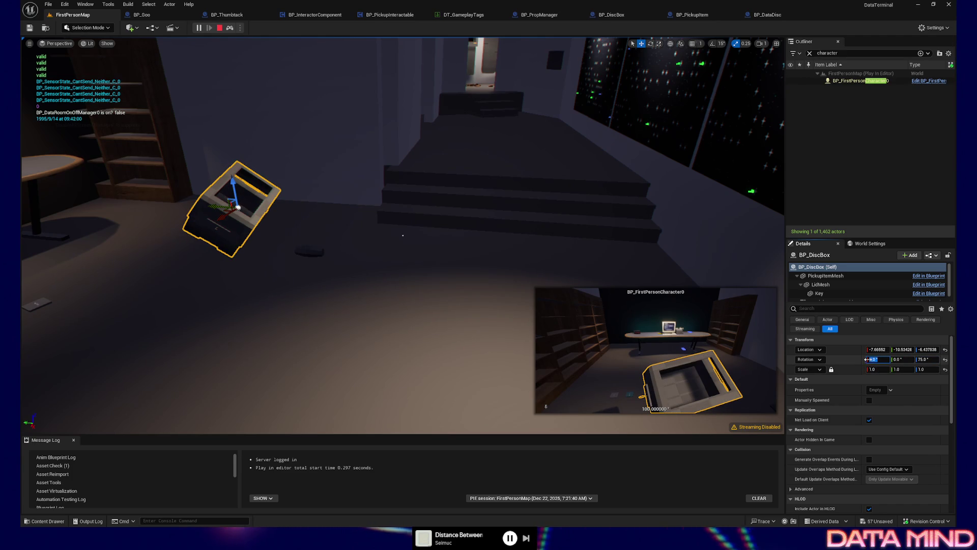
{"action": "key", "text": "Return"}
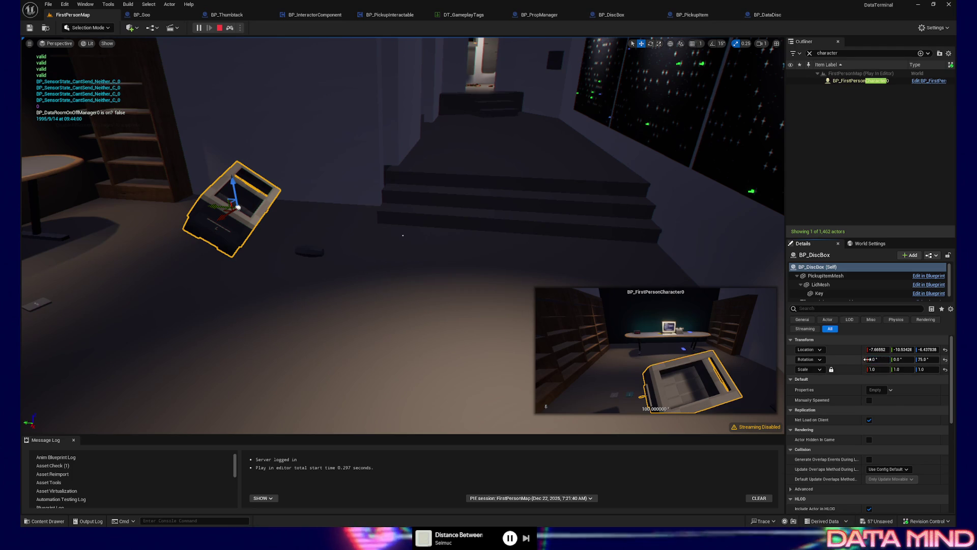
{"action": "mouse_move", "coordinate": [877, 359]}
{"action": "left_mouse_down"}
{"action": "mouse_move", "coordinate": [899, 359]}
{"action": "mouse_move", "coordinate": [889, 359]}
{"action": "left_mouse_up"}
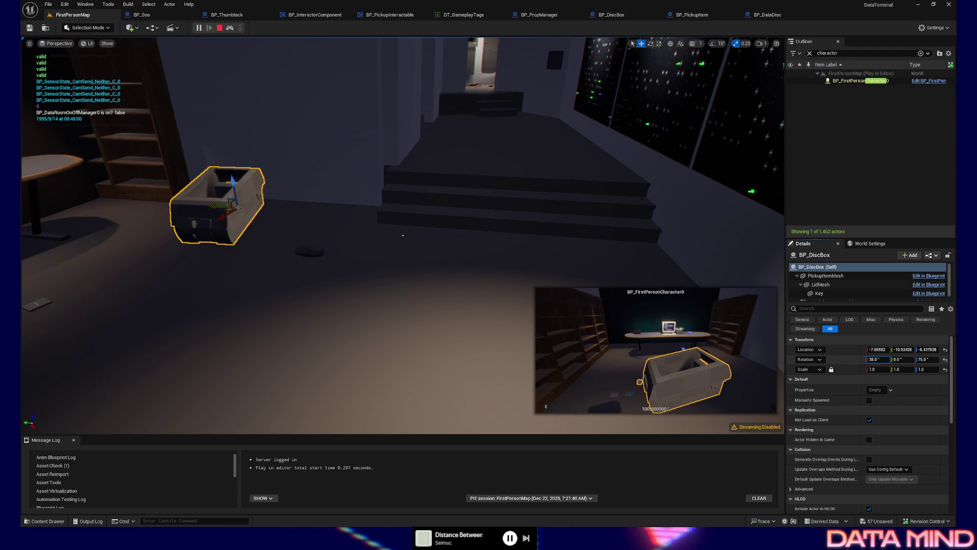
{"action": "left_click_drag", "start_coordinate": [913, 360], "coordinate": [939, 359]}
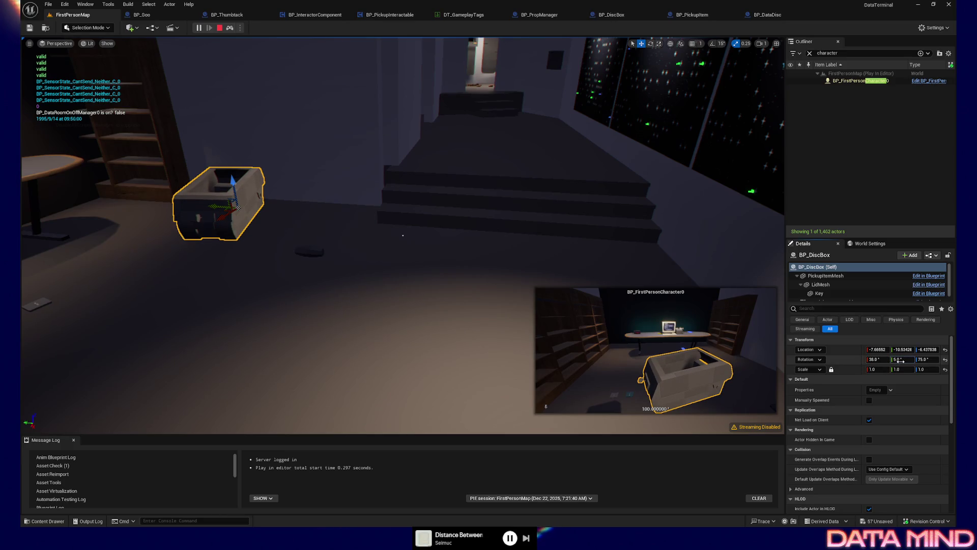
{"action": "left_click_drag", "start_coordinate": [934, 362], "coordinate": [902, 363]}
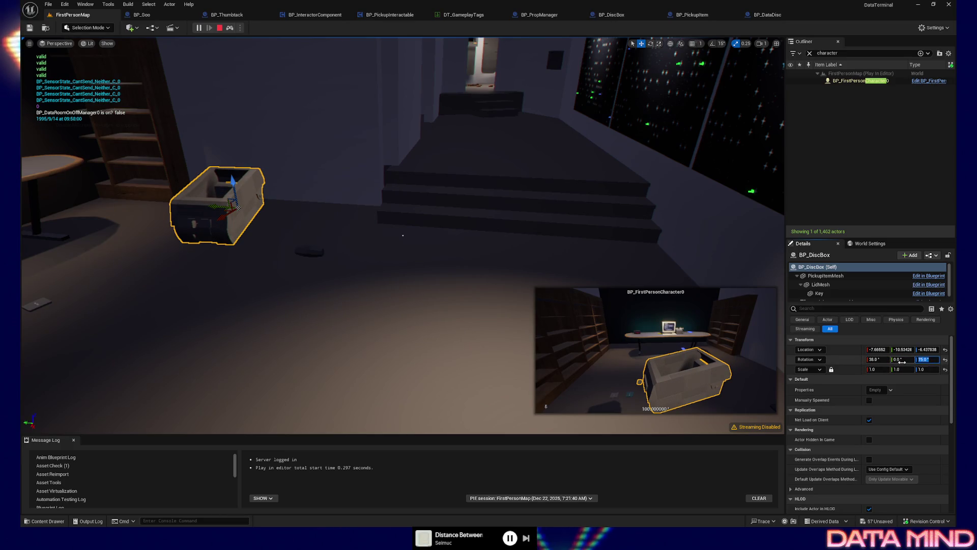
{"action": "type", "text": "0"}
{"action": "left_click", "coordinate": [886, 359]}
{"action": "type", "text": "10"}
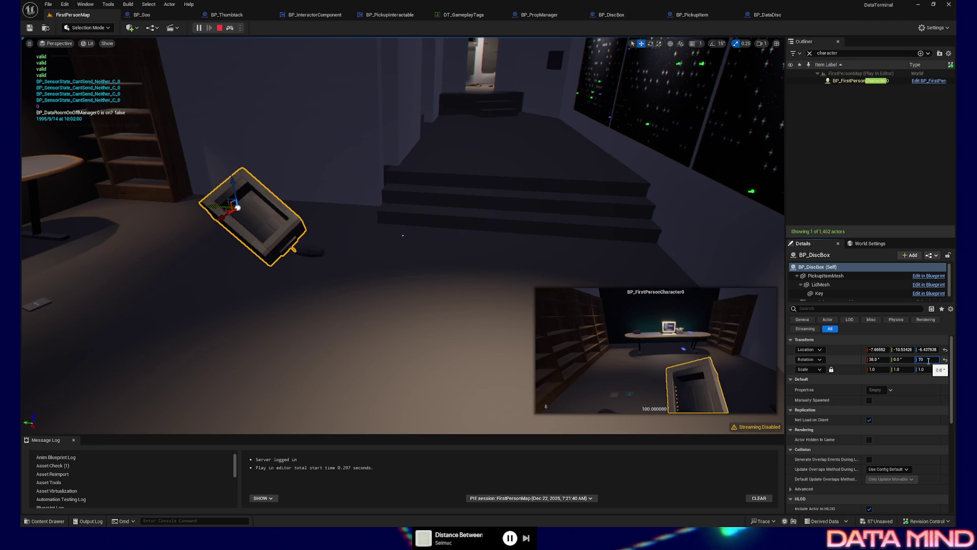
{"action": "key", "text": "Return"}
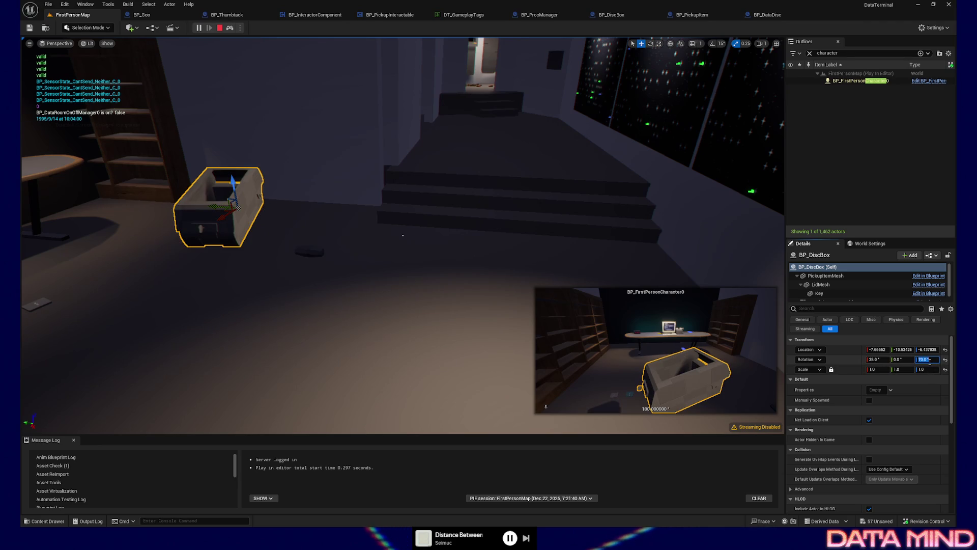
{"action": "type", "text": "90"}
{"action": "key", "text": "Return"}
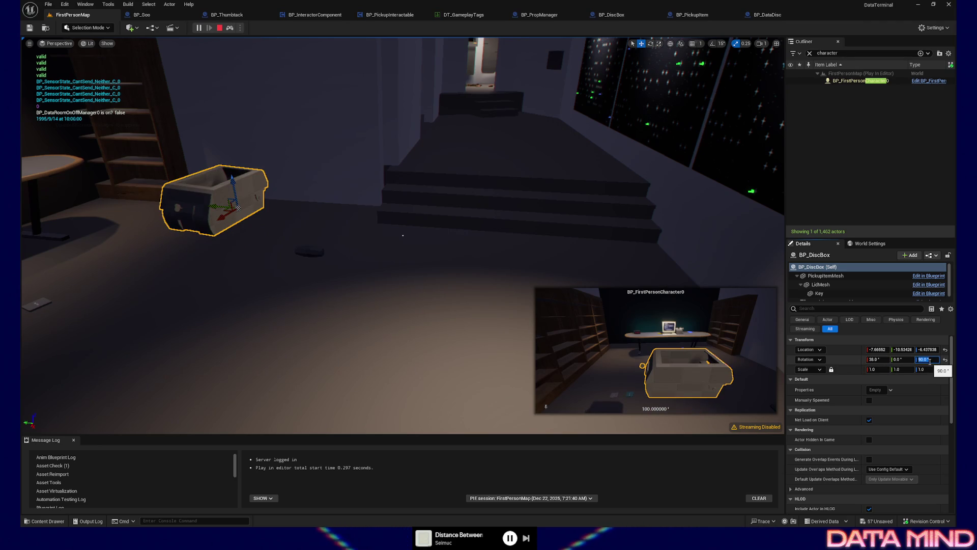
Try tilting the box freely, then set Y rotation 0 and a new X rotation.
{"action": "left_click_drag", "start_coordinate": [880, 359], "coordinate": [880, 359]}
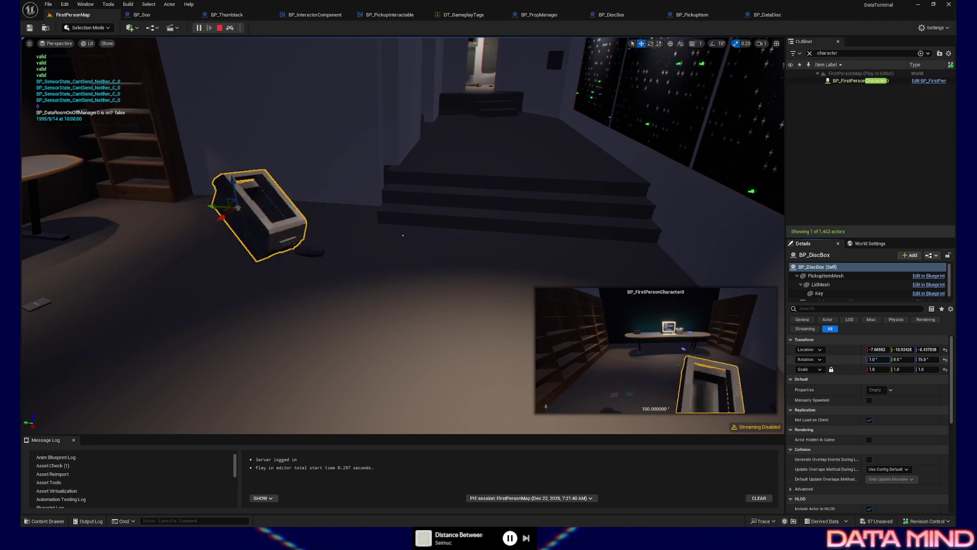
{"action": "left_click", "coordinate": [905, 359]}
{"action": "type", "text": "0"}
{"action": "key", "text": "Return"}
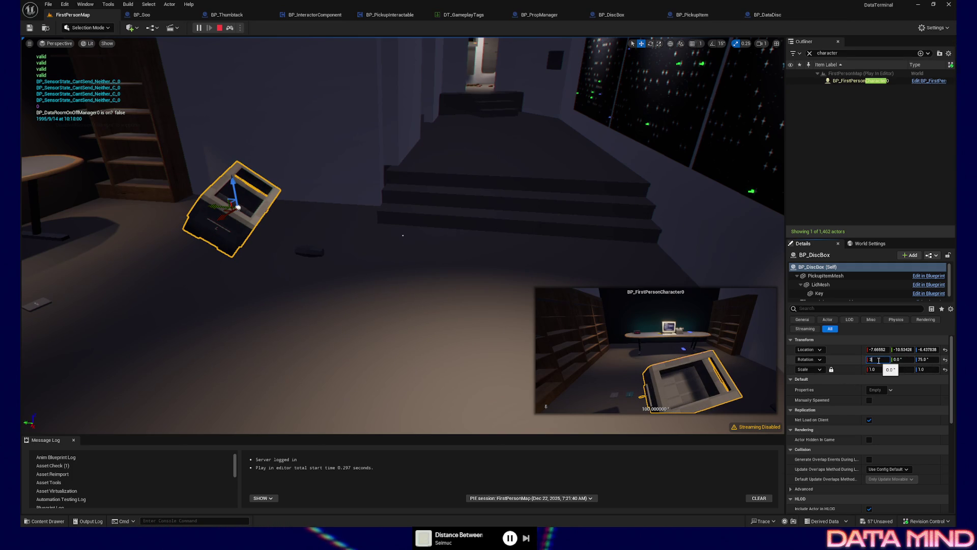
{"action": "type", "text": "0"}
{"action": "key", "text": "Return"}
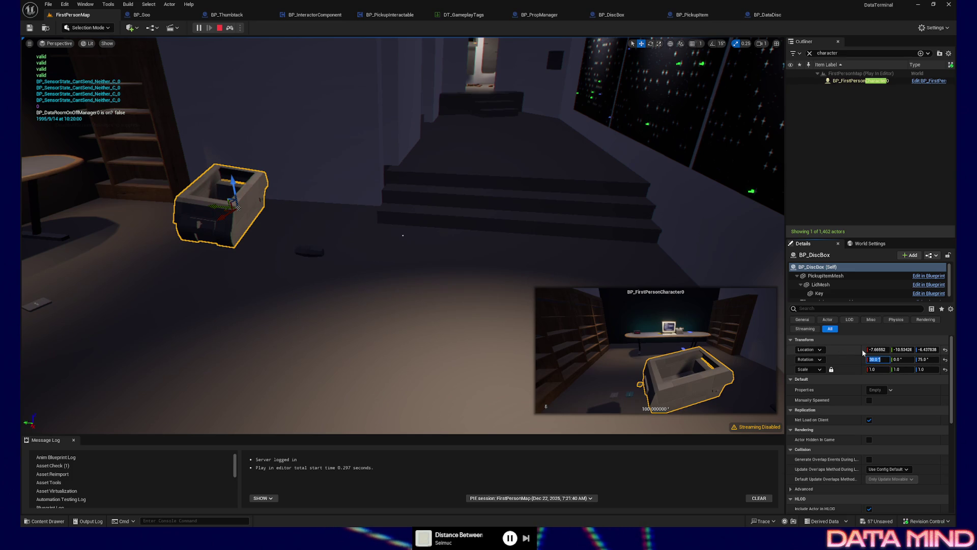
Adjust the box's X and Y location (Y about -16), nudge it on the floor, and repossess the player.
{"action": "left_click_drag", "start_coordinate": [903, 349], "coordinate": [886, 349]}
{"action": "left_click", "coordinate": [887, 349]}
{"action": "type", "text": "1"}
{"action": "key", "text": "Return"}
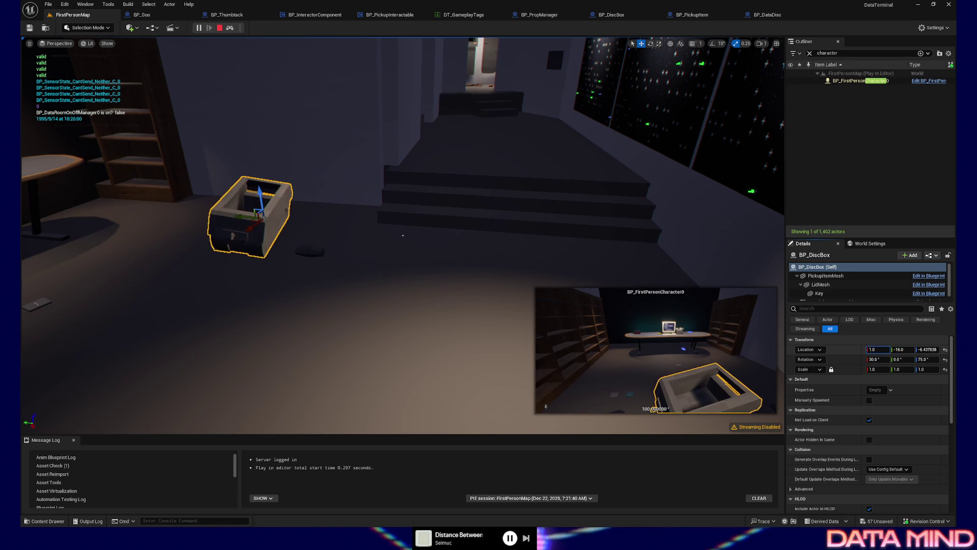
{"action": "mouse_move", "coordinate": [878, 349]}
{"action": "left_mouse_down"}
{"action": "mouse_move", "coordinate": [862, 349]}
{"action": "mouse_move", "coordinate": [875, 349]}
{"action": "left_mouse_up"}
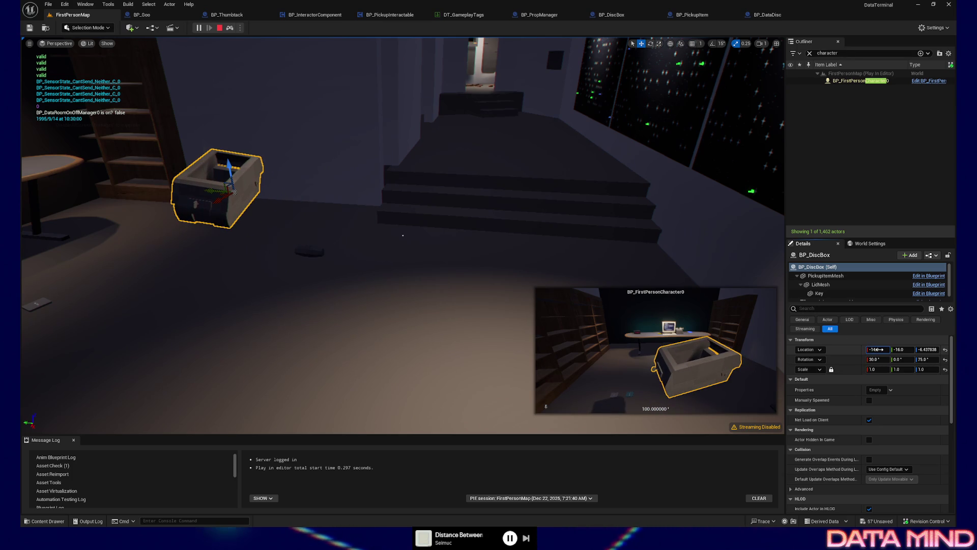
{"action": "left_click_drag", "start_coordinate": [211, 192], "coordinate": [255, 203]}
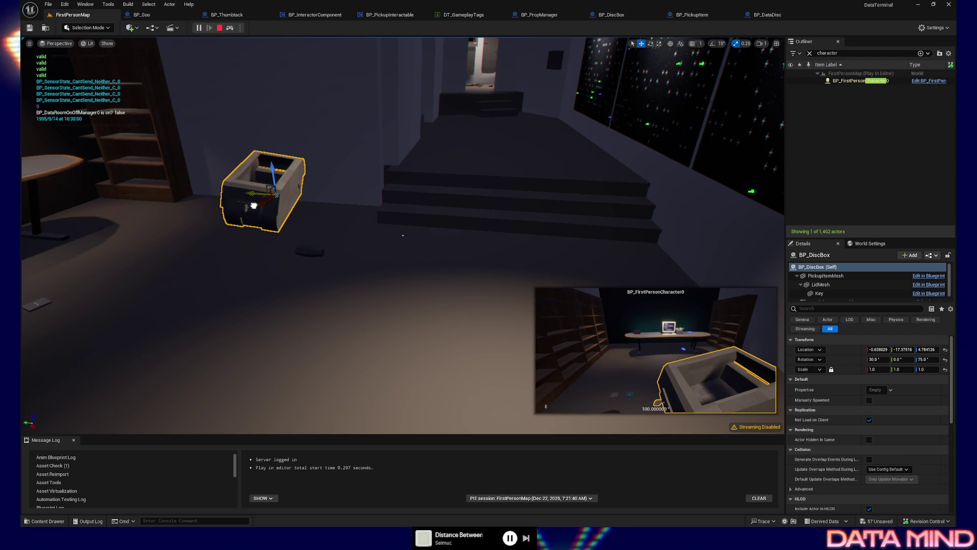
{"action": "mouse_move", "coordinate": [274, 170]}
{"action": "left_mouse_down"}
{"action": "mouse_move", "coordinate": [260, 198]}
{"action": "mouse_move", "coordinate": [243, 197]}
{"action": "mouse_move", "coordinate": [261, 203]}
{"action": "mouse_move", "coordinate": [236, 188]}
{"action": "mouse_move", "coordinate": [255, 180]}
{"action": "left_mouse_up"}
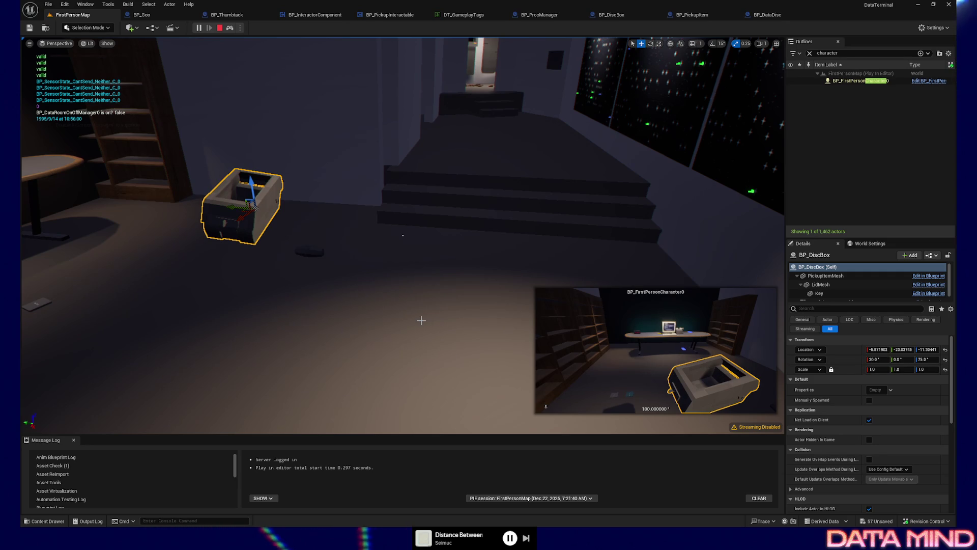
{"action": "key", "text": "F8"}
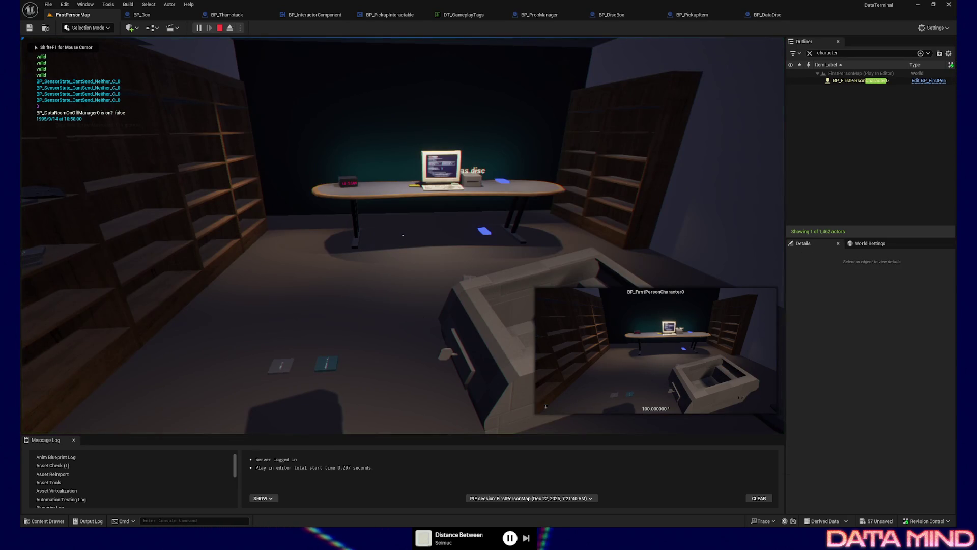
Walk the character toward the desk, eject with F8 and select the disc box.
{"action": "left_click", "coordinate": [403, 236]}
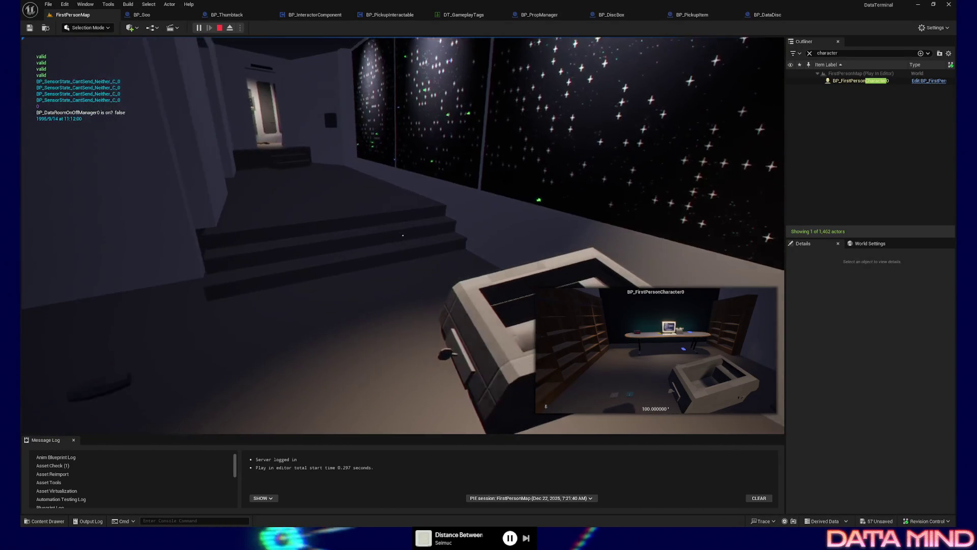
{"action": "key", "text": "w"}
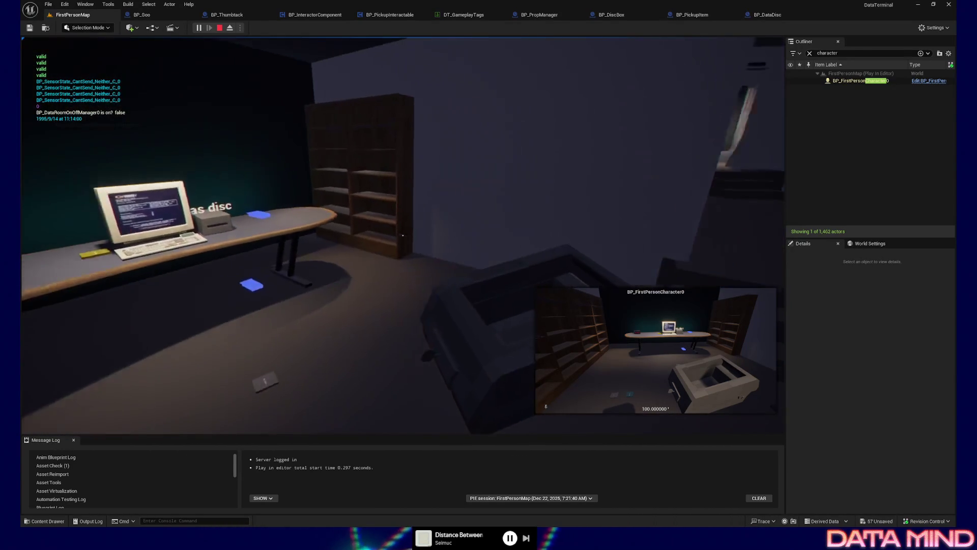
{"action": "key", "text": "F8"}
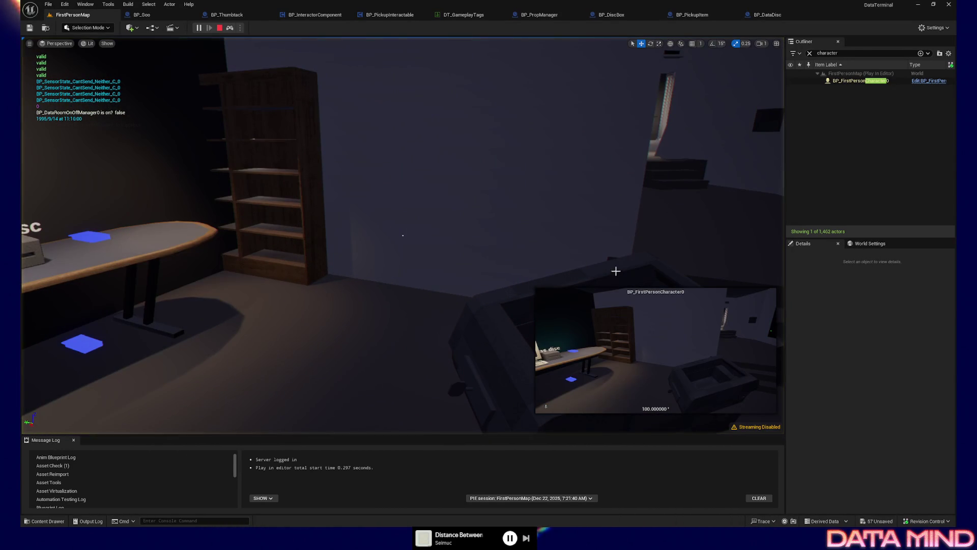
{"action": "left_click", "coordinate": [485, 315]}
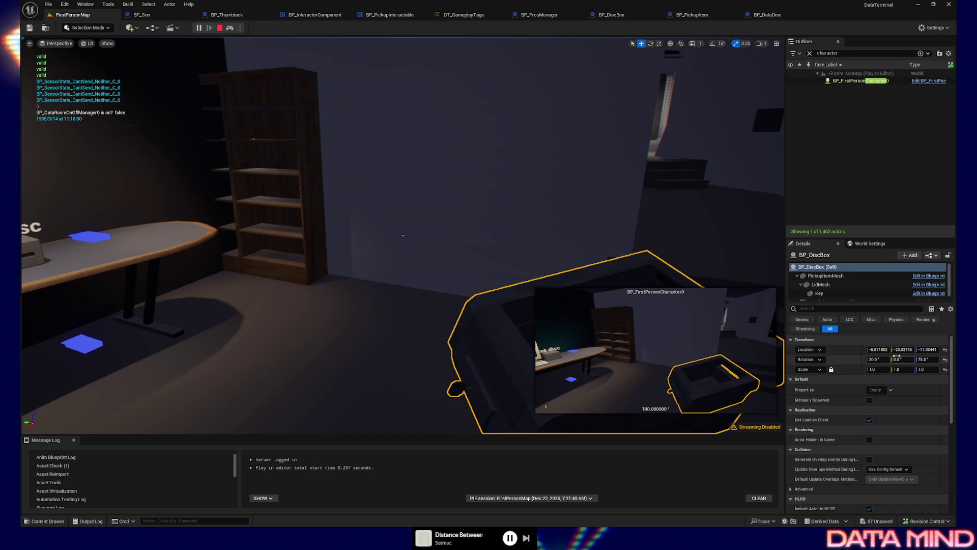
Set BP_DiscBox's location to -5, -25, -10 and take control of the game view again.
{"action": "left_click", "coordinate": [872, 350]}
{"action": "key", "text": "End"}
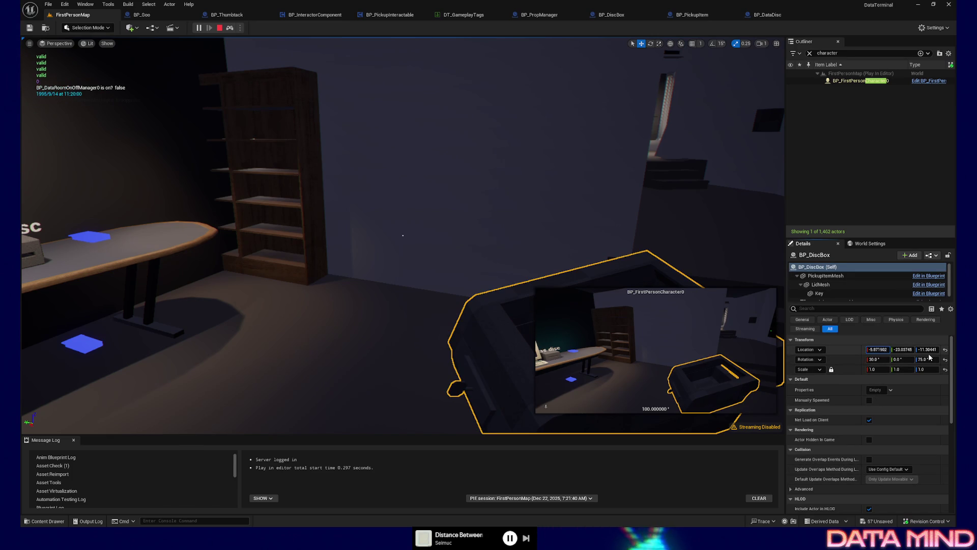
{"action": "key", "text": "BackSpace"}
{"action": "key", "text": "BackSpace"}
{"action": "key", "text": "BackSpace"}
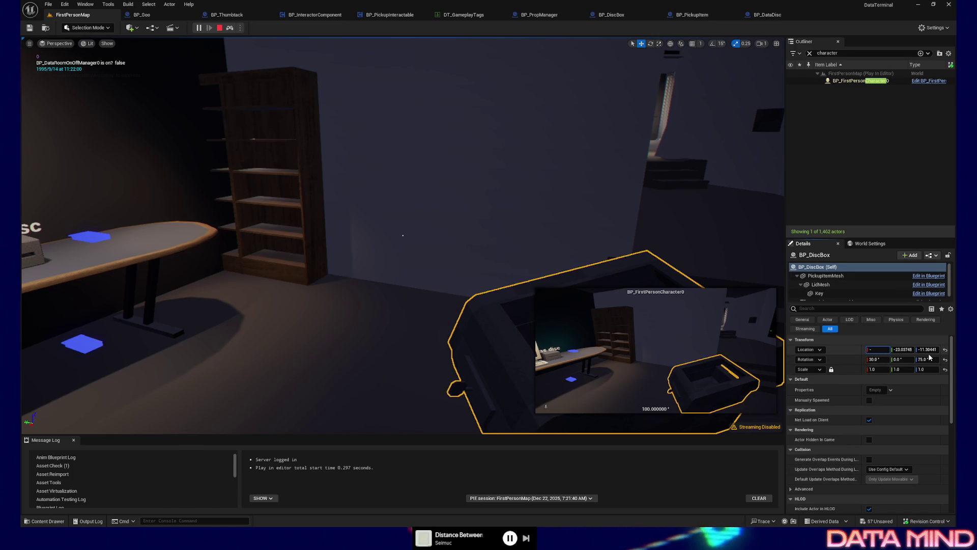
{"action": "type", "text": "4"}
{"action": "type", "text": "-6"}
{"action": "key", "text": "Return"}
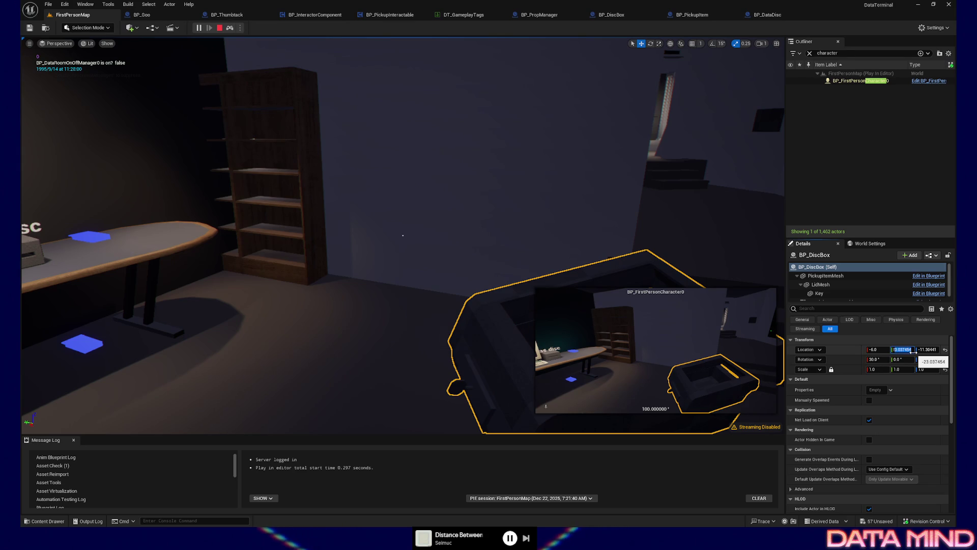
{"action": "type", "text": "-25"}
{"action": "key", "text": "Return"}
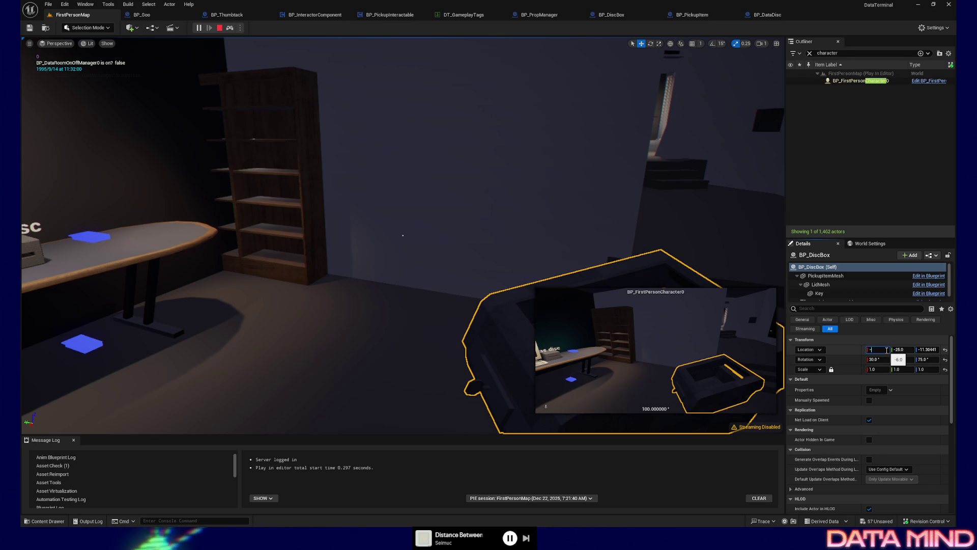
{"action": "type", "text": "8"}
{"action": "key", "text": "Return"}
{"action": "left_click", "coordinate": [930, 349]}
{"action": "key", "text": "Return"}
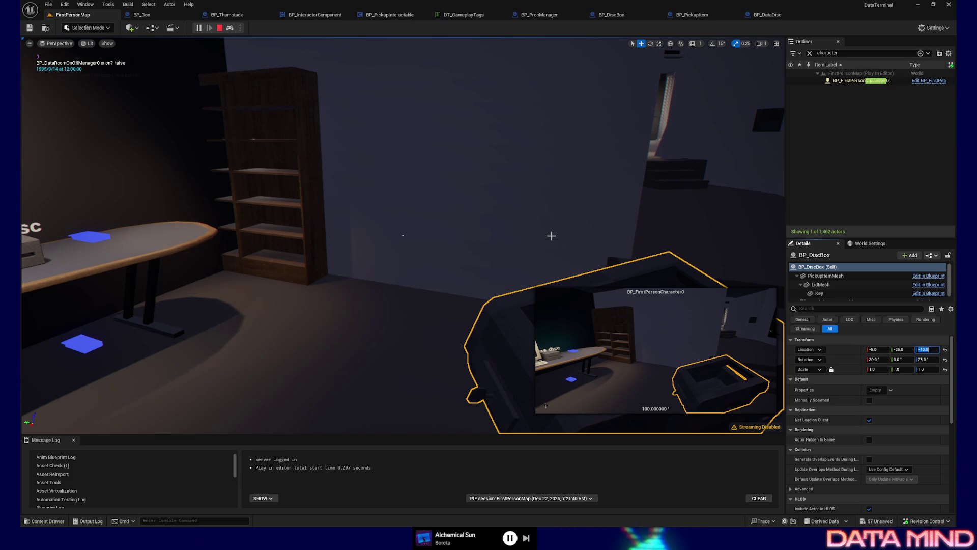
{"action": "left_click", "coordinate": [570, 237]}
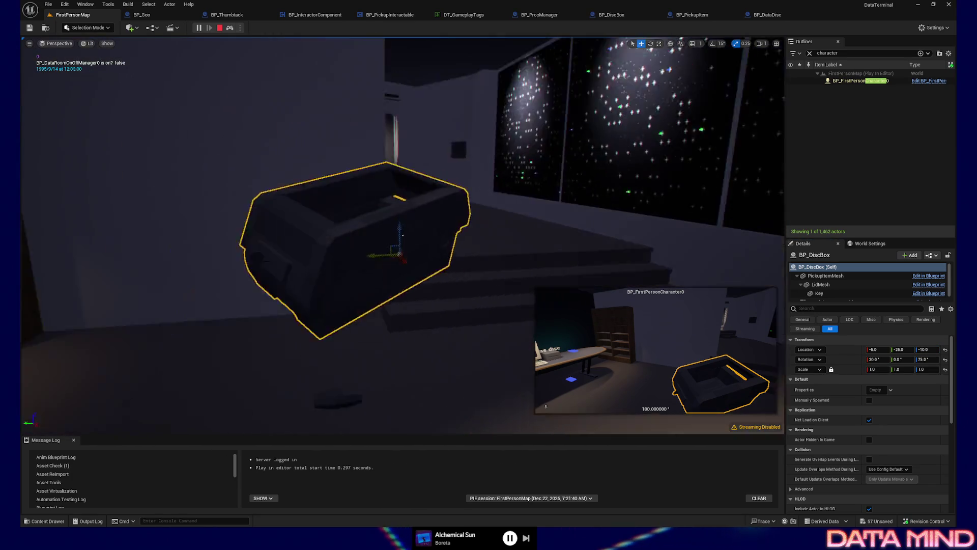
Possess the player, pause and resume, walk toward the floor cards, then eject with F8.
{"action": "left_click_drag", "start_coordinate": [570, 237], "coordinate": [513, 284]}
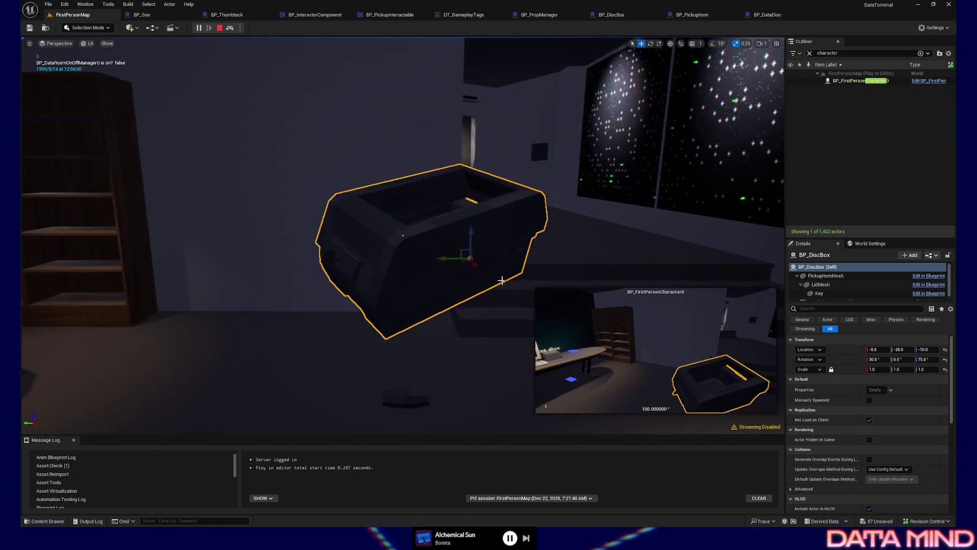
{"action": "left_click", "coordinate": [551, 250]}
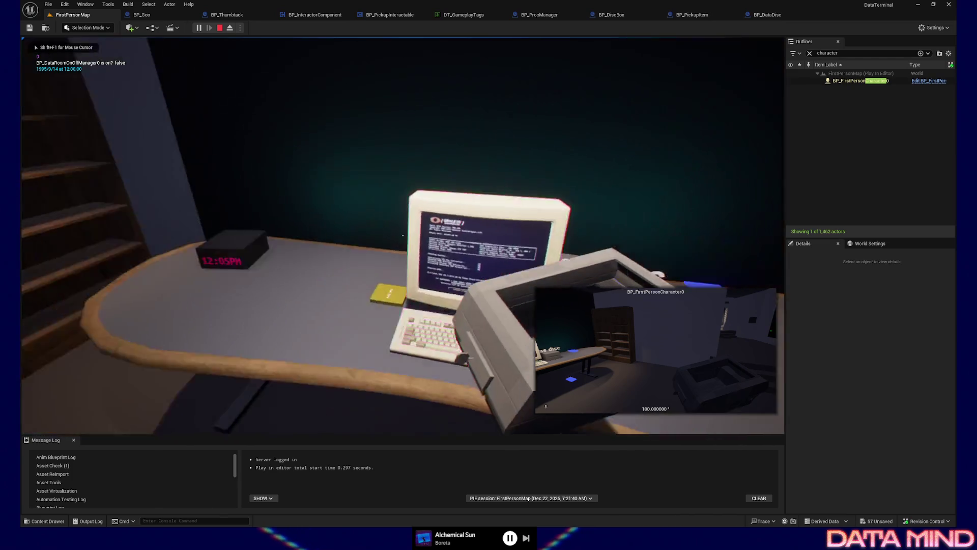
{"action": "key", "text": "Escape"}
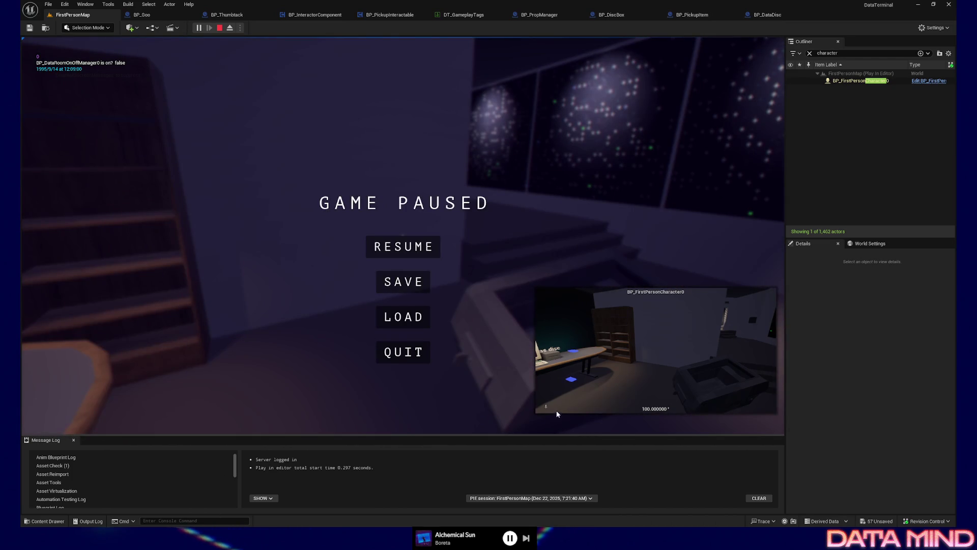
{"action": "key", "text": "Escape"}
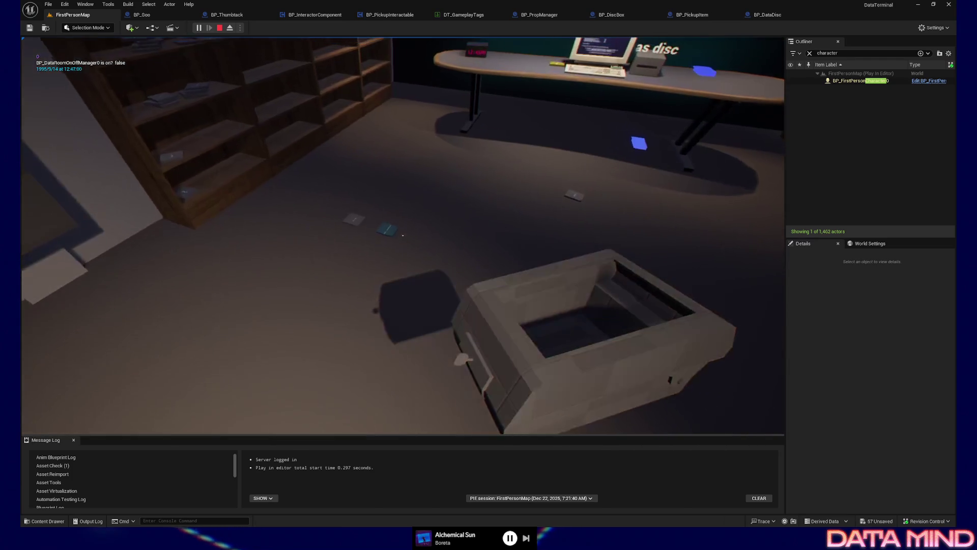
{"action": "key", "text": "w"}
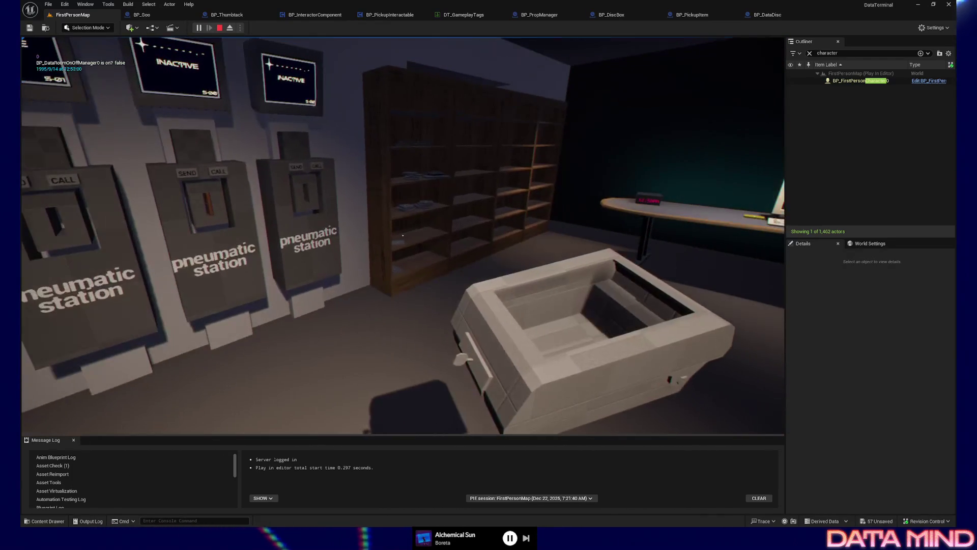
{"action": "key", "text": "F8"}
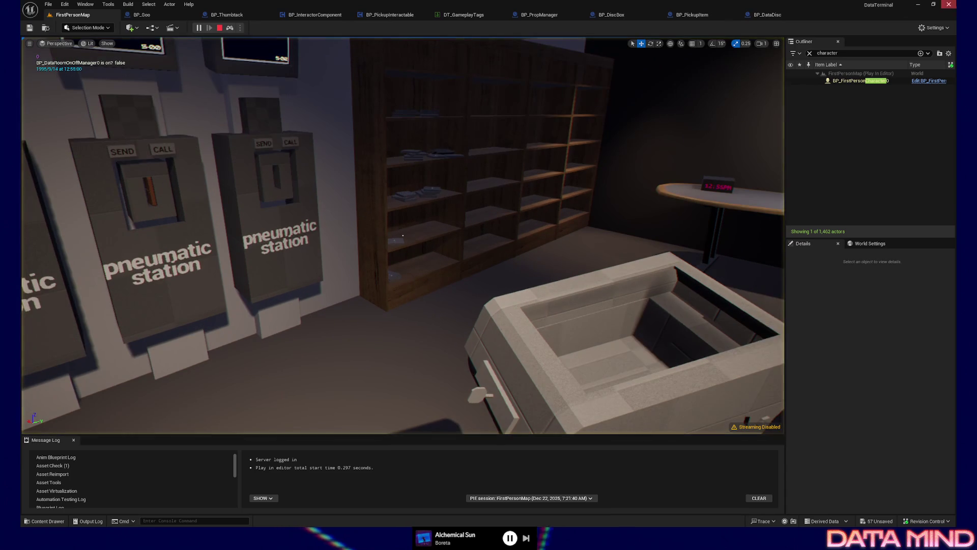
Select and frame the disc box, then drag it left along the floor toward the pneumatic stations.
{"action": "left_click", "coordinate": [856, 80]}
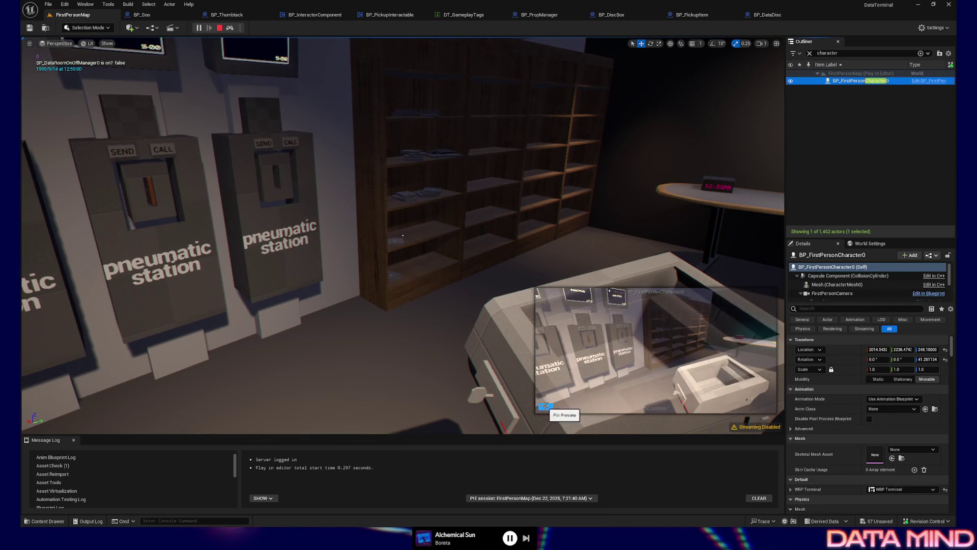
{"action": "left_click", "coordinate": [506, 284]}
{"action": "key", "text": "f"}
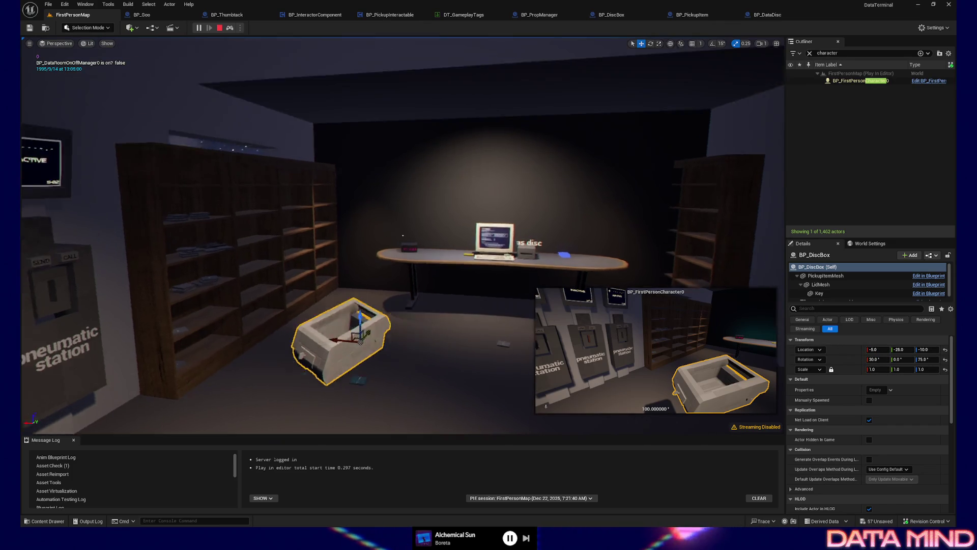
{"action": "left_click_drag", "start_coordinate": [527, 315], "coordinate": [527, 316]}
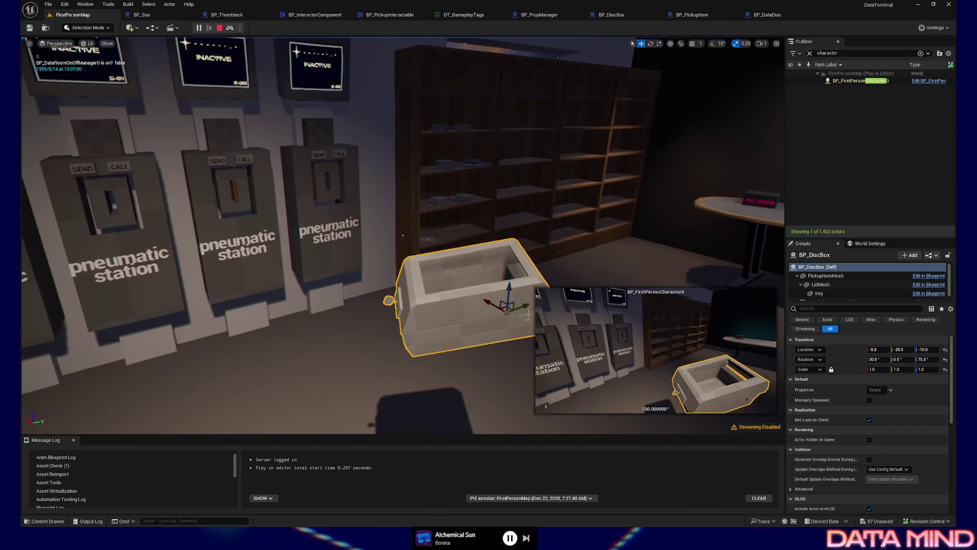
{"action": "left_click", "coordinate": [670, 44]}
{"action": "left_click_drag", "start_coordinate": [484, 319], "coordinate": [390, 327]}
Tilt the disc box with the rotate gizmo and nudge it into its final spot.
{"action": "key", "text": "e"}
{"action": "left_click_drag", "start_coordinate": [428, 357], "coordinate": [380, 328]}
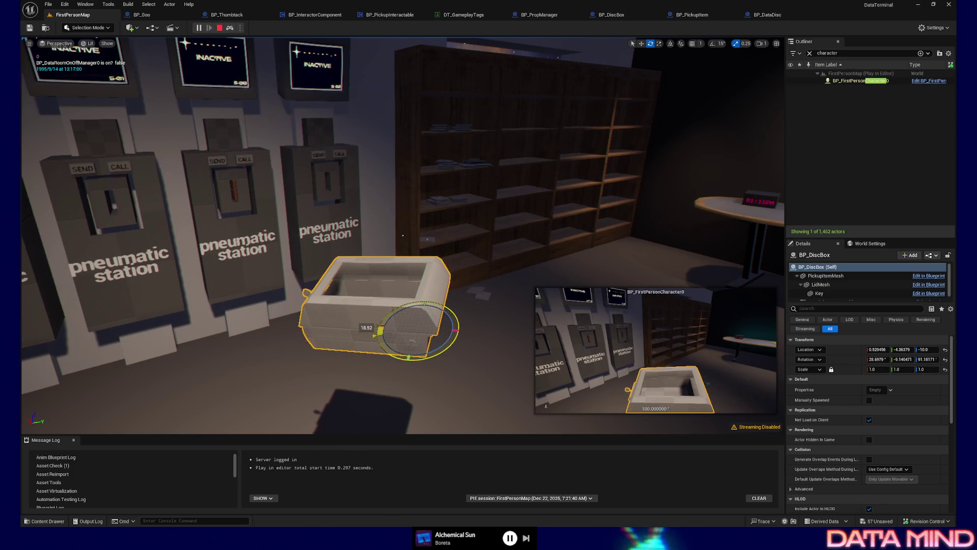
{"action": "key", "text": "w"}
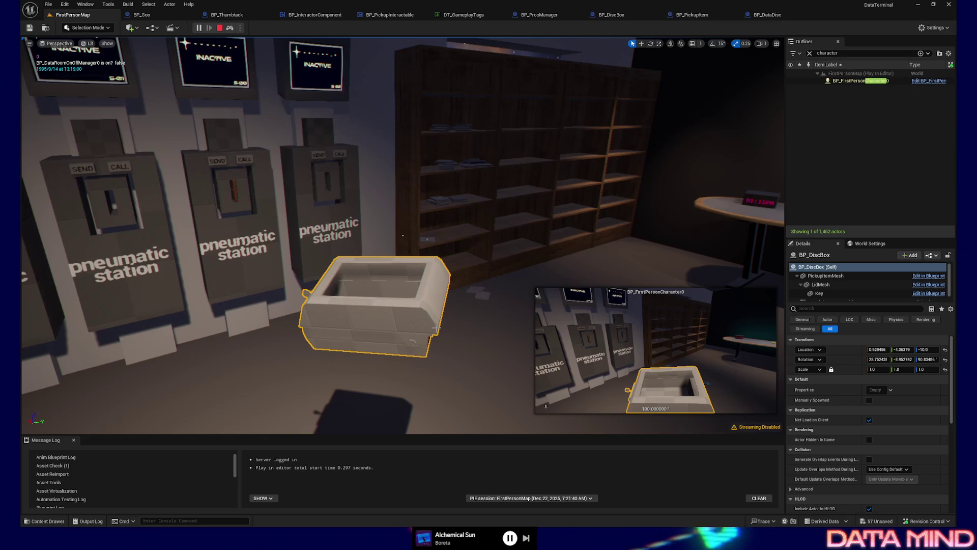
{"action": "left_click_drag", "start_coordinate": [423, 312], "coordinate": [424, 310]}
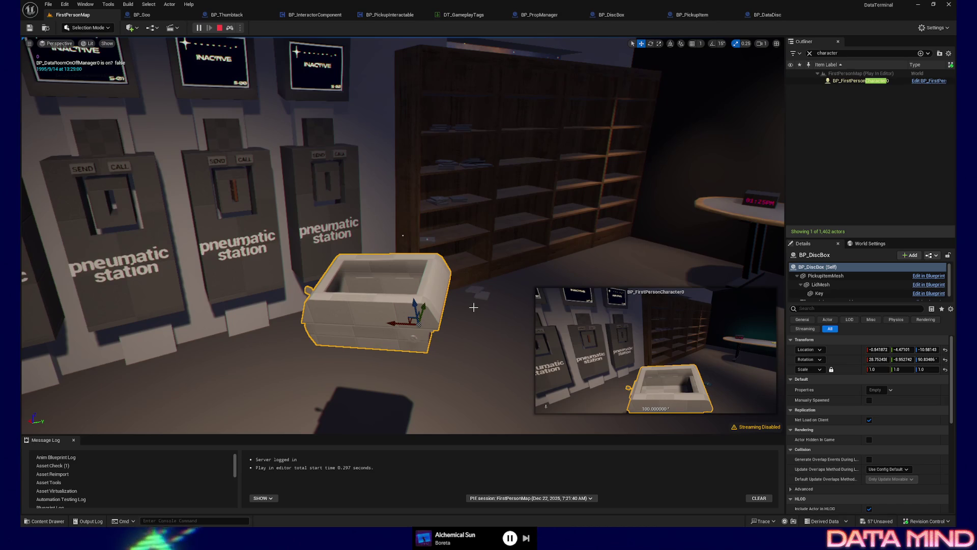
{"action": "left_click", "coordinate": [474, 343]}
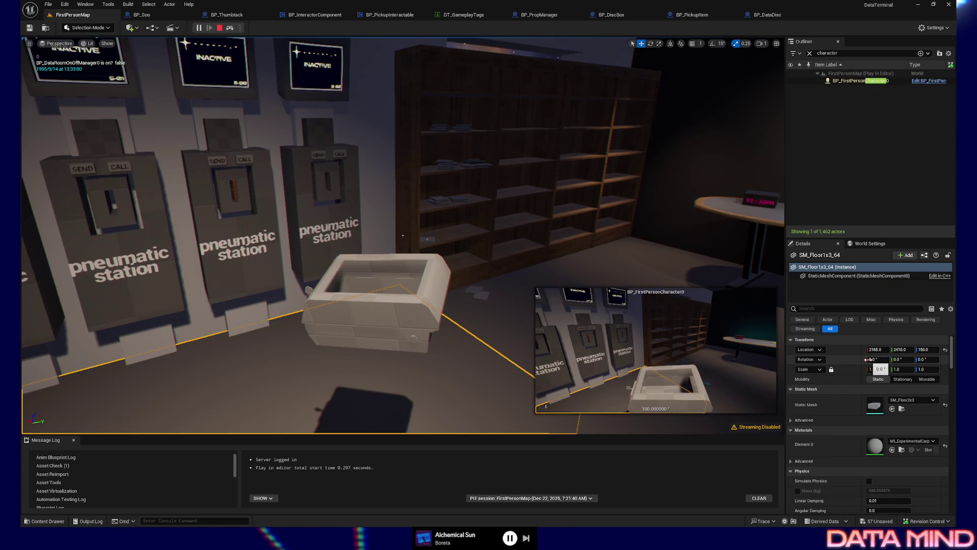
Give the disc box new X, Y (-15 then -25) and Z (-10) rotation values.
{"action": "left_click", "coordinate": [402, 334]}
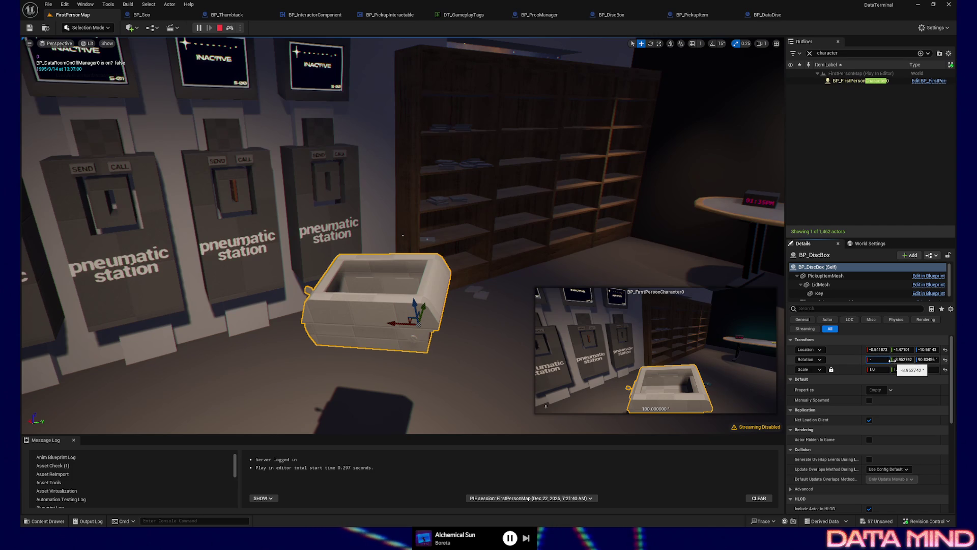
{"action": "type", "text": "50"}
{"action": "key", "text": "Tab"}
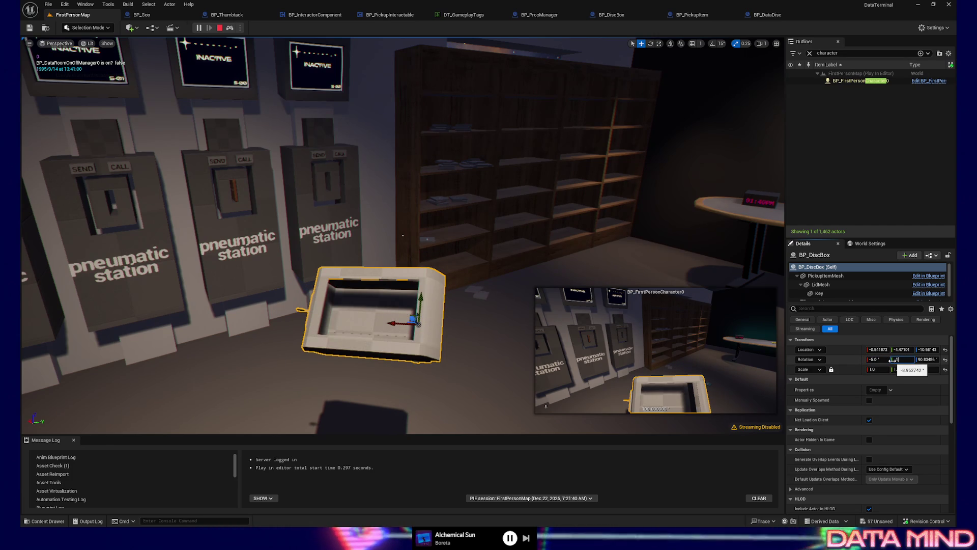
{"action": "type", "text": "5"}
{"action": "key", "text": "Tab"}
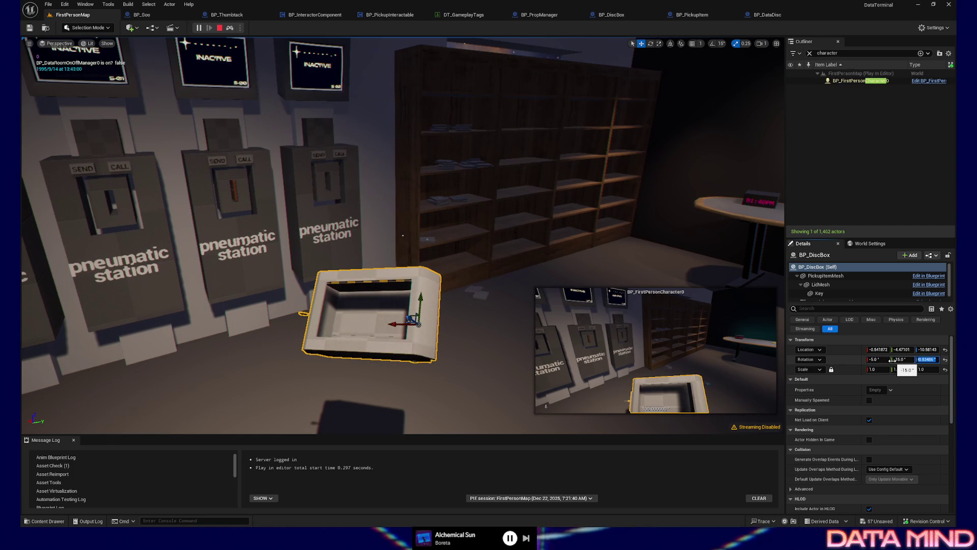
{"action": "type", "text": "-10"}
{"action": "key", "text": "Tab"}
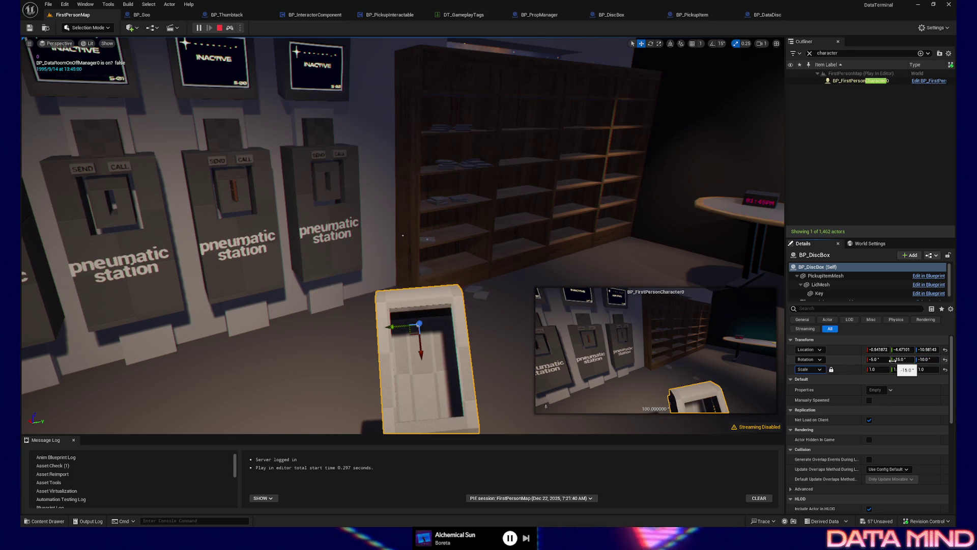
{"action": "left_click", "coordinate": [914, 359]}
{"action": "type", "text": "-25"}
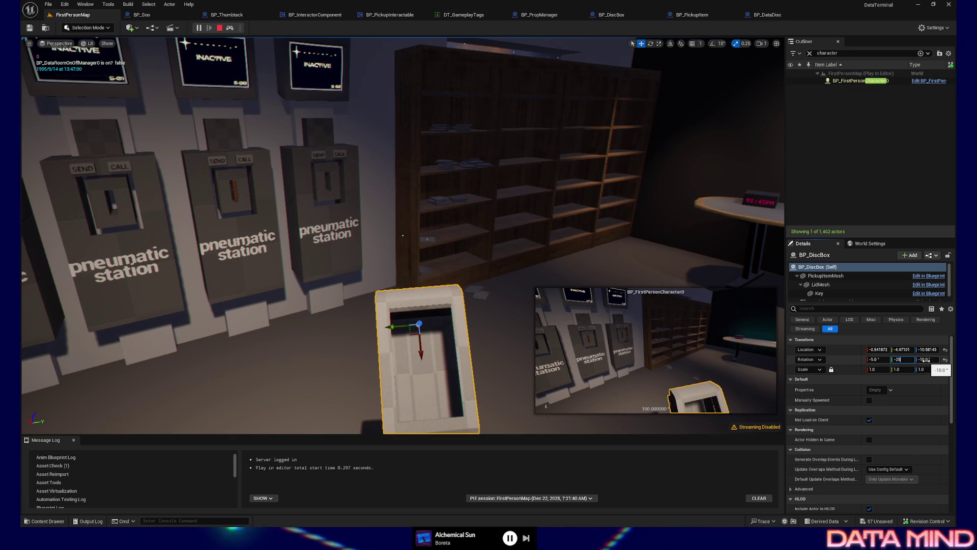
{"action": "key", "text": "Return"}
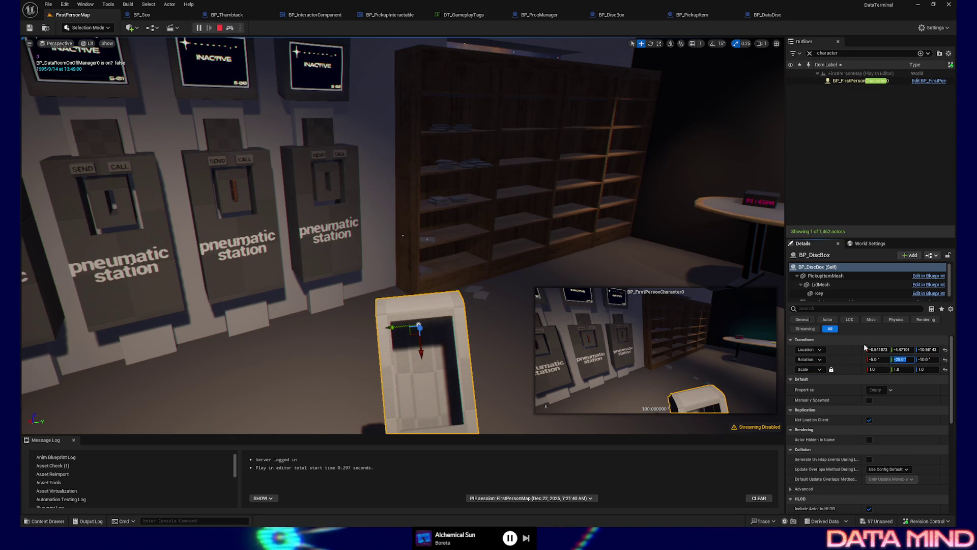
Set the box's X position to -1, retilt Y, and bring its Z rotation back to 0.
{"action": "left_click", "coordinate": [883, 349]}
{"action": "type", "text": "-10"}
{"action": "key", "text": "Return"}
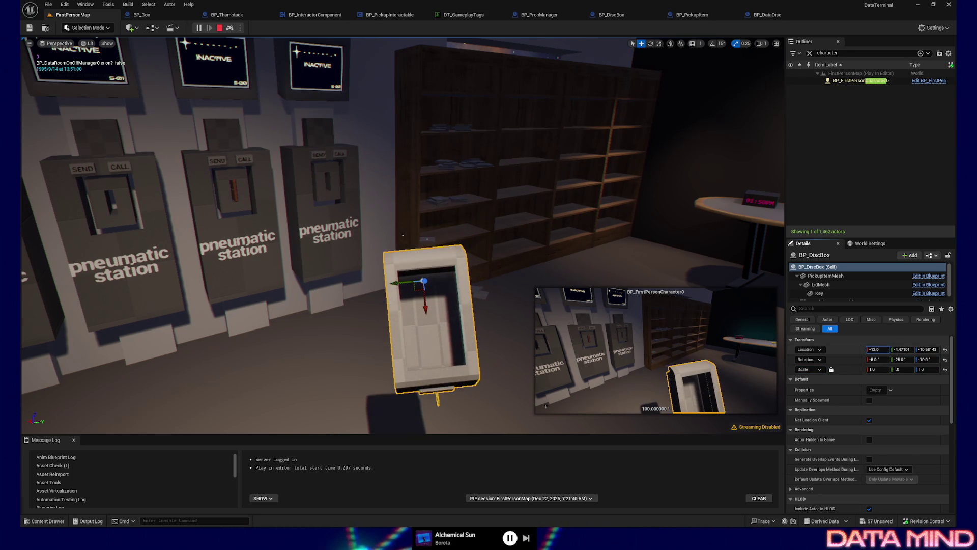
{"action": "type", "text": "-1"}
{"action": "key", "text": "Return"}
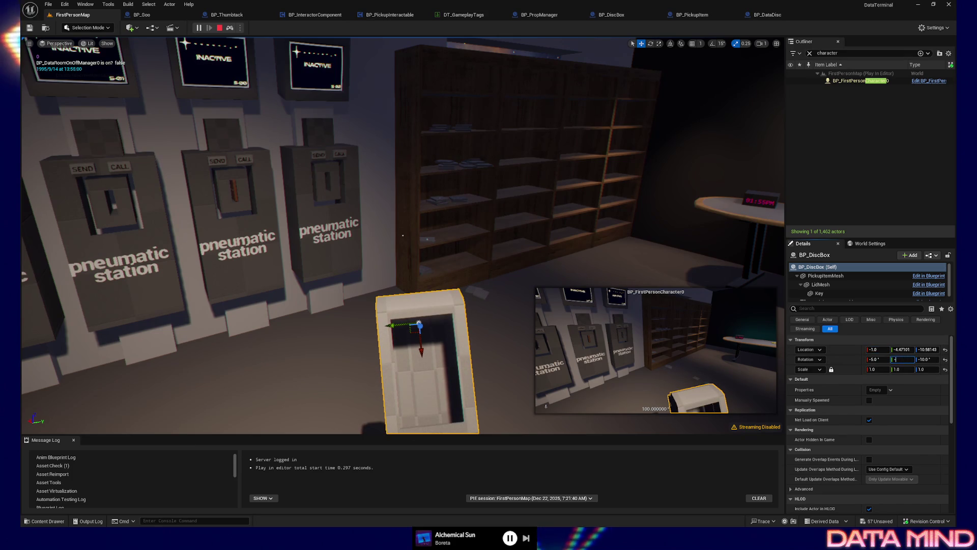
{"action": "type", "text": "-30"}
{"action": "key", "text": "Return"}
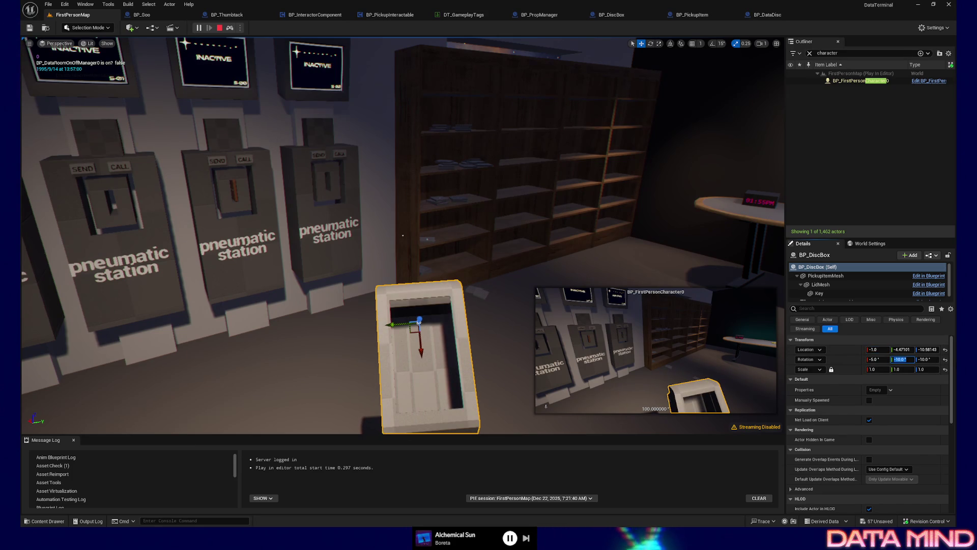
{"action": "left_click", "coordinate": [927, 359]}
{"action": "key", "text": "Return"}
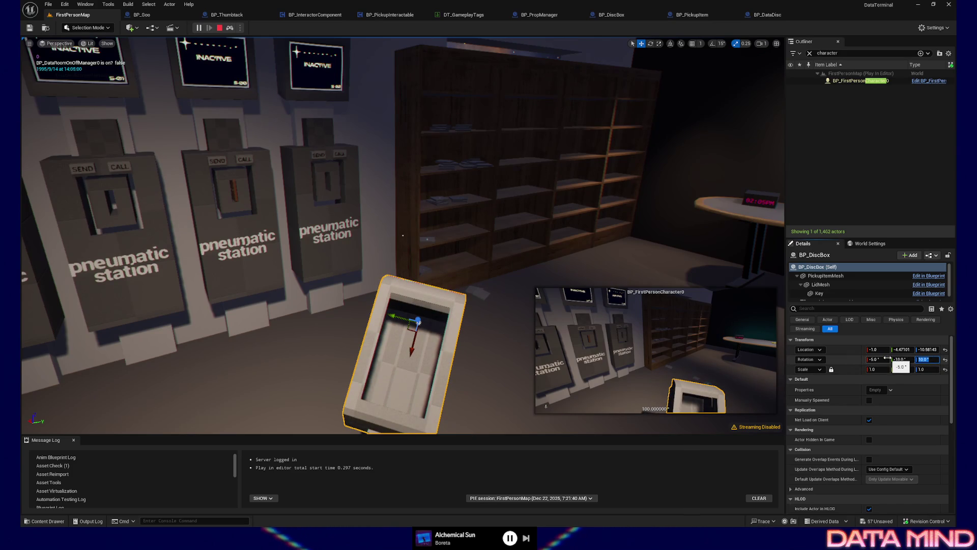
{"action": "type", "text": "0"}
{"action": "key", "text": "Return"}
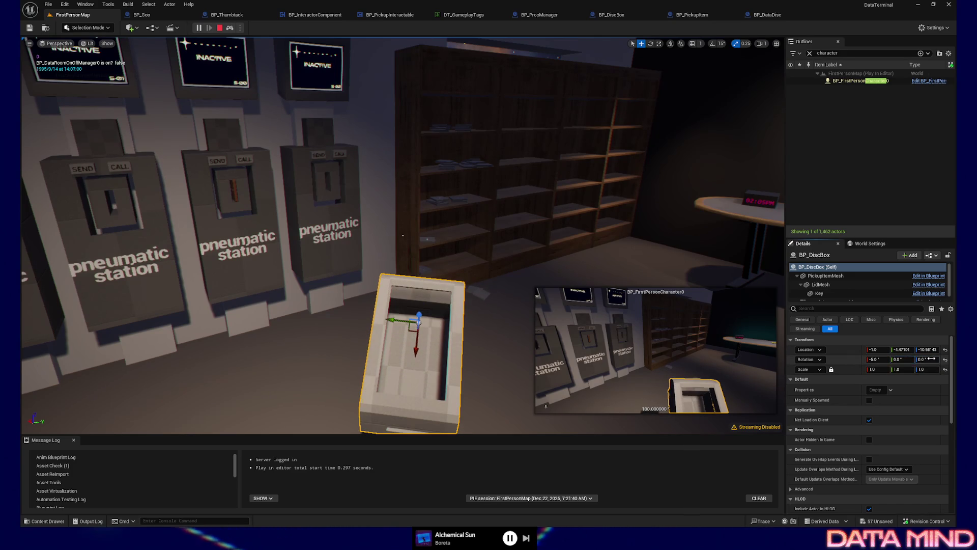
{"action": "type", "text": "0"}
Zero the box's X, Y and Z location and start tilting it around Y again.
{"action": "left_click", "coordinate": [903, 349]}
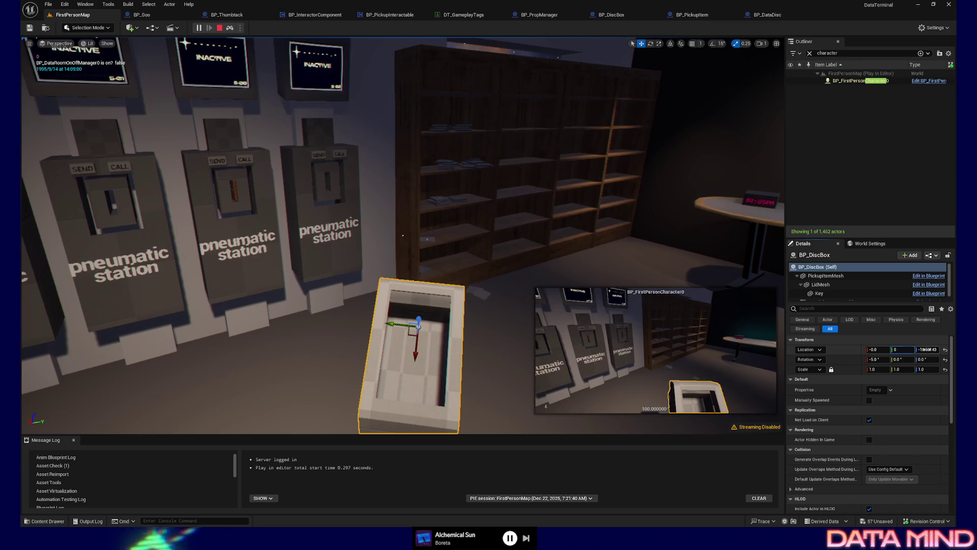
{"action": "key", "text": "Tab"}
{"action": "type", "text": "0"}
{"action": "key", "text": "Return"}
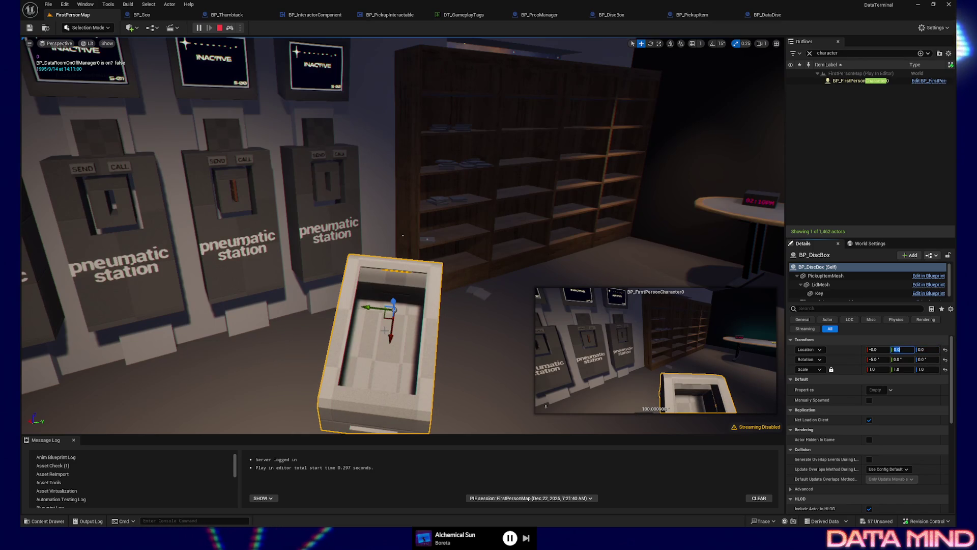
{"action": "left_click", "coordinate": [398, 302]}
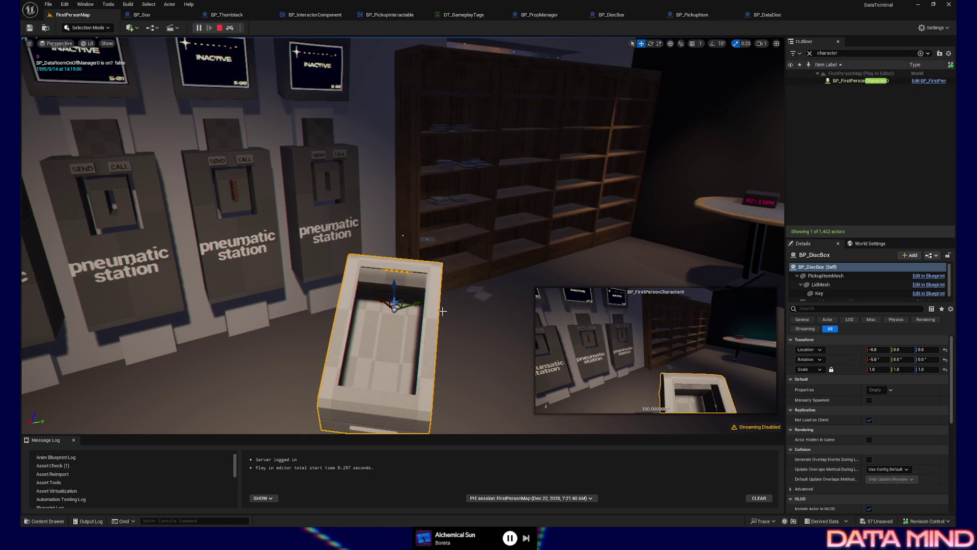
{"action": "key", "text": "Return"}
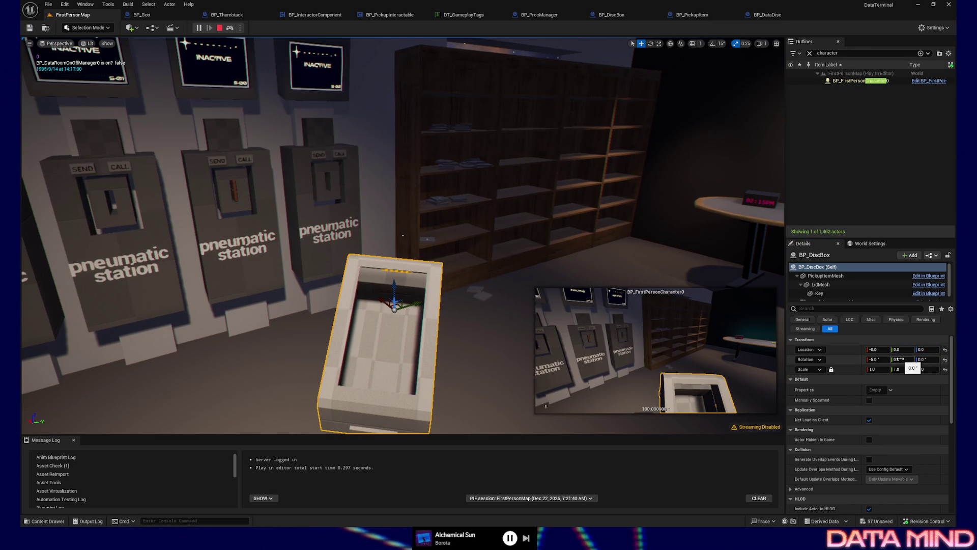
{"action": "mouse_move", "coordinate": [899, 359]}
{"action": "left_mouse_down"}
{"action": "mouse_move", "coordinate": [931, 359]}
{"action": "mouse_move", "coordinate": [878, 358]}
{"action": "mouse_move", "coordinate": [917, 360]}
{"action": "mouse_move", "coordinate": [900, 360]}
{"action": "left_mouse_up"}
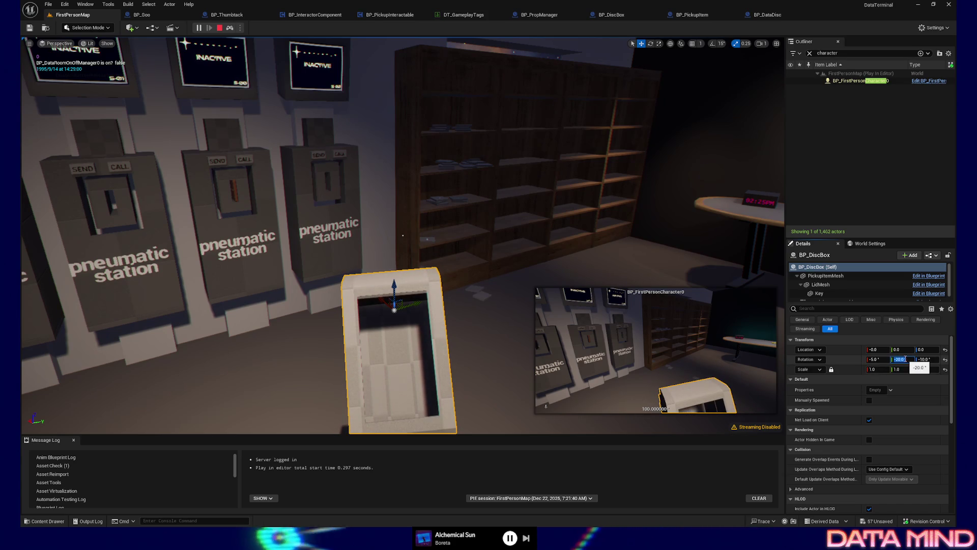
Rotate the disc box to 75 degrees around Z and level its Y rotation to zero.
{"action": "left_click_drag", "start_coordinate": [928, 359], "coordinate": [954, 359]}
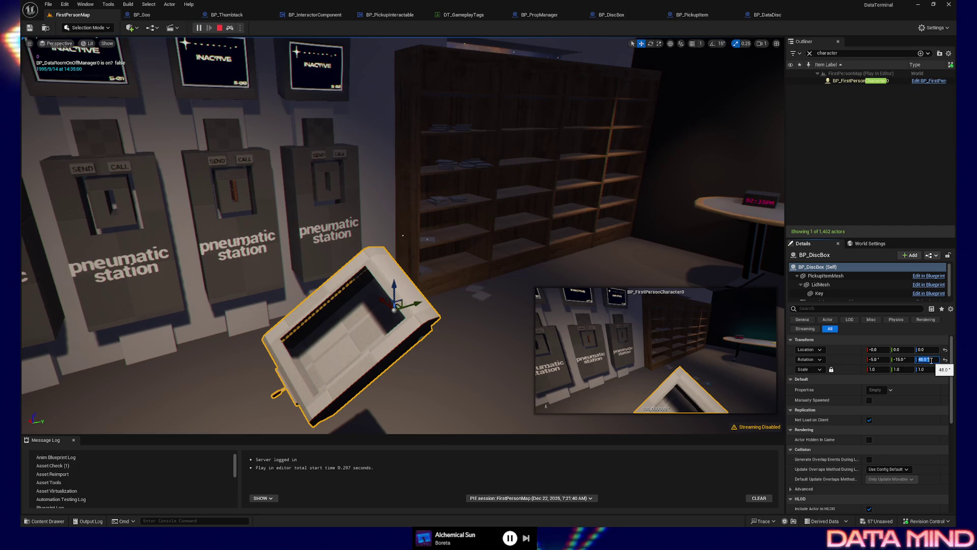
{"action": "left_click_drag", "start_coordinate": [930, 358], "coordinate": [931, 359]}
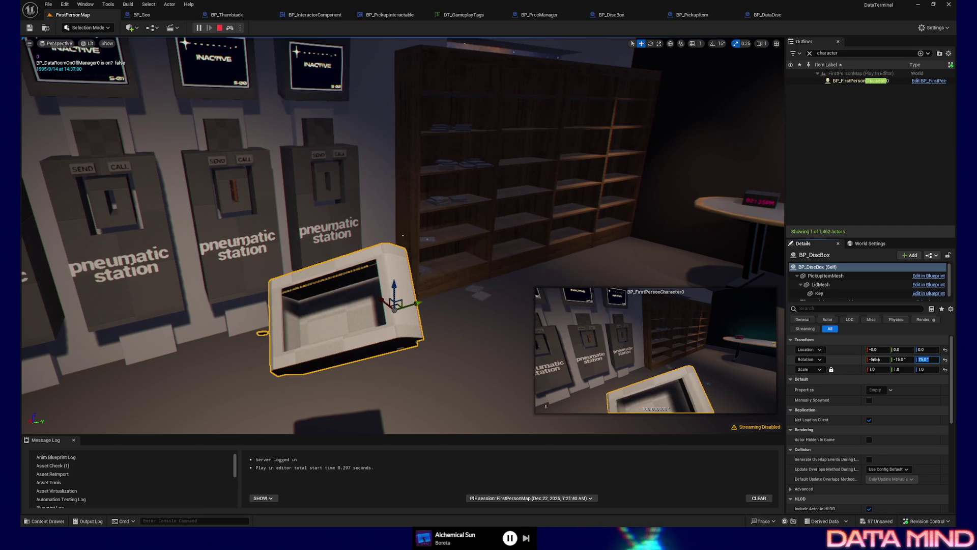
{"action": "key", "text": "BackSpace"}
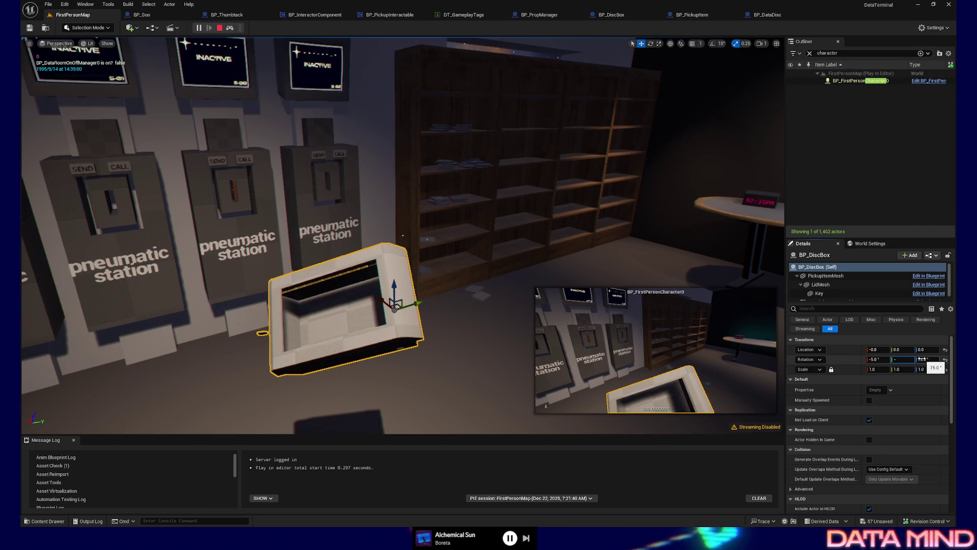
{"action": "left_click", "coordinate": [903, 359]}
{"action": "type", "text": "25"}
{"action": "key", "text": "Return"}
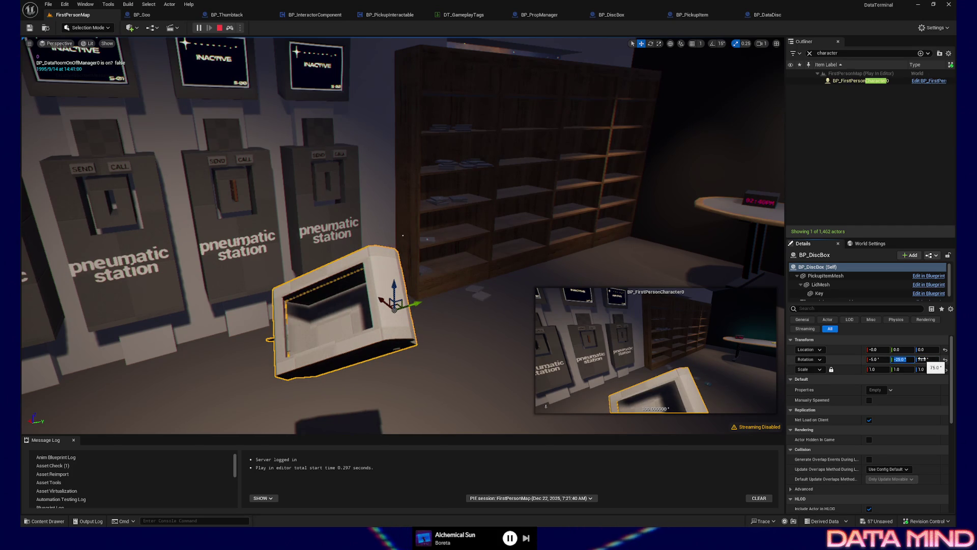
{"action": "key", "text": "Return"}
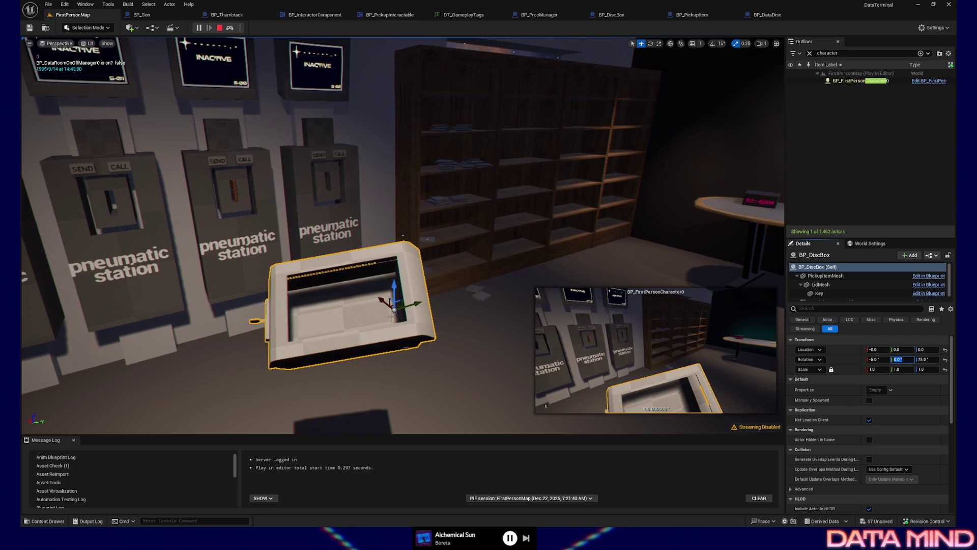
Move the disc box to about -10.4, -20.2, -9.2, keeping its Y rotation at zero.
{"action": "mouse_move", "coordinate": [413, 301]}
{"action": "left_mouse_down"}
{"action": "mouse_move", "coordinate": [492, 299]}
{"action": "mouse_move", "coordinate": [603, 344]}
{"action": "mouse_move", "coordinate": [468, 282]}
{"action": "left_mouse_up"}
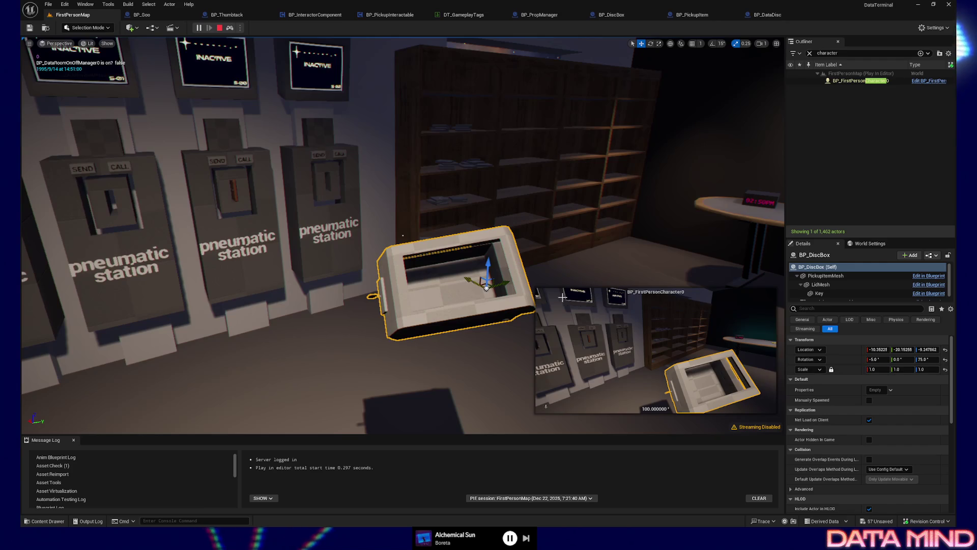
{"action": "left_click_drag", "start_coordinate": [902, 360], "coordinate": [901, 360]}
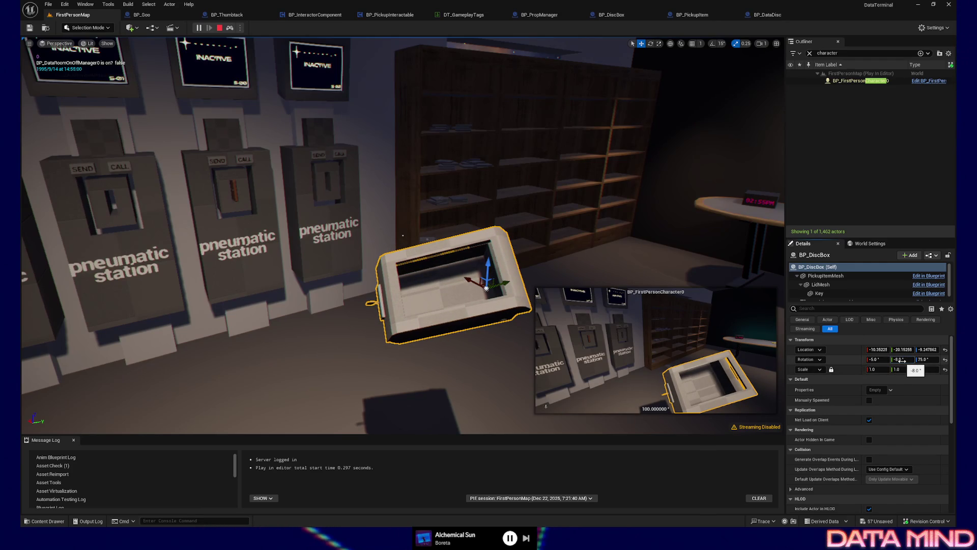
{"action": "type", "text": "0"}
{"action": "key", "text": "Return"}
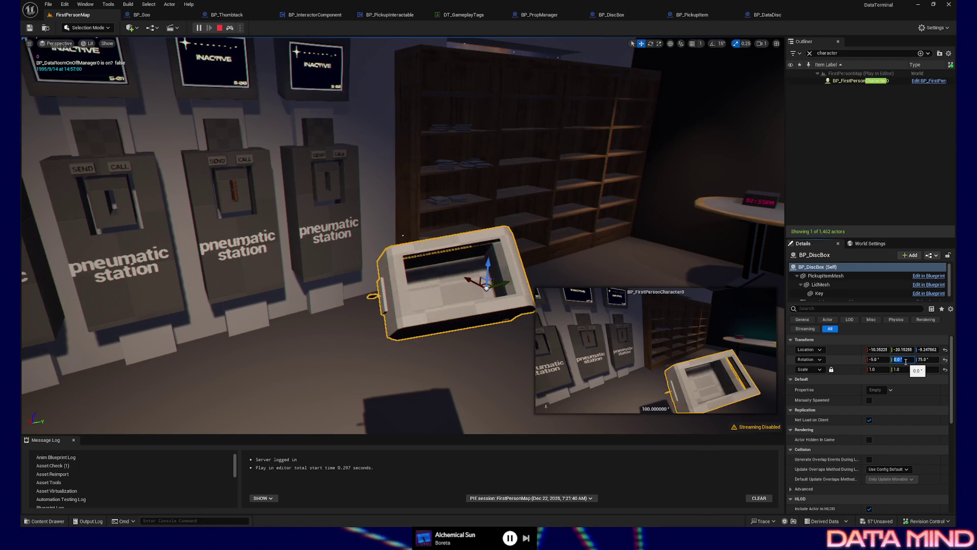
Adjust the box's X tilt and scrub its location to -4, -22, -7, lowering it nearer the floor.
{"action": "mouse_move", "coordinate": [875, 360]}
{"action": "left_mouse_down"}
{"action": "mouse_move", "coordinate": [902, 359]}
{"action": "mouse_move", "coordinate": [880, 359]}
{"action": "left_mouse_up"}
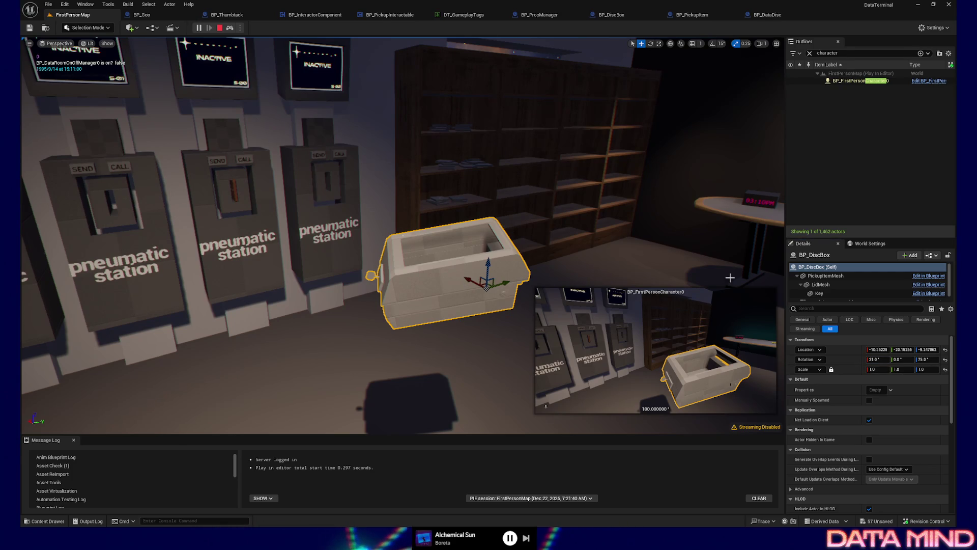
{"action": "mouse_move", "coordinate": [878, 349]}
{"action": "left_mouse_down"}
{"action": "mouse_move", "coordinate": [902, 349]}
{"action": "mouse_move", "coordinate": [883, 350]}
{"action": "left_mouse_up"}
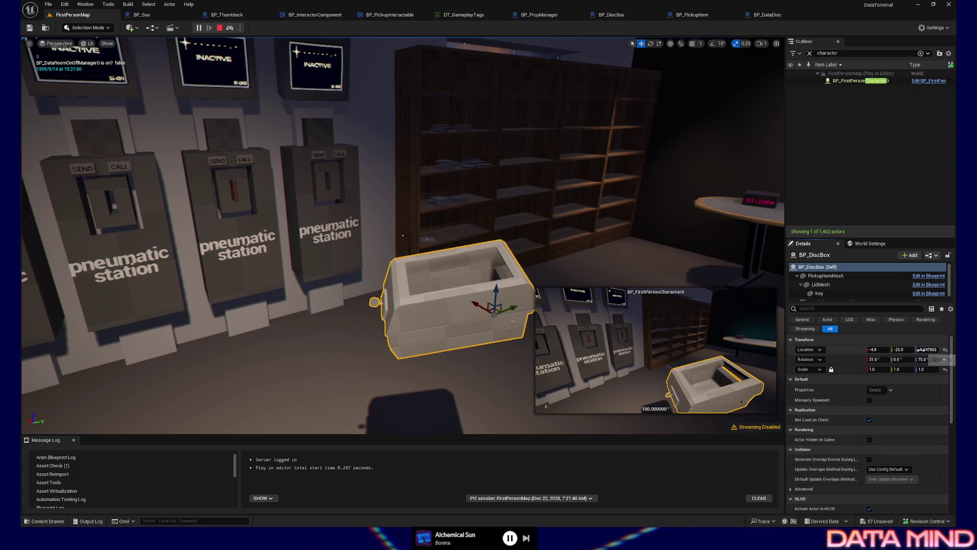
{"action": "type", "text": "-6"}
{"action": "left_click_drag", "start_coordinate": [918, 349], "coordinate": [929, 361]}
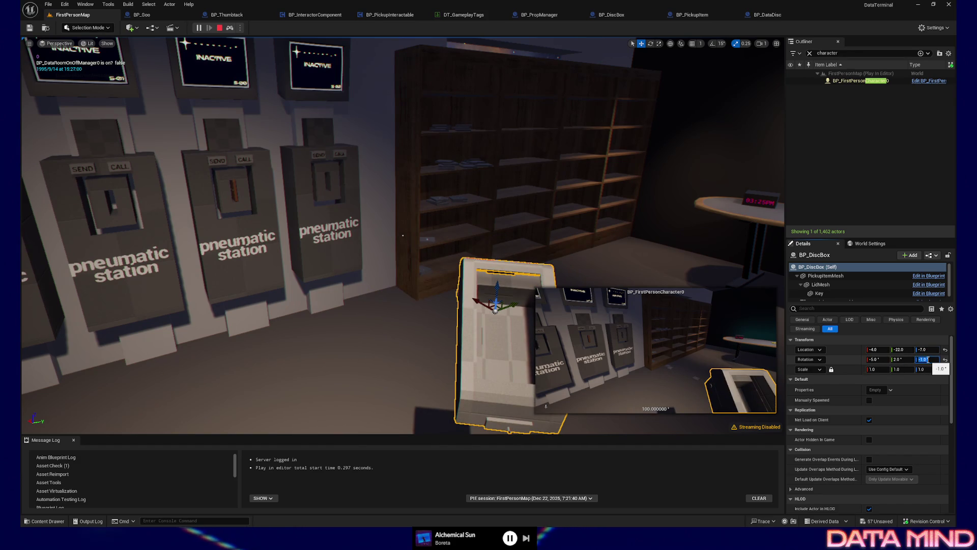
{"action": "type", "text": "90"}
Set the box's rotation to 90 around Z, 2 degrees Y tilt and 20 degrees X tilt.
{"action": "key", "text": "Return"}
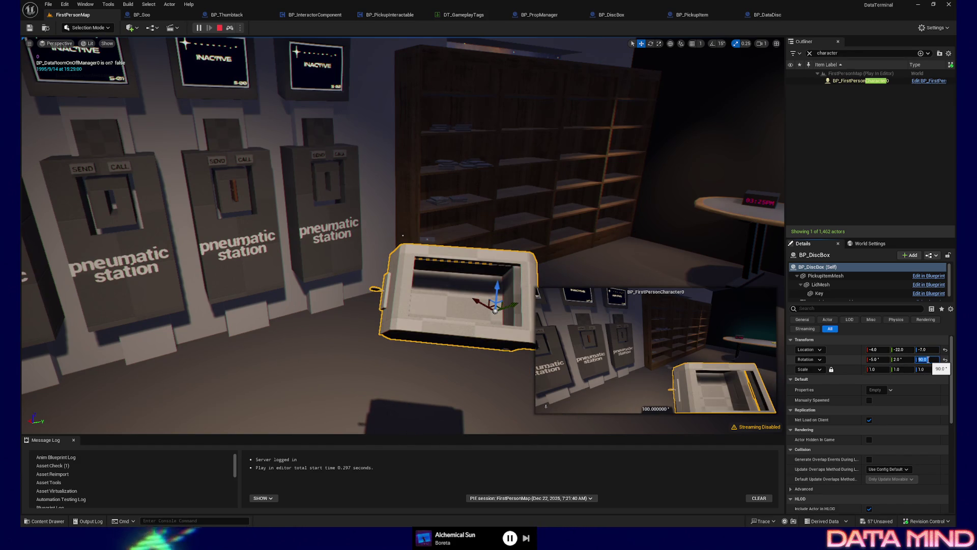
{"action": "type", "text": "9"}
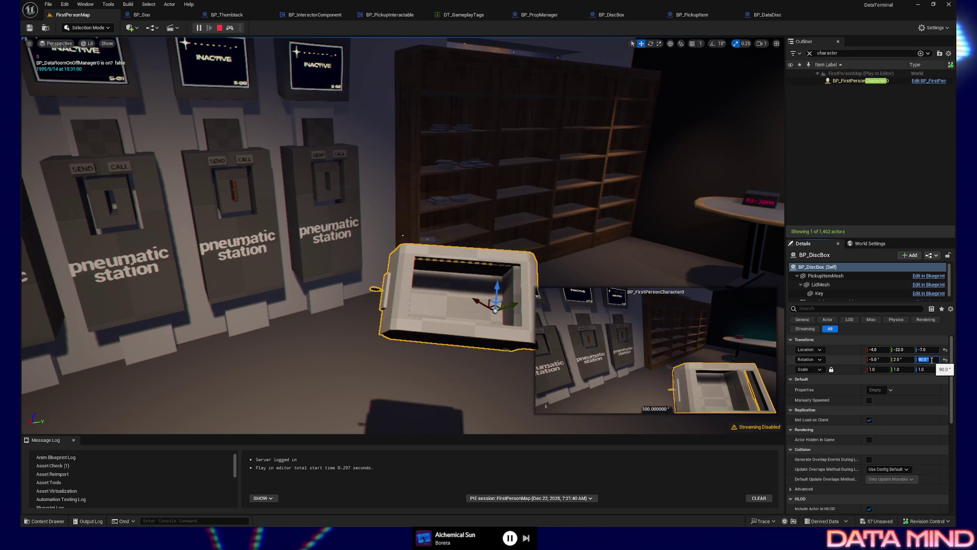
{"action": "type", "text": "9.9"}
{"action": "key", "text": "Return"}
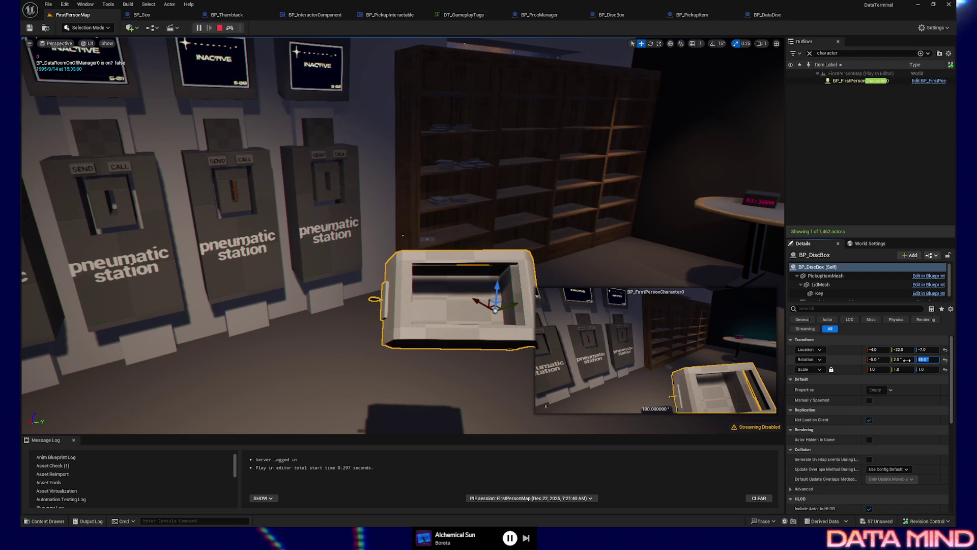
{"action": "type", "text": "10"}
{"action": "key", "text": "Return"}
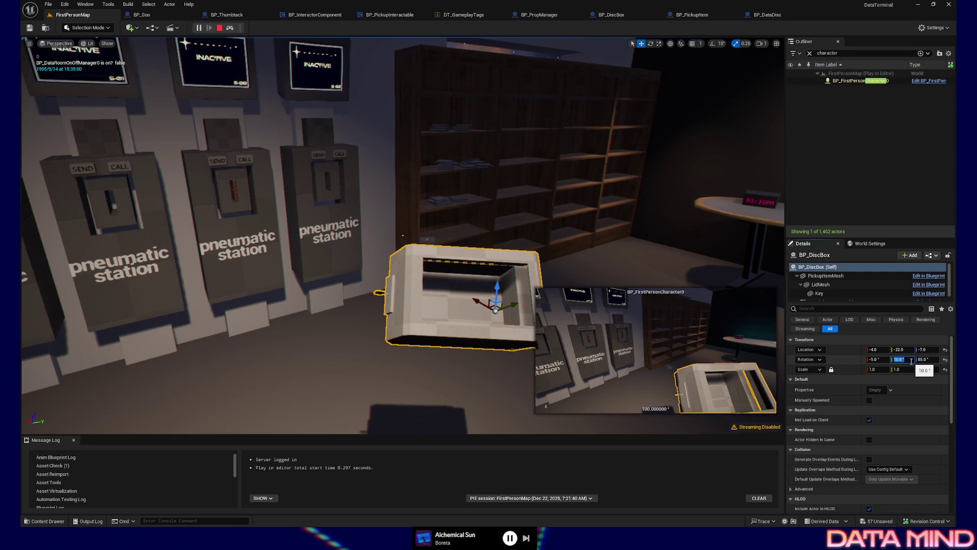
{"action": "type", "text": "2"}
{"action": "key", "text": "Return"}
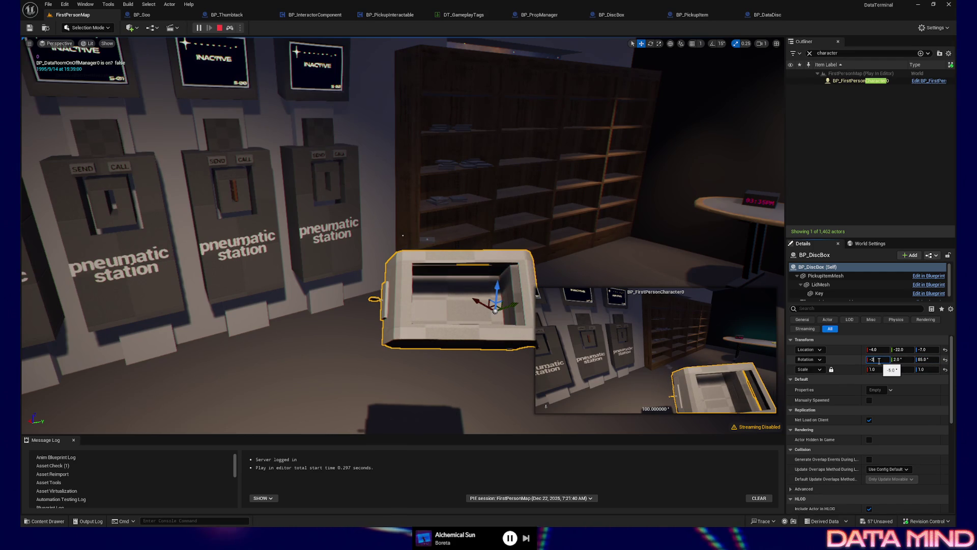
{"action": "type", "text": "0"}
{"action": "key", "text": "Return"}
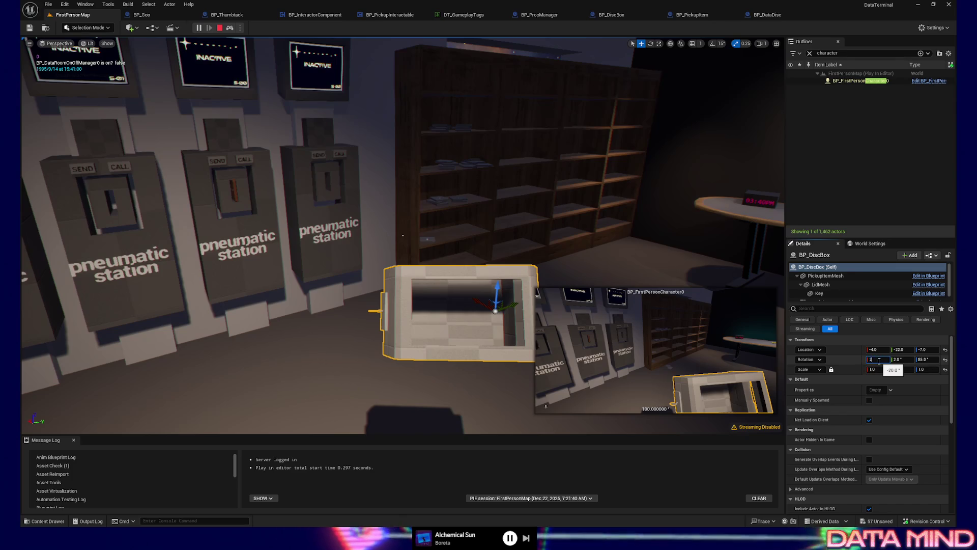
{"action": "type", "text": "20"}
{"action": "key", "text": "Return"}
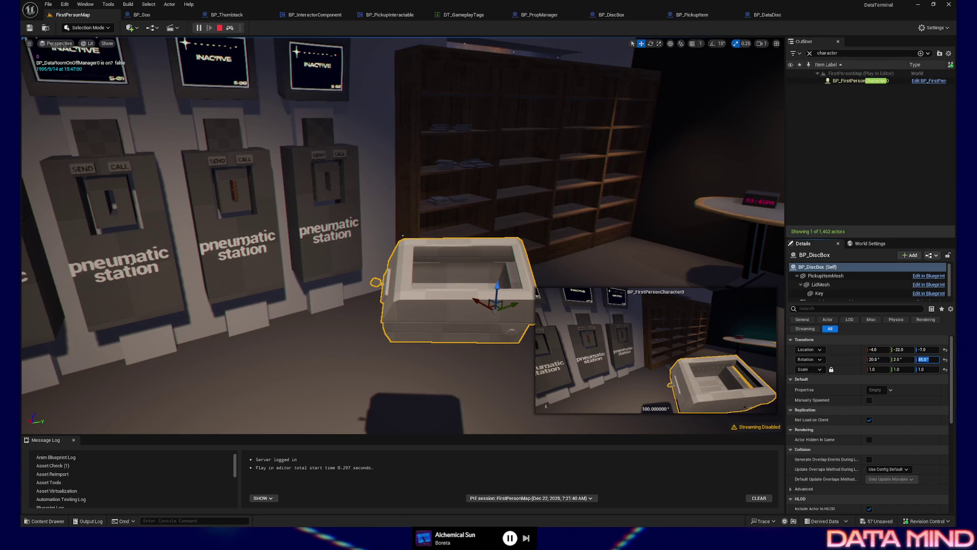
{"action": "type", "text": "90"}
Try 90 and 100 degrees around Z, settle on 90, and resume first-person play.
{"action": "key", "text": "Return"}
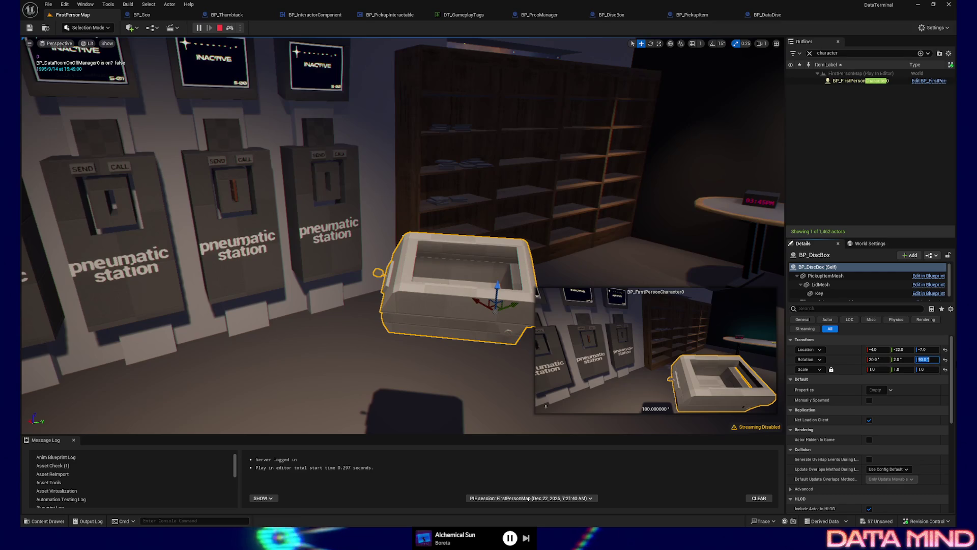
{"action": "type", "text": "100"}
{"action": "key", "text": "Return"}
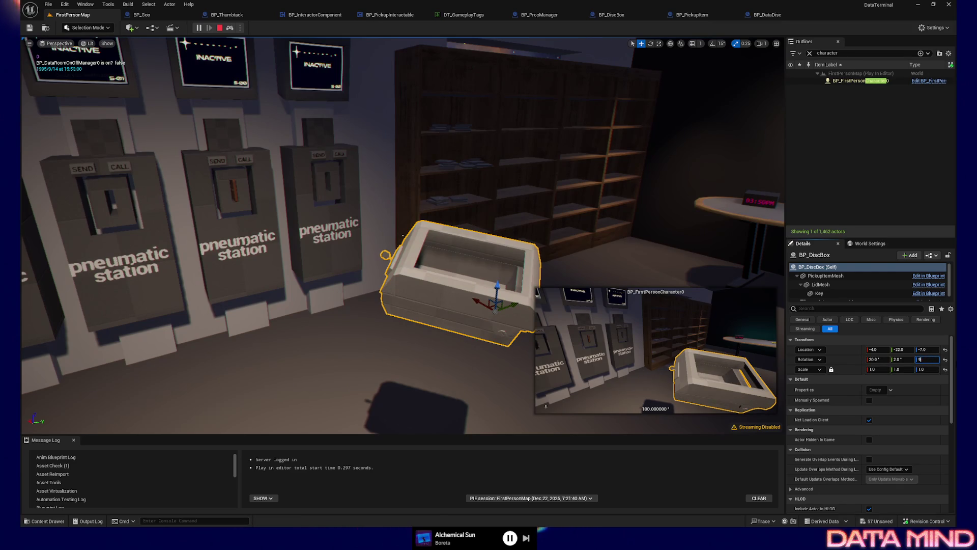
{"action": "type", "text": "0"}
{"action": "key", "text": "Return"}
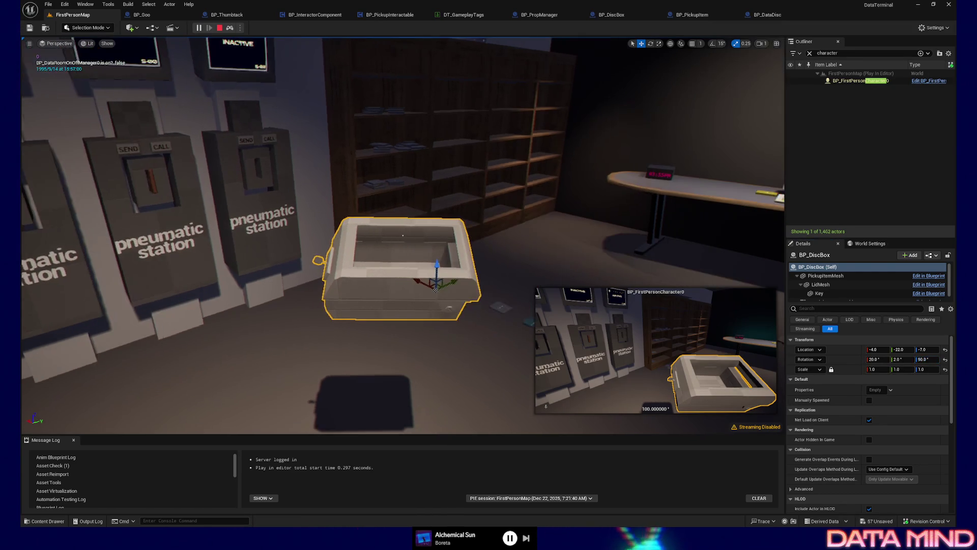
{"action": "key", "text": "F8"}
Check the held box in first-person play, then eject to the editor camera and select BP_DiscBox.
{"action": "left_click", "coordinate": [402, 235]}
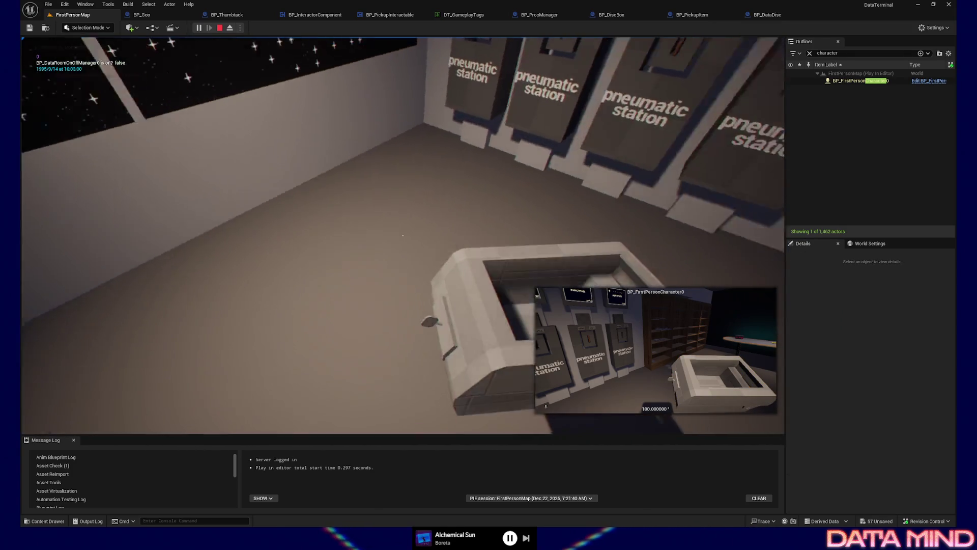
{"action": "key", "text": "Escape"}
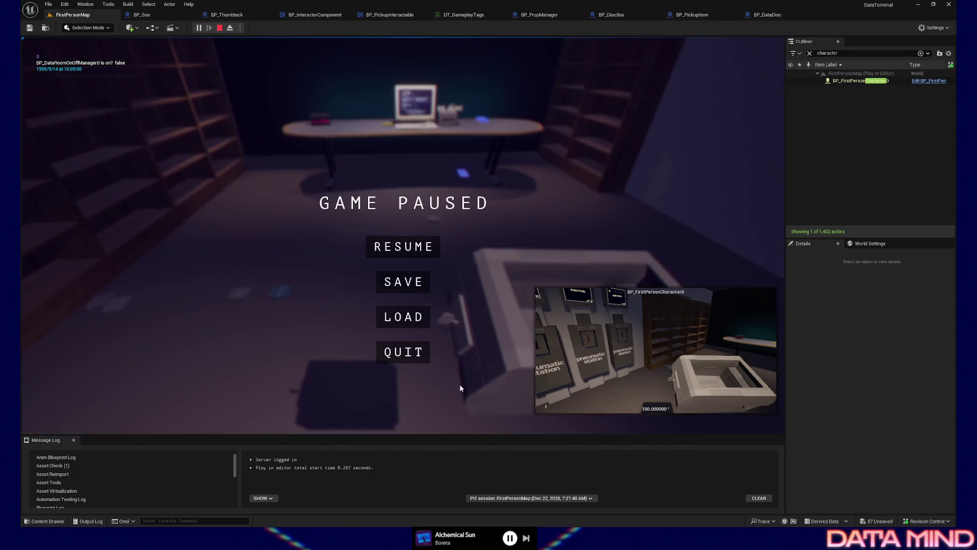
{"action": "key", "text": "Escape"}
{"action": "key", "text": "F8"}
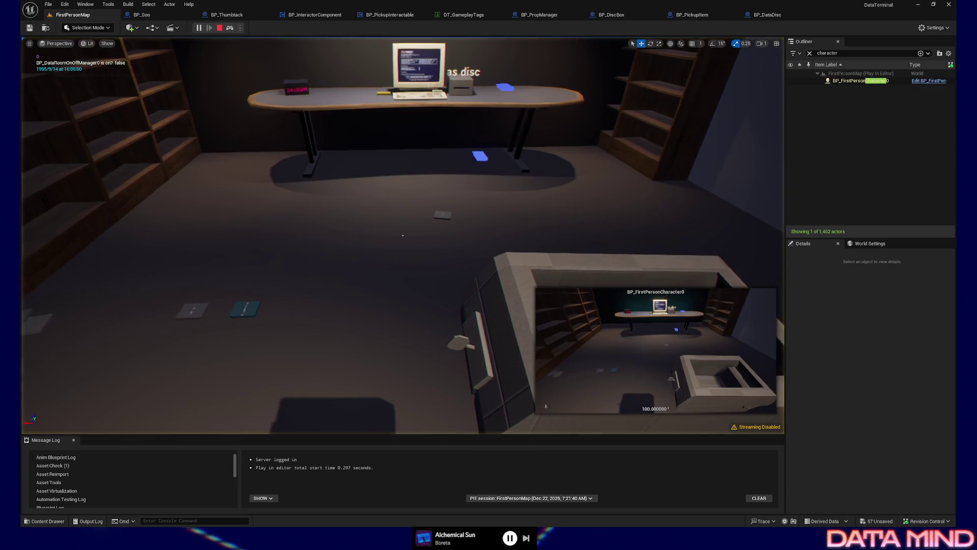
{"action": "left_click", "coordinate": [552, 346]}
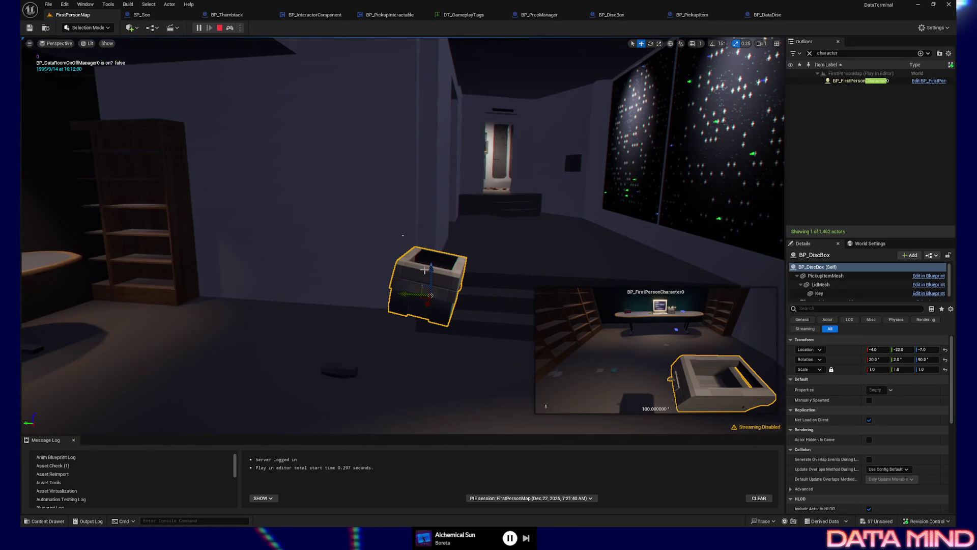
Lower the disc box and try Z rotations of 0, 75, 90 and 40 degrees.
{"action": "mouse_move", "coordinate": [432, 267]}
{"action": "left_mouse_down"}
{"action": "mouse_move", "coordinate": [433, 283]}
{"action": "mouse_move", "coordinate": [397, 309]}
{"action": "left_mouse_up"}
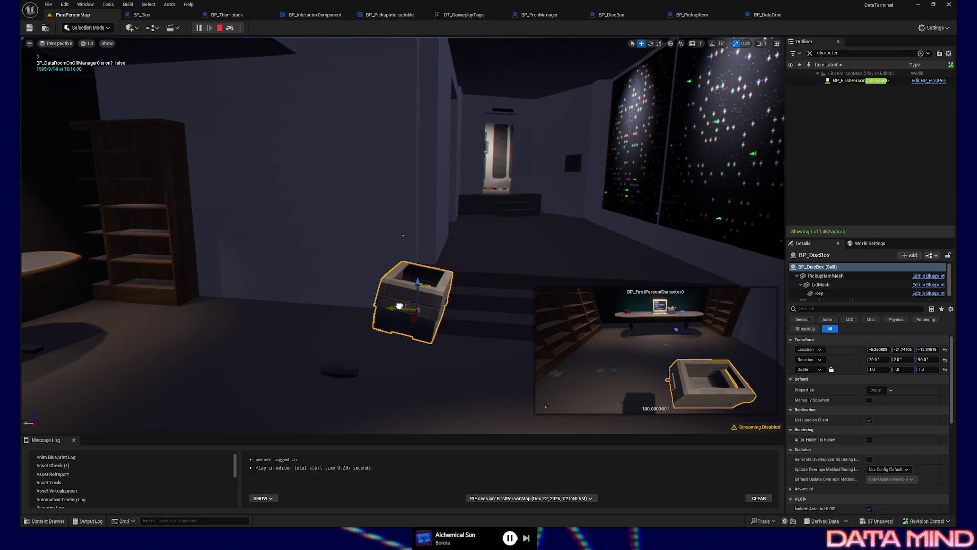
{"action": "left_click", "coordinate": [924, 359]}
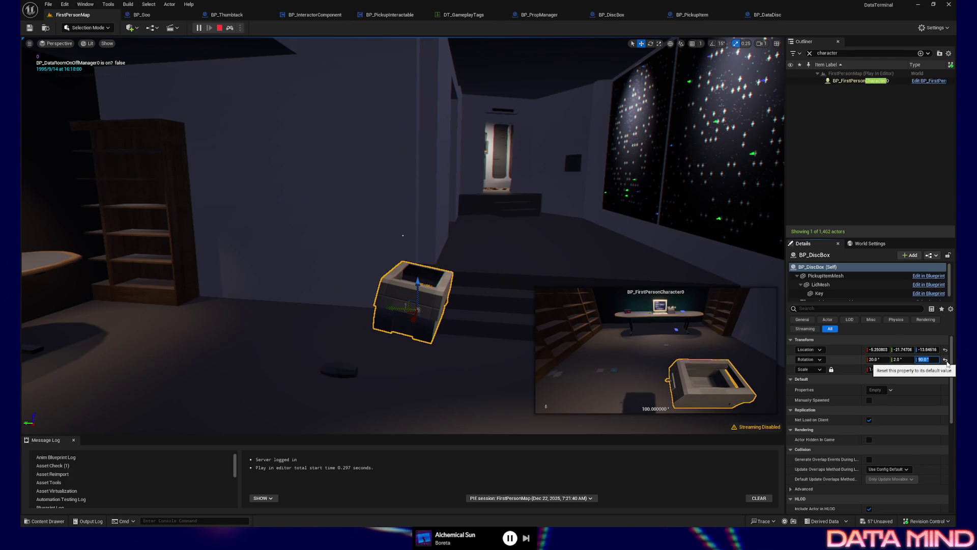
{"action": "type", "text": "0"}
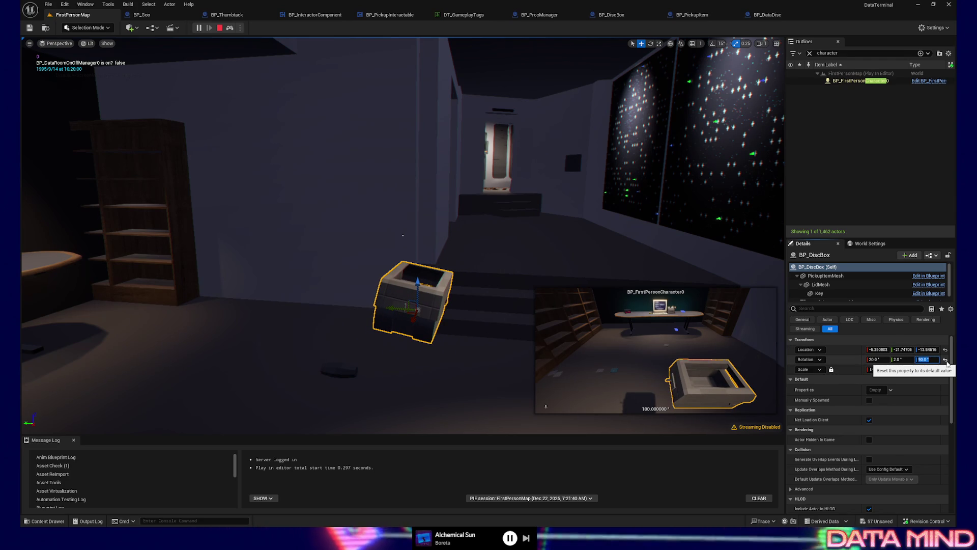
{"action": "key", "text": "Return"}
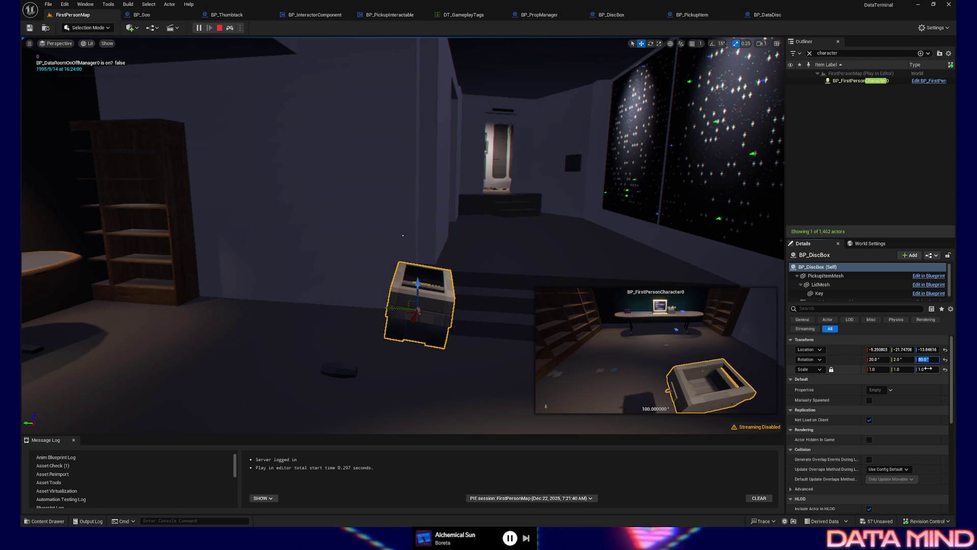
{"action": "type", "text": "75"}
{"action": "key", "text": "Return"}
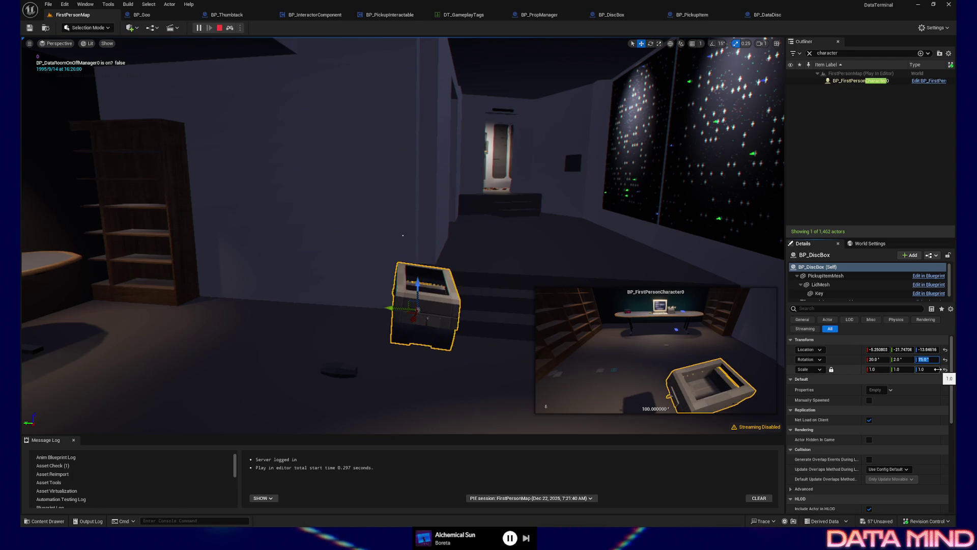
{"action": "type", "text": "90"}
{"action": "key", "text": "Return"}
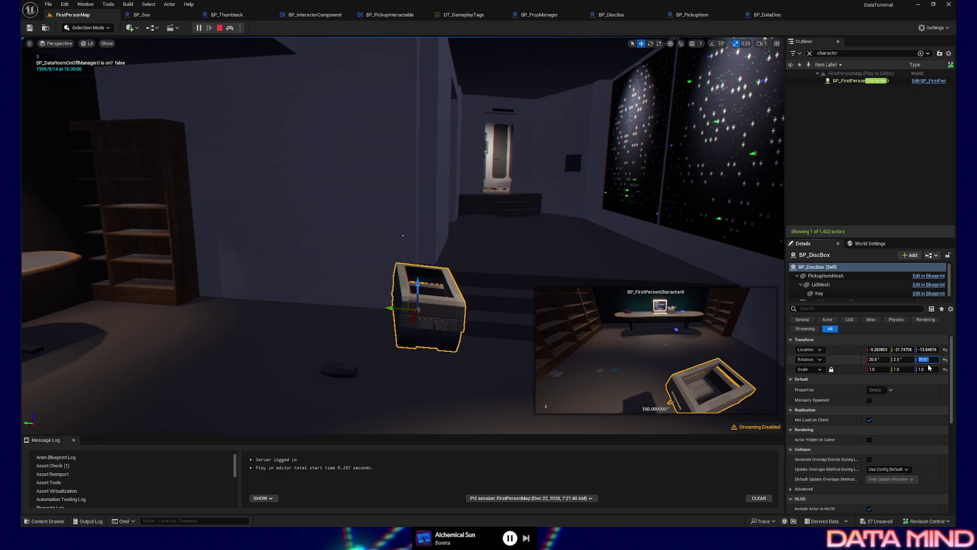
{"action": "type", "text": "0"}
{"action": "key", "text": "Return"}
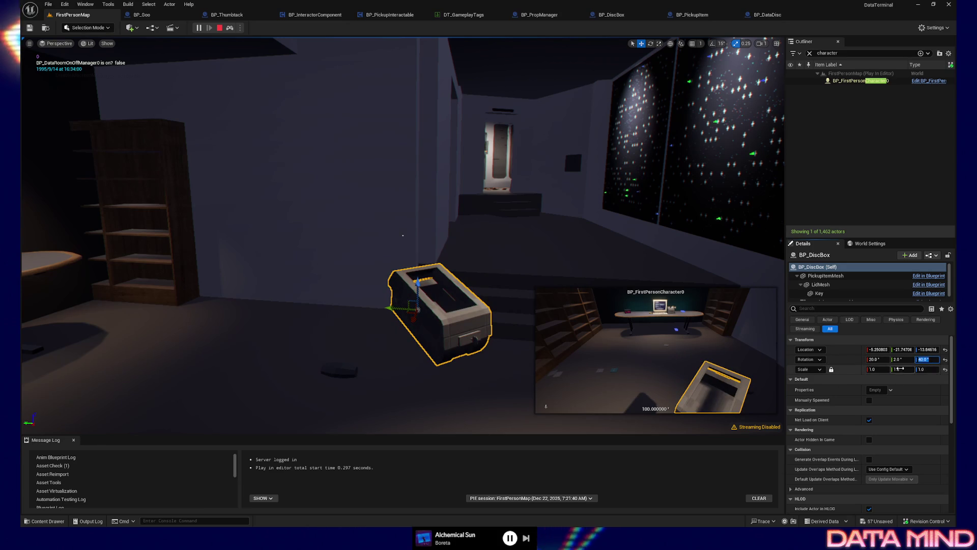
Settle the box at 75 degrees around Z and nudge its position left, right and upward.
{"action": "left_click_drag", "start_coordinate": [399, 306], "coordinate": [380, 306]}
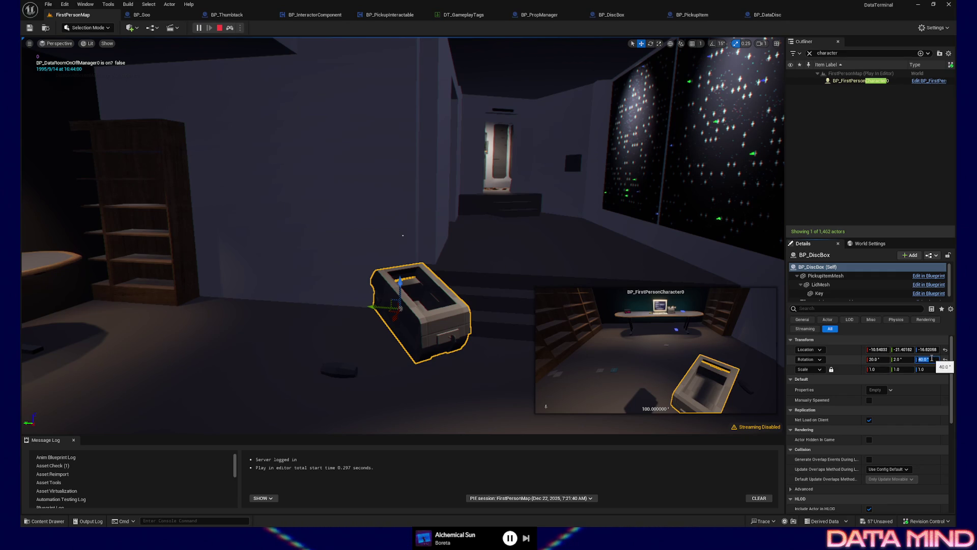
{"action": "left_click_drag", "start_coordinate": [931, 358], "coordinate": [932, 358]}
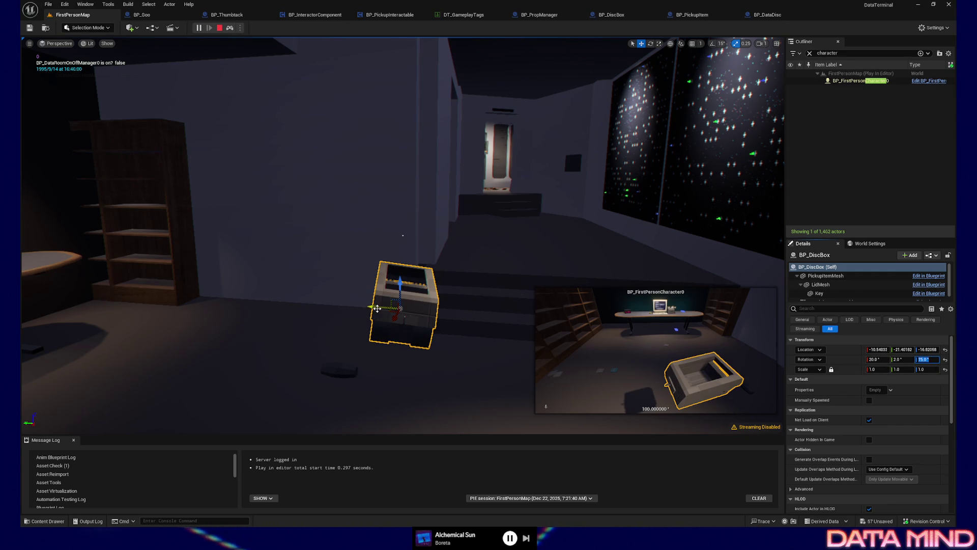
{"action": "left_click_drag", "start_coordinate": [377, 308], "coordinate": [399, 314]}
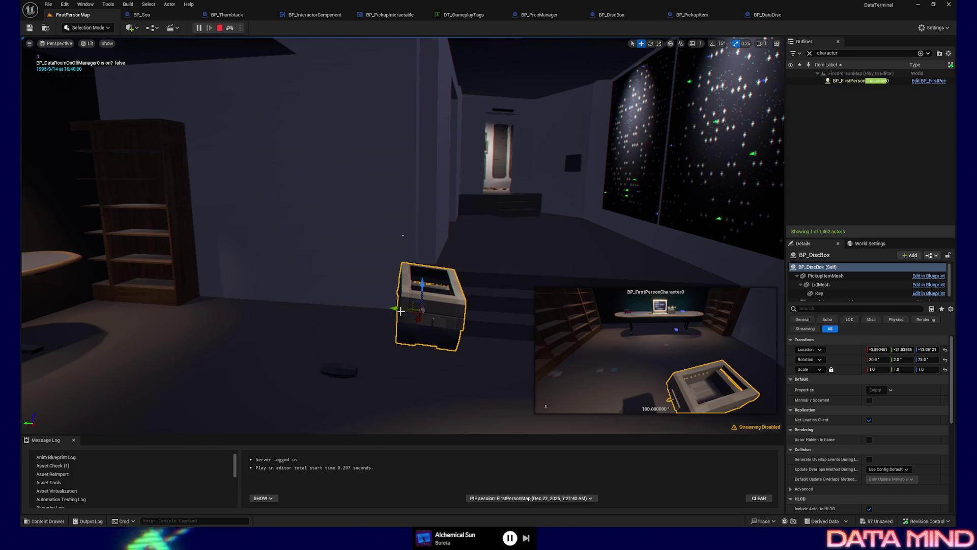
{"action": "mouse_move", "coordinate": [399, 313]}
{"action": "left_mouse_down"}
{"action": "mouse_move", "coordinate": [395, 286]}
{"action": "mouse_move", "coordinate": [360, 305]}
{"action": "left_mouse_up"}
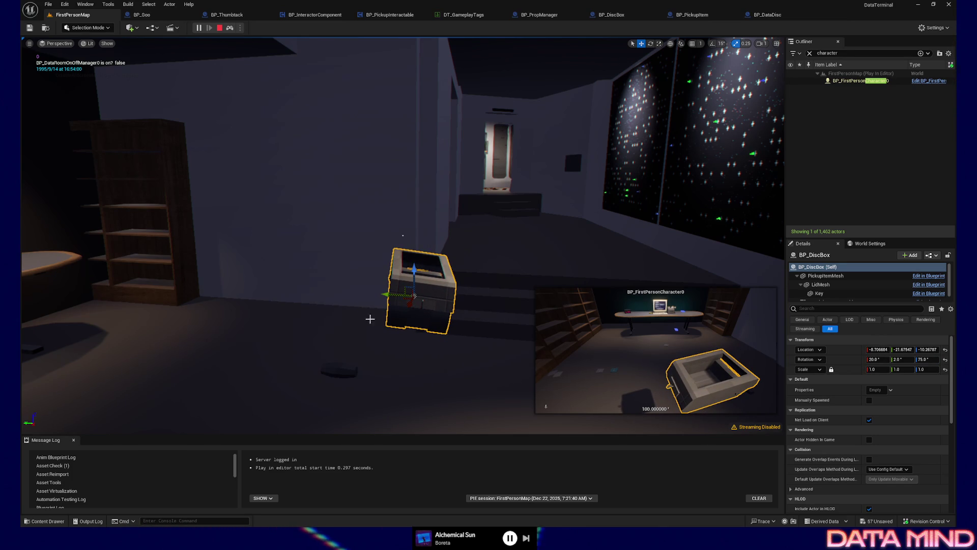
{"action": "left_click_drag", "start_coordinate": [392, 295], "coordinate": [419, 288]}
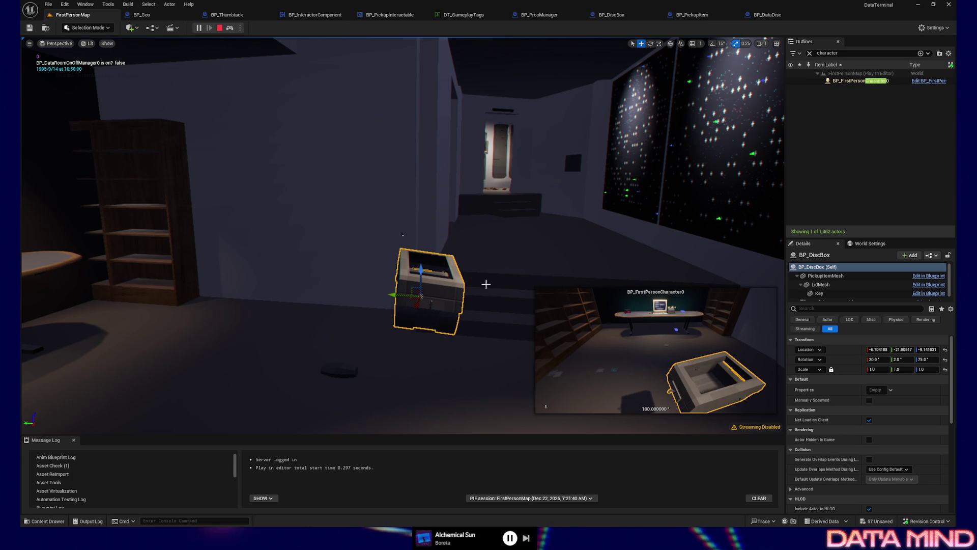
{"action": "left_click", "coordinate": [878, 349]}
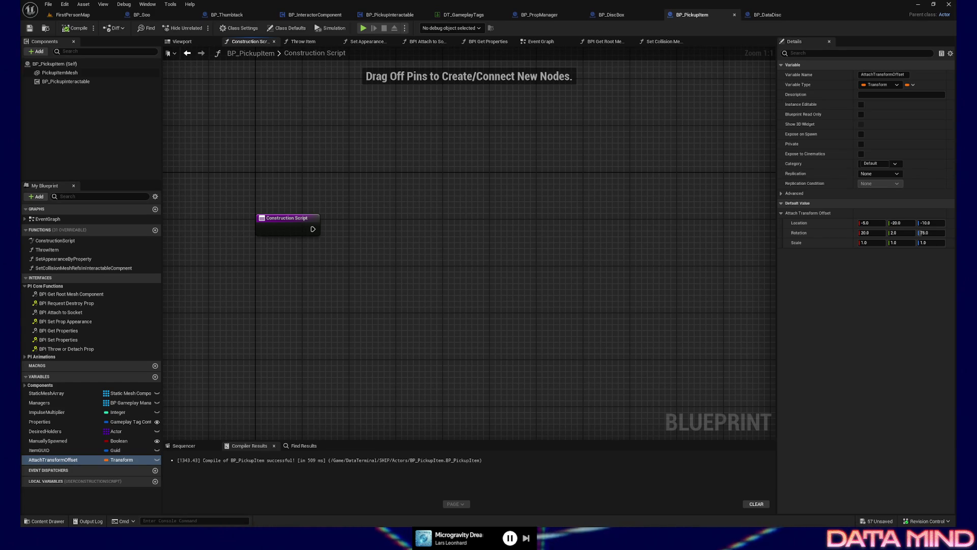
Switch to the browser with the reference screenshots.
{"action": "key", "text": "alt+Tab"}
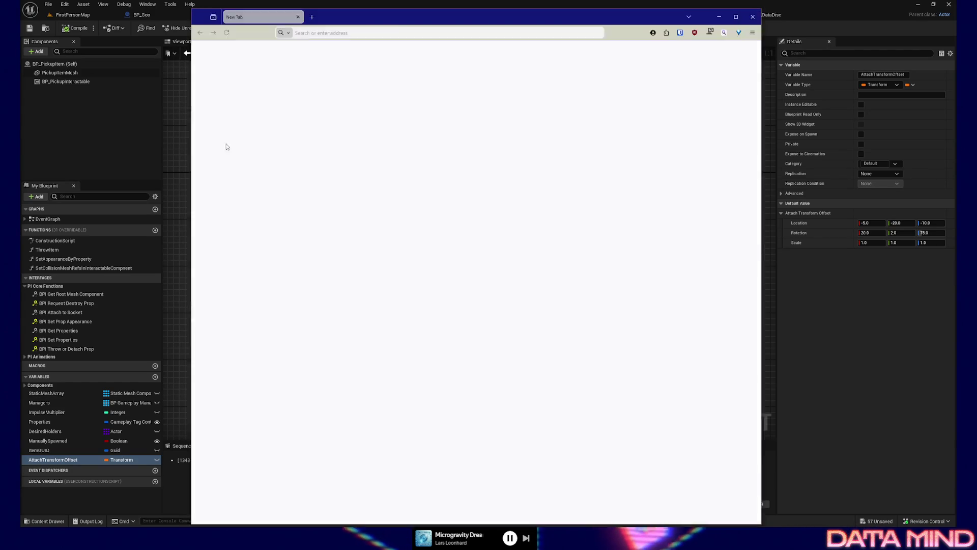
Maximize Firefox and flip to another reference graph screenshot tab.
{"action": "key", "text": "super+Up"}
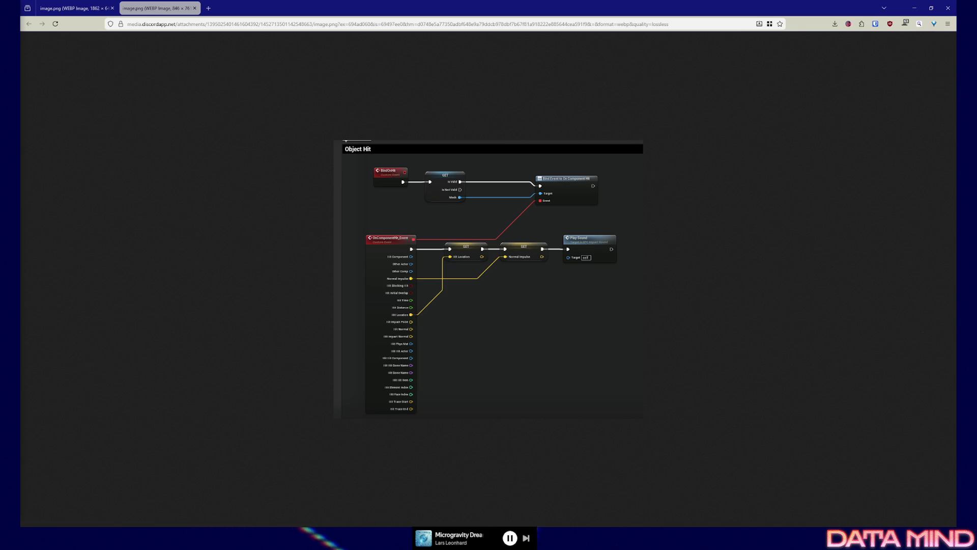
{"action": "key", "text": "ctrl+shift+Tab"}
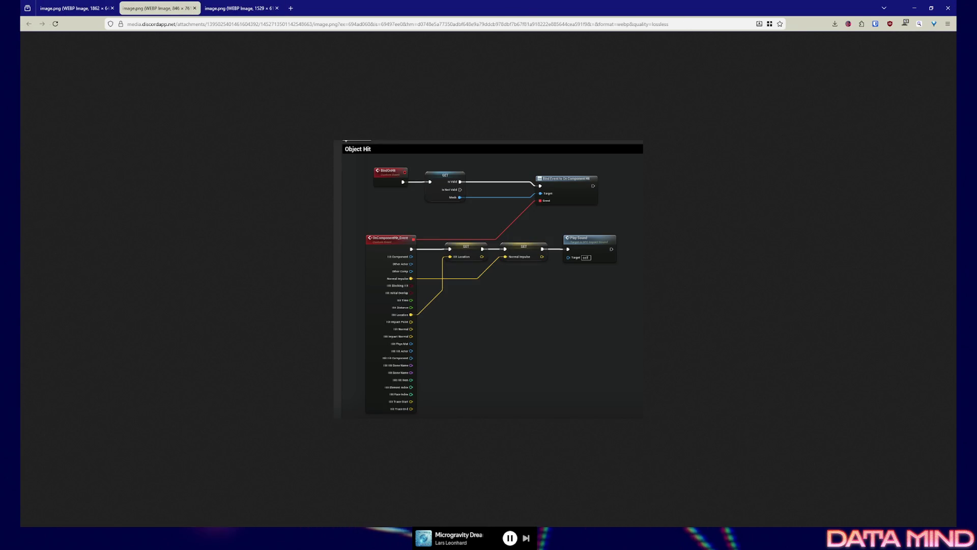
Strip '&width=952&height=385' from the Hit Sound image URL to load it full size, then view the BPC_ImpactSound tab.
{"action": "left_click", "coordinate": [325, 8]}
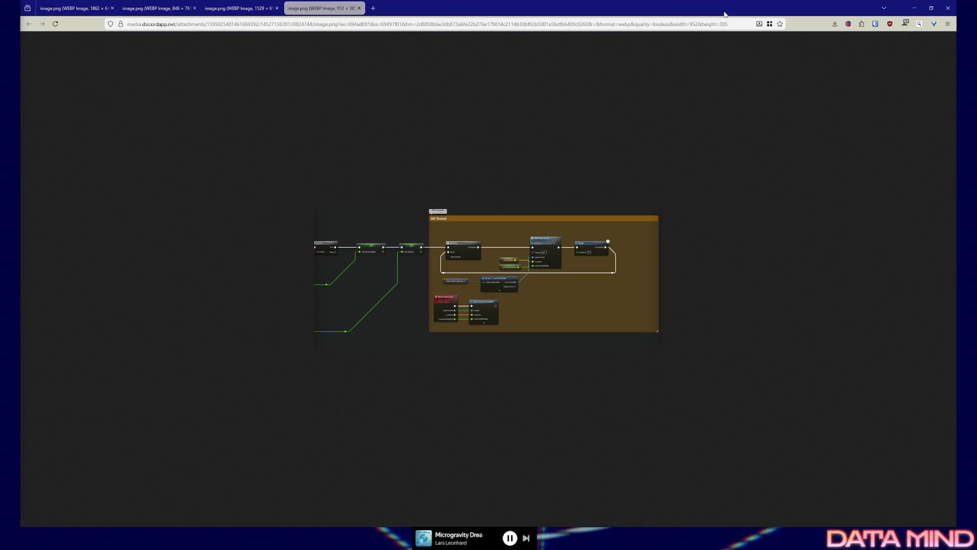
{"action": "left_click_drag", "start_coordinate": [670, 24], "coordinate": [736, 24]}
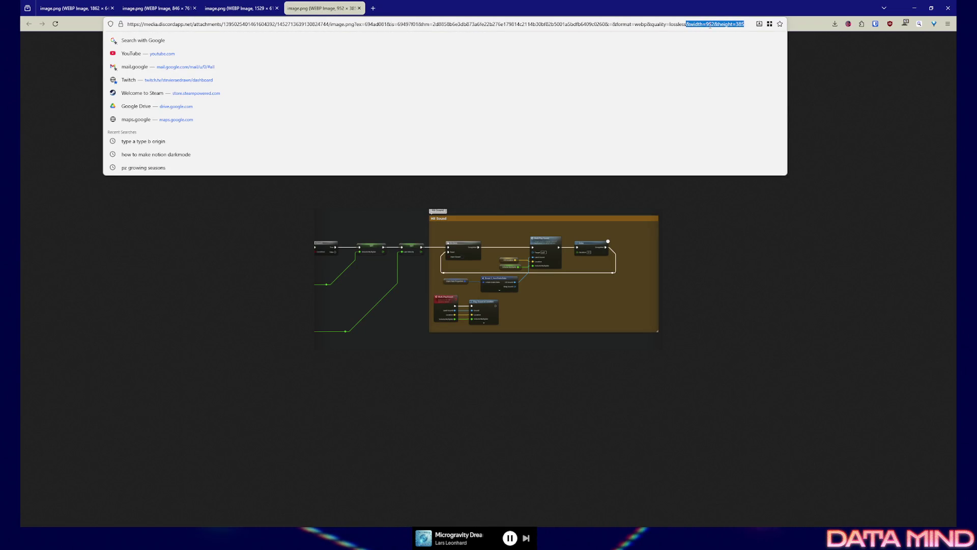
{"action": "key", "text": "BackSpace"}
{"action": "key", "text": "Return"}
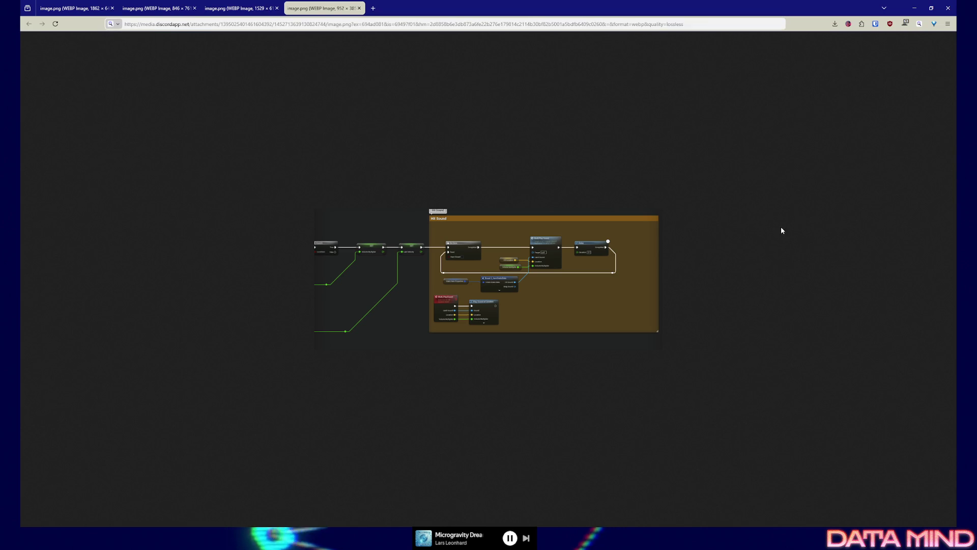
{"action": "left_click", "coordinate": [702, 24]}
{"action": "key", "text": "ctrl+z"}
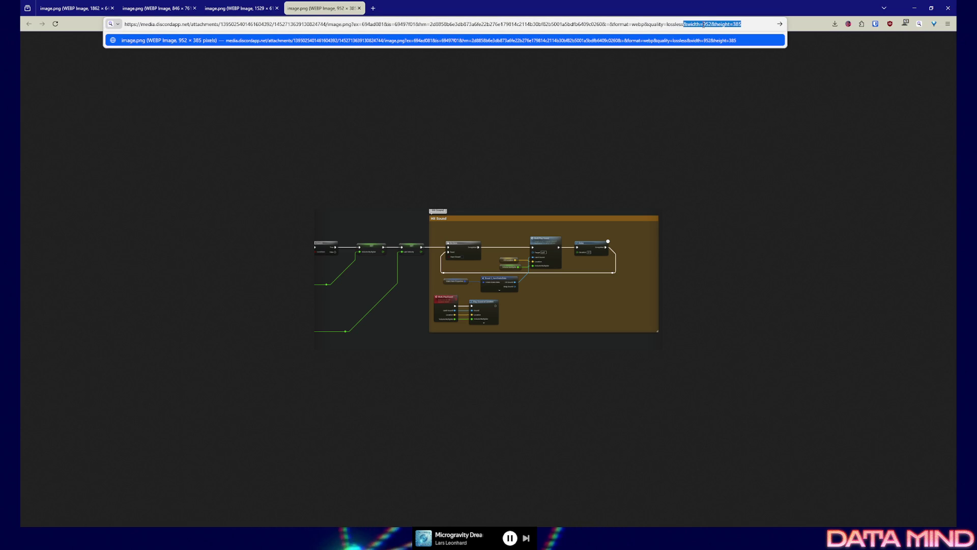
{"action": "key", "text": "BackSpace"}
{"action": "key", "text": "Return"}
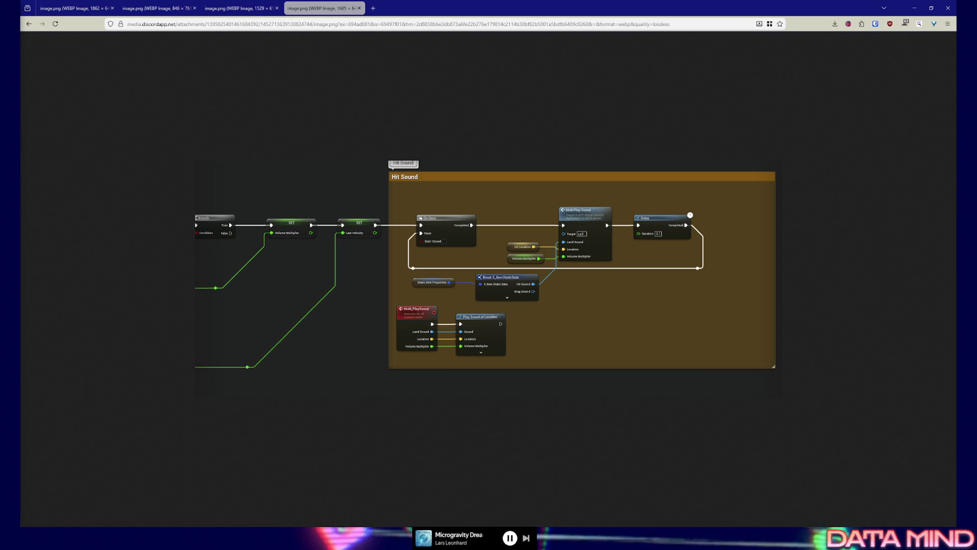
{"action": "left_click", "coordinate": [72, 9]}
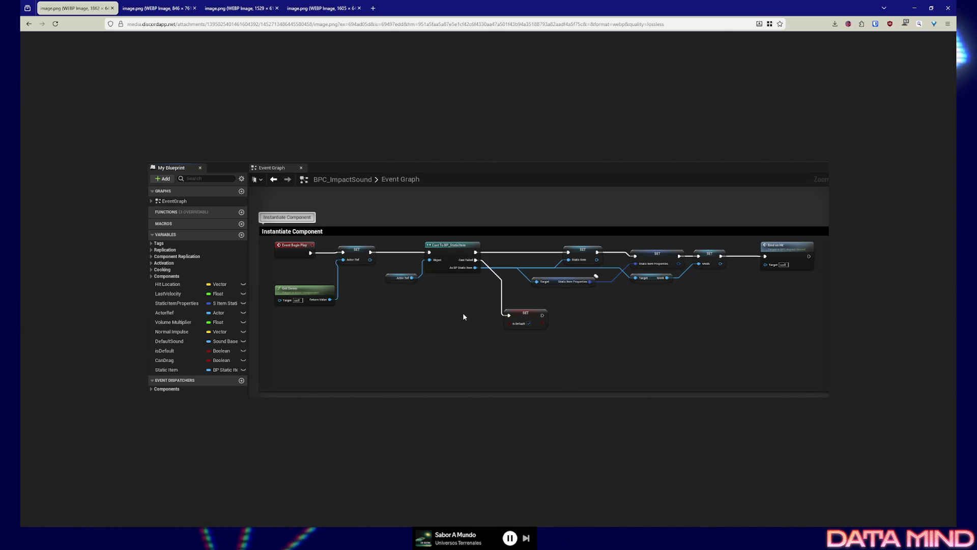
{"action": "scroll", "coordinate": [459, 309], "scroll_direction": "up", "scroll_amount": 1, "text": "ctrl"}
{"action": "scroll", "coordinate": [458, 310], "scroll_direction": "up", "scroll_amount": 1, "text": "ctrl"}
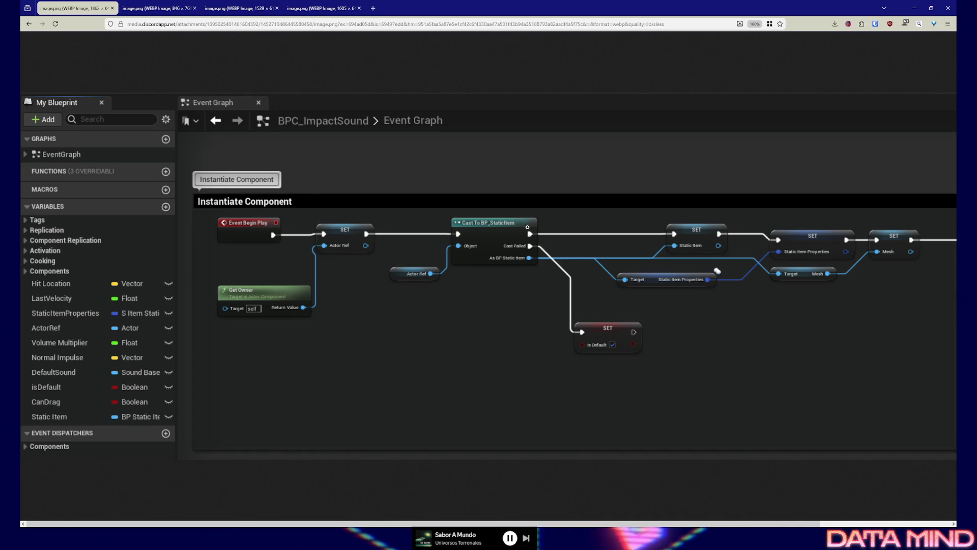
{"action": "scroll", "coordinate": [488, 305], "scroll_direction": "right", "scroll_amount": 1}
{"action": "scroll", "coordinate": [489, 305], "scroll_direction": "right", "scroll_amount": 3}
{"action": "scroll", "coordinate": [488, 305], "scroll_direction": "right", "scroll_amount": 1}
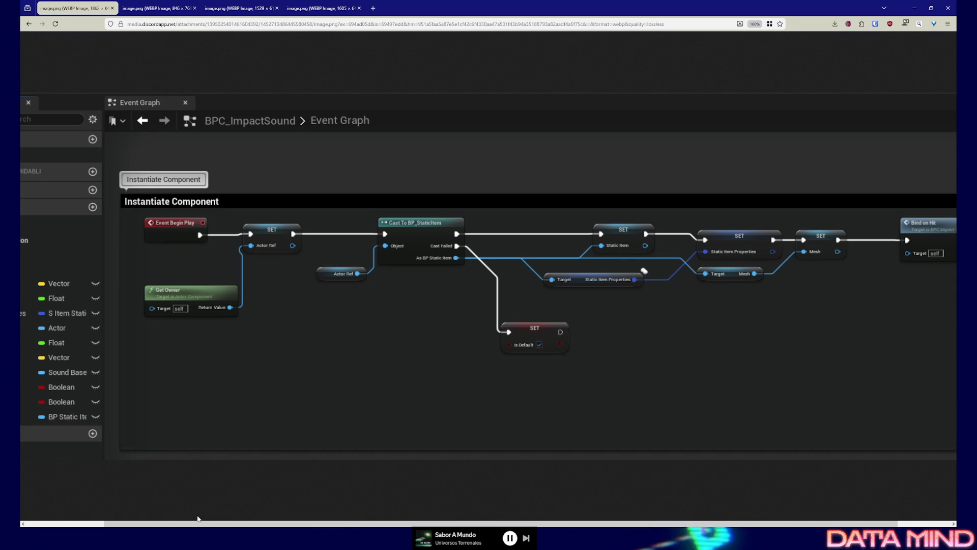
{"action": "scroll", "coordinate": [109, 519], "scroll_direction": "left", "scroll_amount": 2}
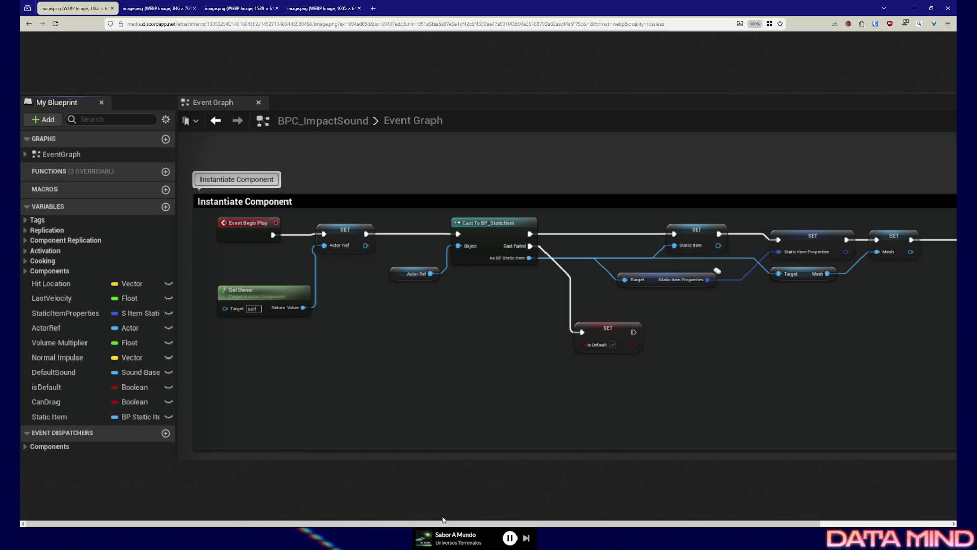
{"action": "left_click_drag", "start_coordinate": [442, 520], "coordinate": [573, 520]}
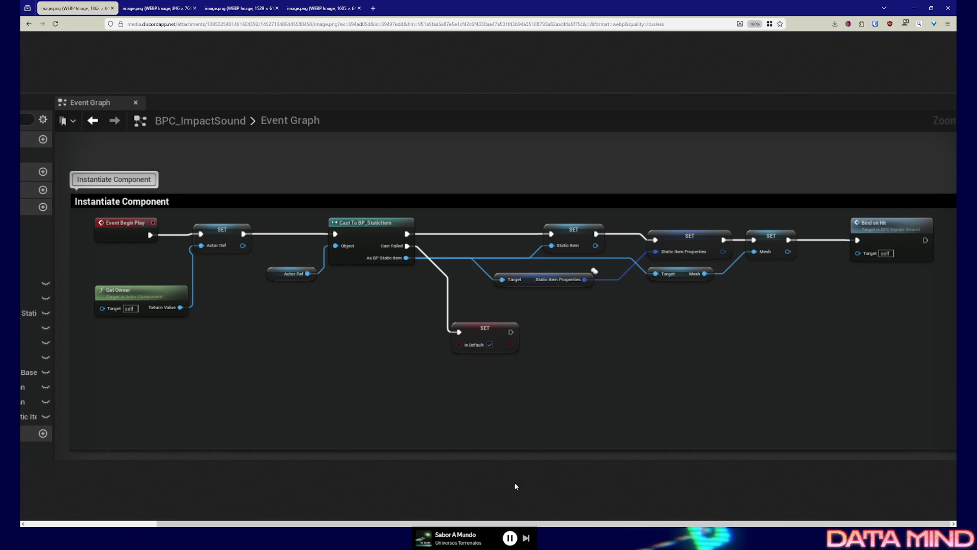
{"action": "left_click_drag", "start_coordinate": [460, 522], "coordinate": [318, 511]}
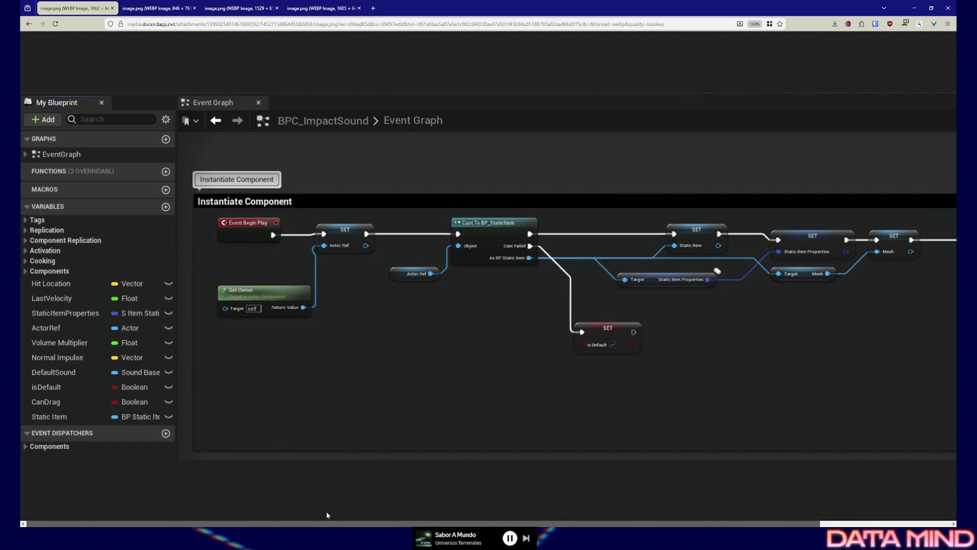
Scroll across the Instantiate Component graph image, then show the Object Hit graph tab.
{"action": "left_click_drag", "start_coordinate": [317, 513], "coordinate": [430, 513]}
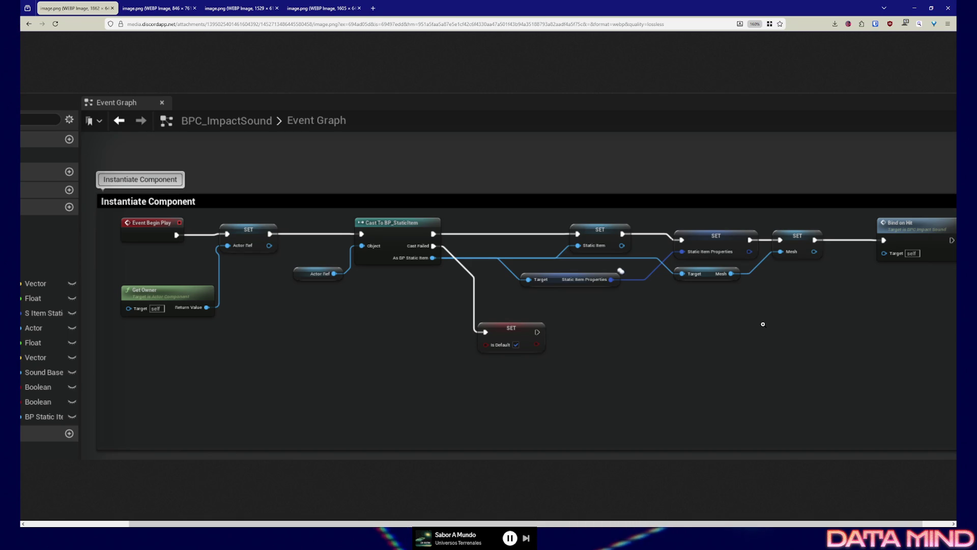
{"action": "left_click", "coordinate": [149, 9]}
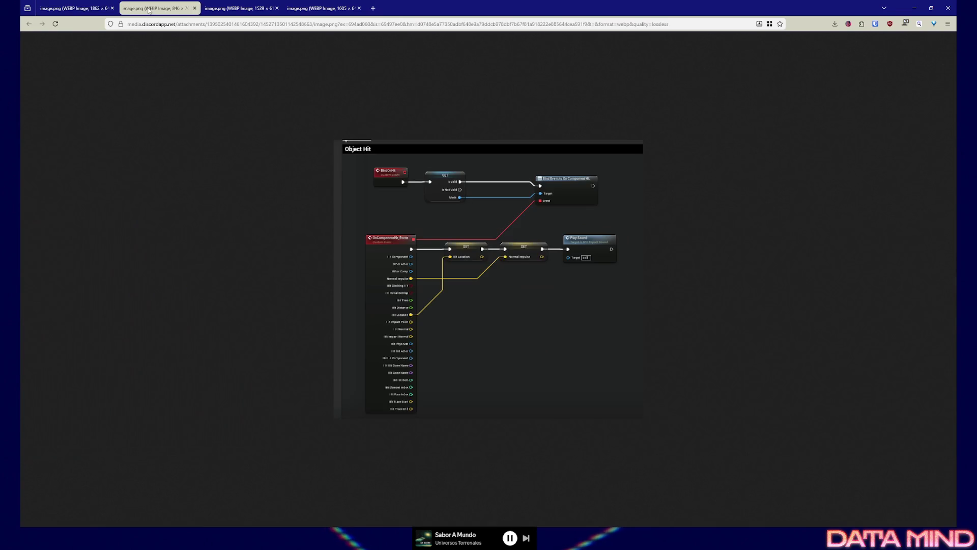
{"action": "scroll", "coordinate": [493, 264], "scroll_direction": "up", "scroll_amount": 2, "text": "ctrl"}
{"action": "scroll", "coordinate": [493, 263], "scroll_direction": "up", "scroll_amount": 1, "text": "ctrl"}
{"action": "scroll", "coordinate": [485, 252], "scroll_direction": "up", "scroll_amount": 2, "text": "ctrl"}
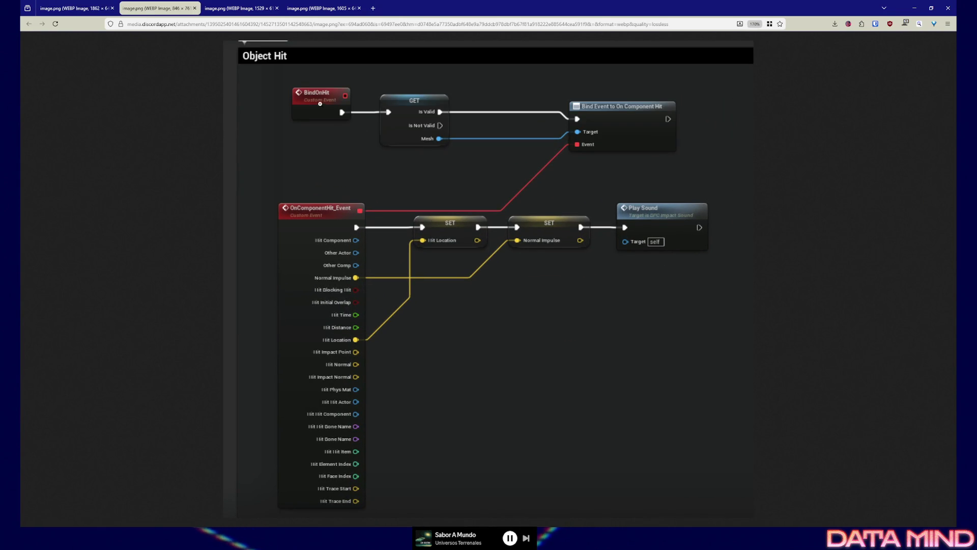
Compare the Instantiate Component and Object Hit graphs, then view the PlaySound volume-calculation graph.
{"action": "left_click", "coordinate": [73, 8]}
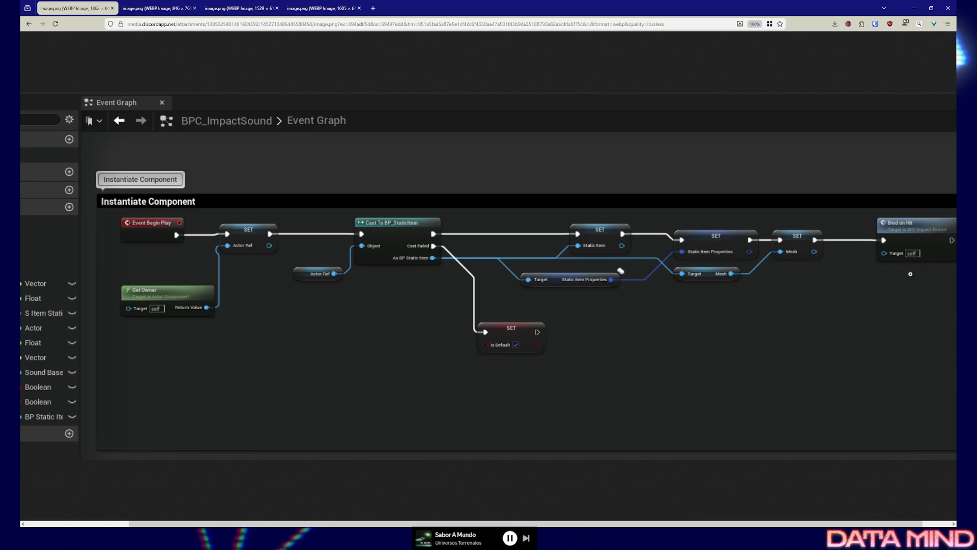
{"action": "key", "text": "ctrl+Tab"}
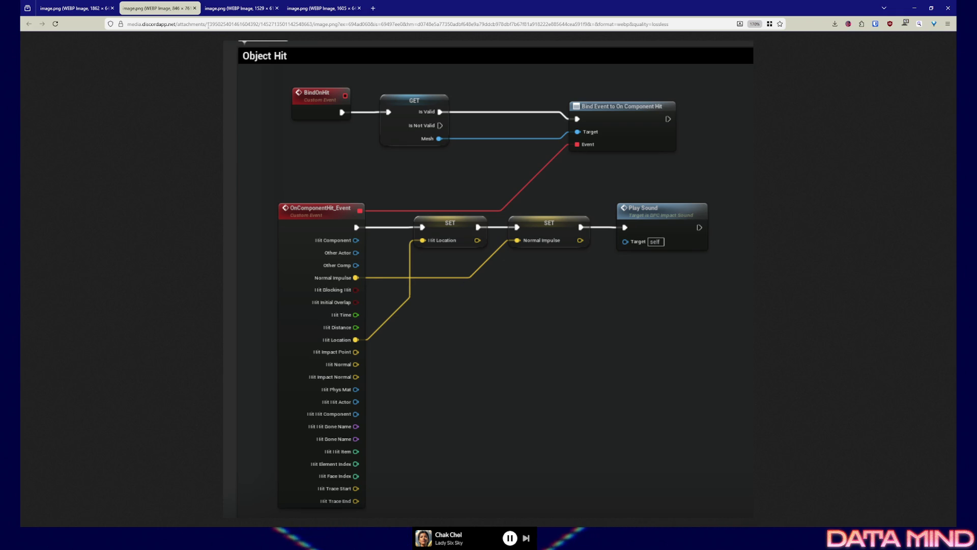
{"action": "left_click", "coordinate": [231, 8]}
{"action": "scroll", "coordinate": [502, 280], "scroll_direction": "up", "scroll_amount": 3}
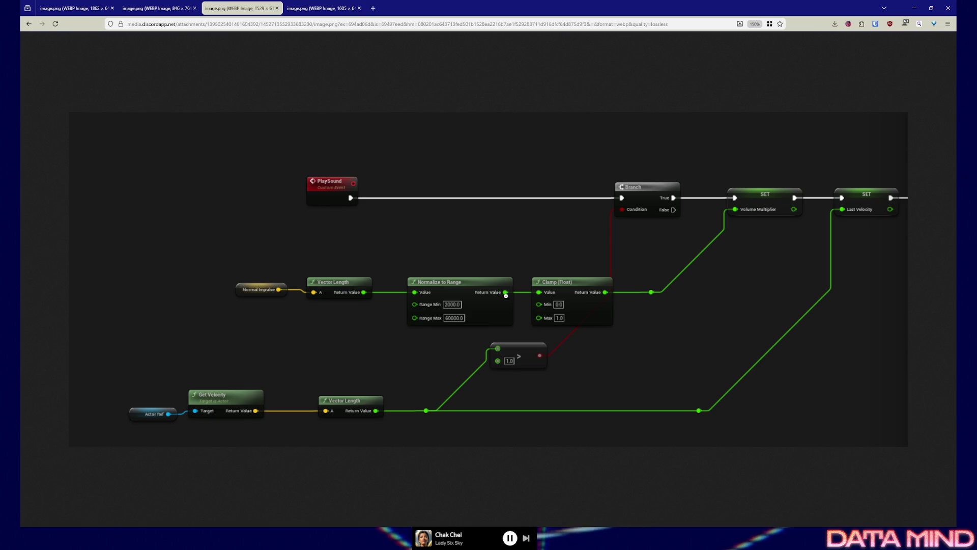
Step through the Object Hit and PlaySound screenshots to reach the Hit Sound graph screenshot.
{"action": "left_click", "coordinate": [154, 9]}
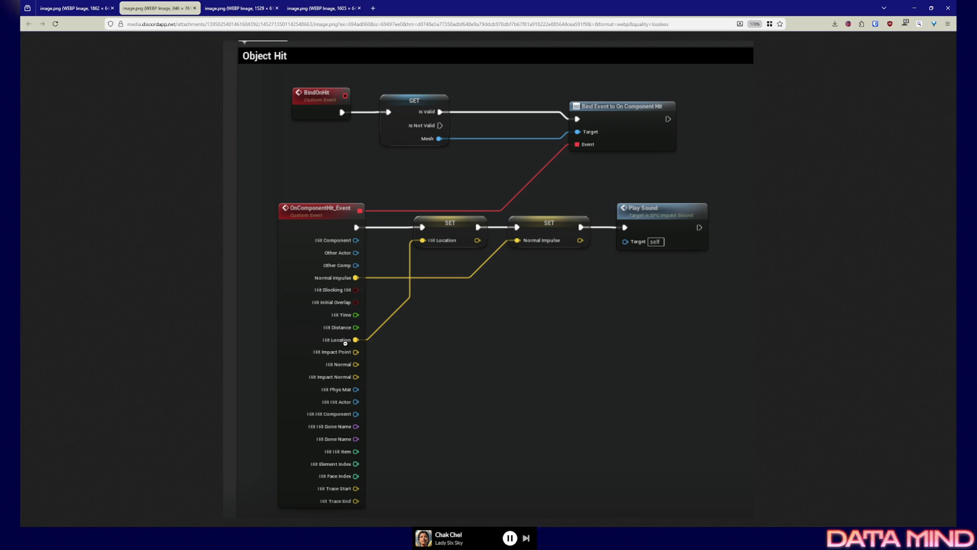
{"action": "left_click", "coordinate": [241, 9]}
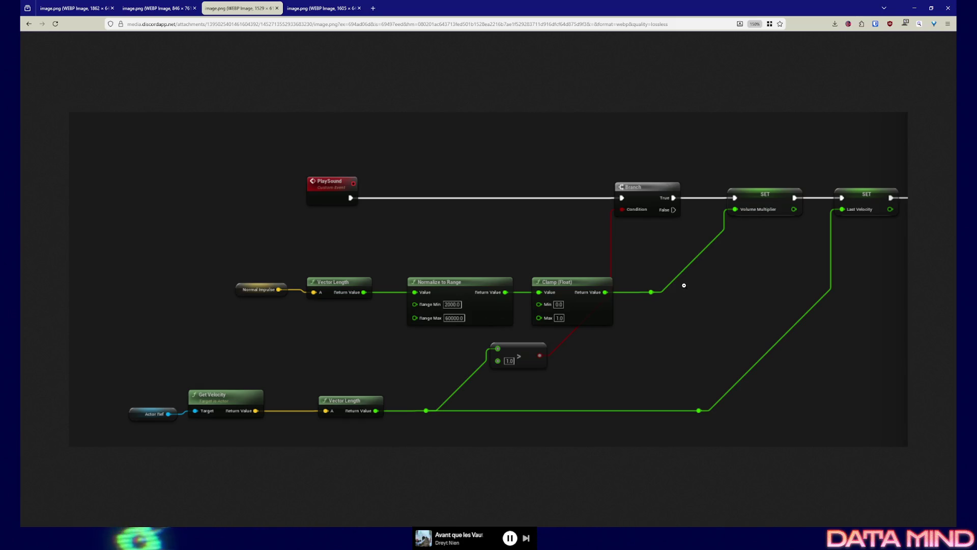
{"action": "left_click", "coordinate": [321, 7]}
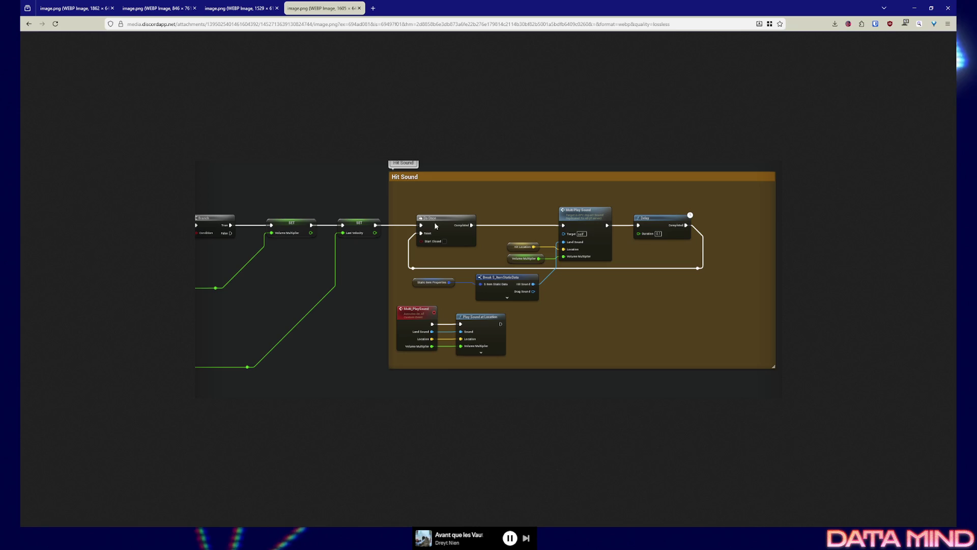
{"action": "scroll", "coordinate": [437, 229], "scroll_direction": "up", "scroll_amount": 2}
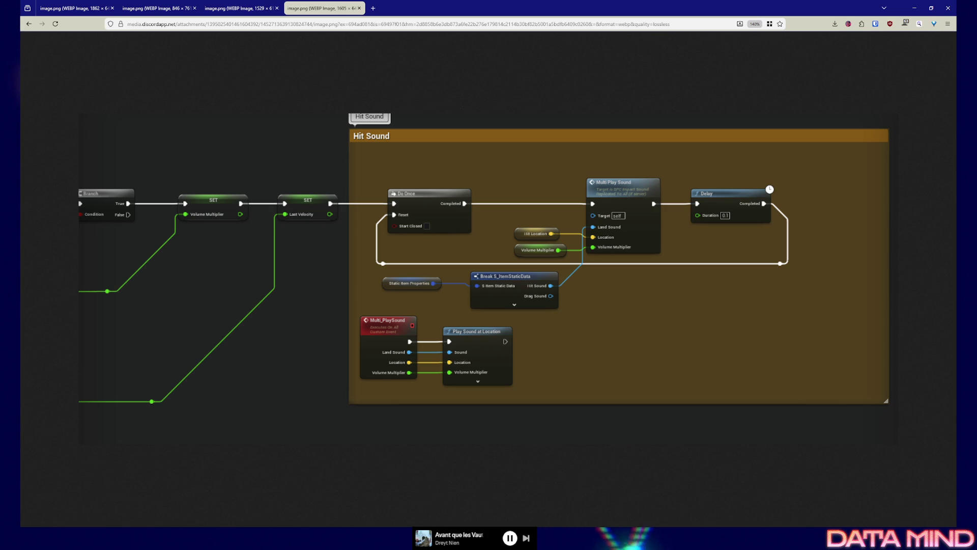
Pause the background music, then return to the Instantiate Component graph screenshot.
{"action": "key", "text": "XF86AudioPlay"}
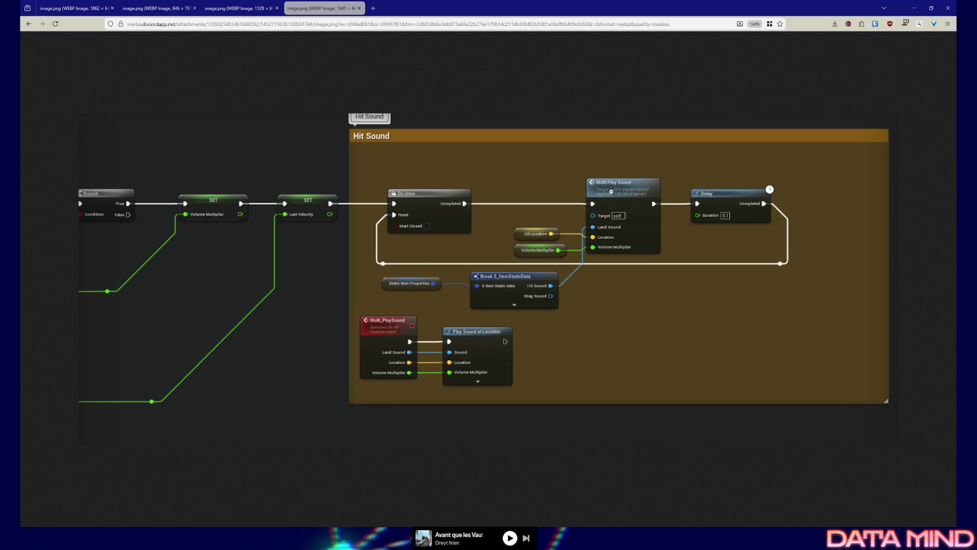
{"action": "key", "text": "ctrl+Tab"}
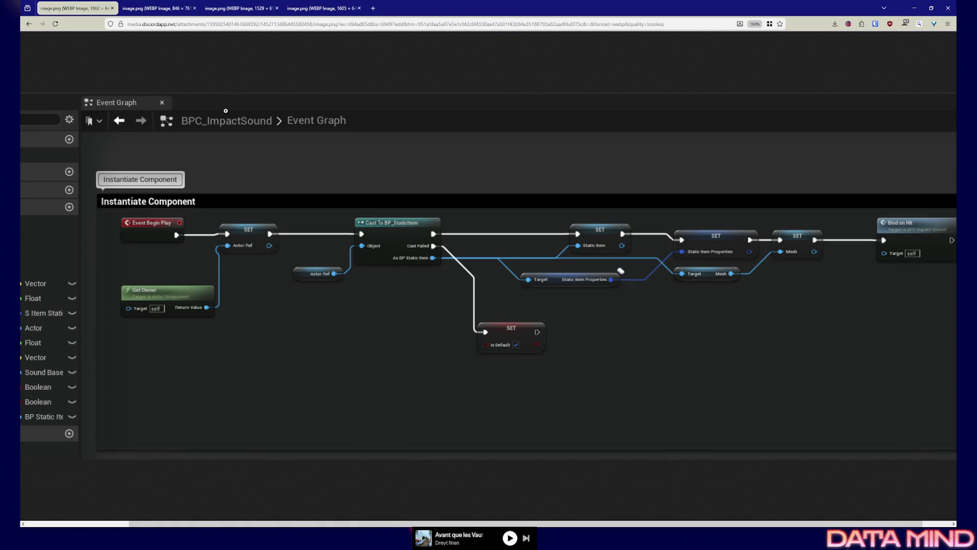
Bring the Hit Sound screenshot back up, then return to the Unreal editor.
{"action": "left_click", "coordinate": [317, 9]}
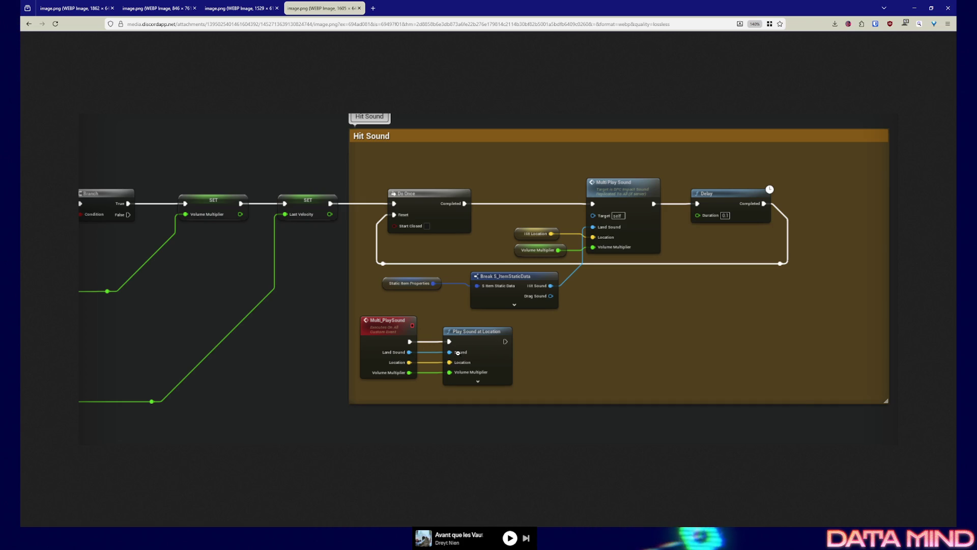
{"action": "key", "text": "alt+Tab"}
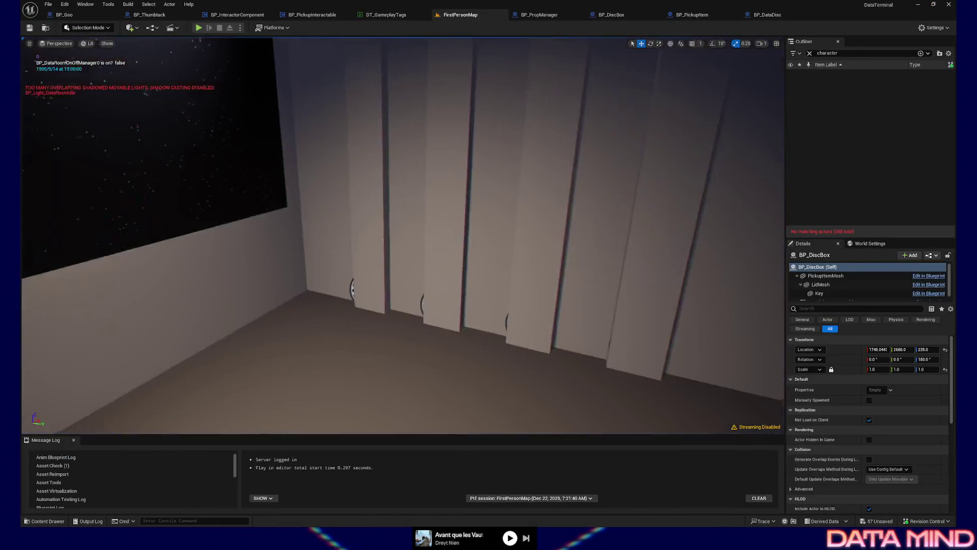
Start a play test of FirstPersonMap and walk up to the item teleporter keypad.
{"action": "left_click_drag", "start_coordinate": [459, 150], "coordinate": [491, 240]}
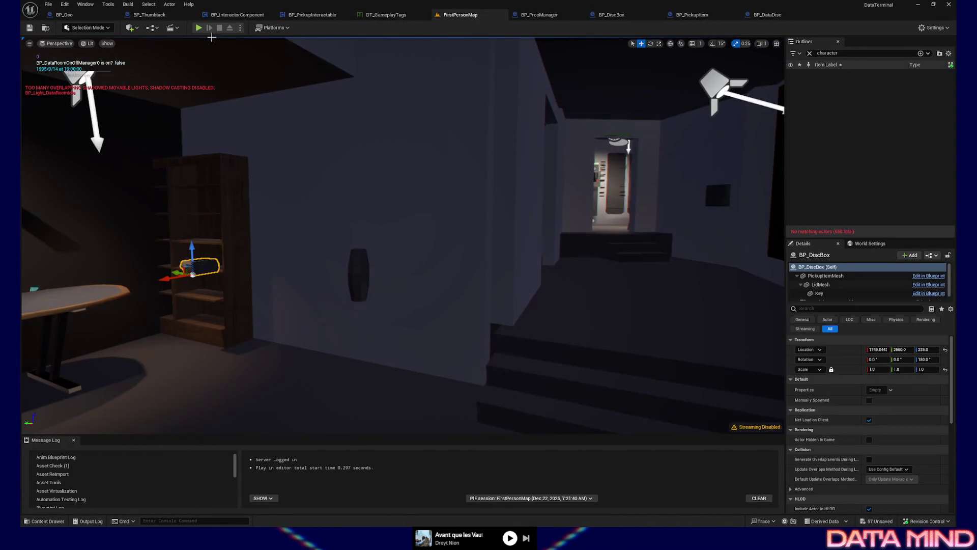
{"action": "left_click", "coordinate": [198, 28]}
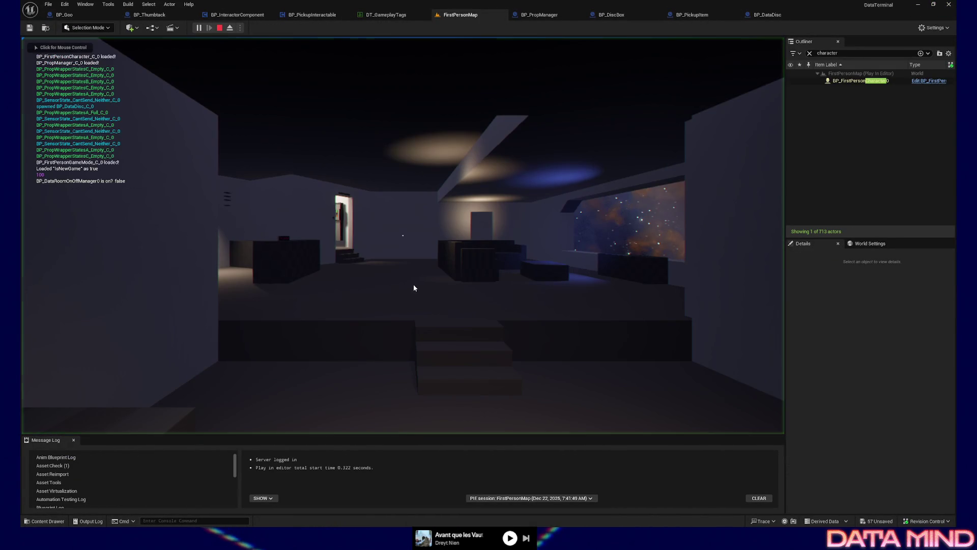
{"action": "left_click", "coordinate": [414, 284]}
{"action": "key", "text": "w"}
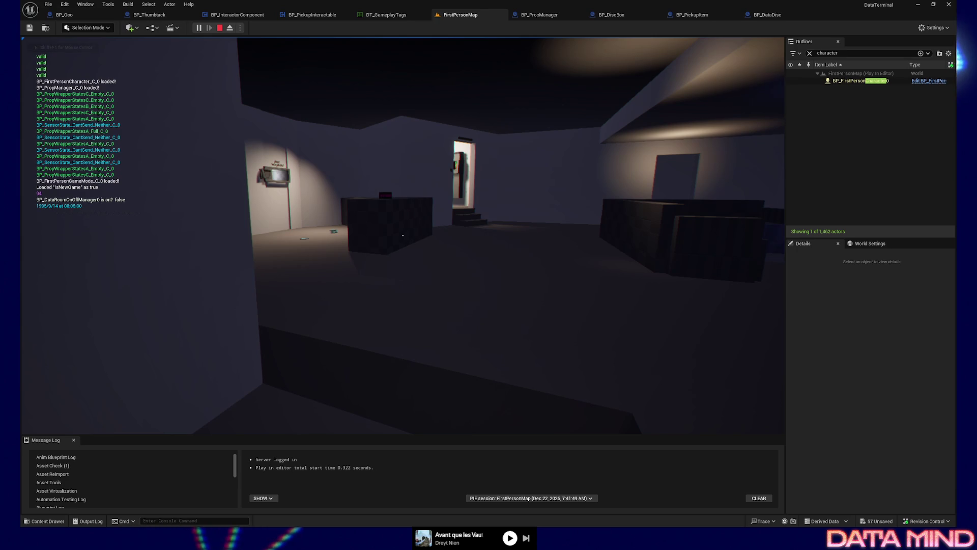
{"action": "key", "text": "w"}
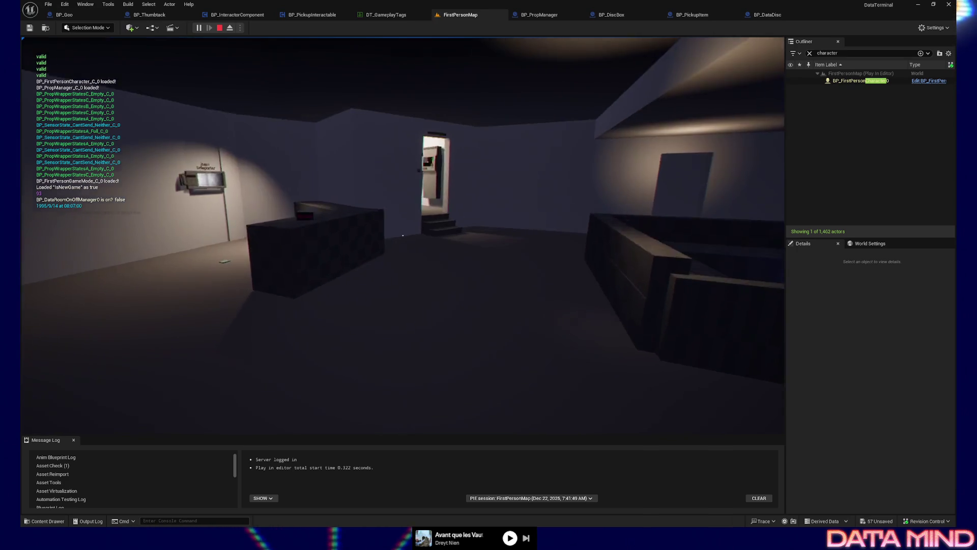
{"action": "key", "text": "w"}
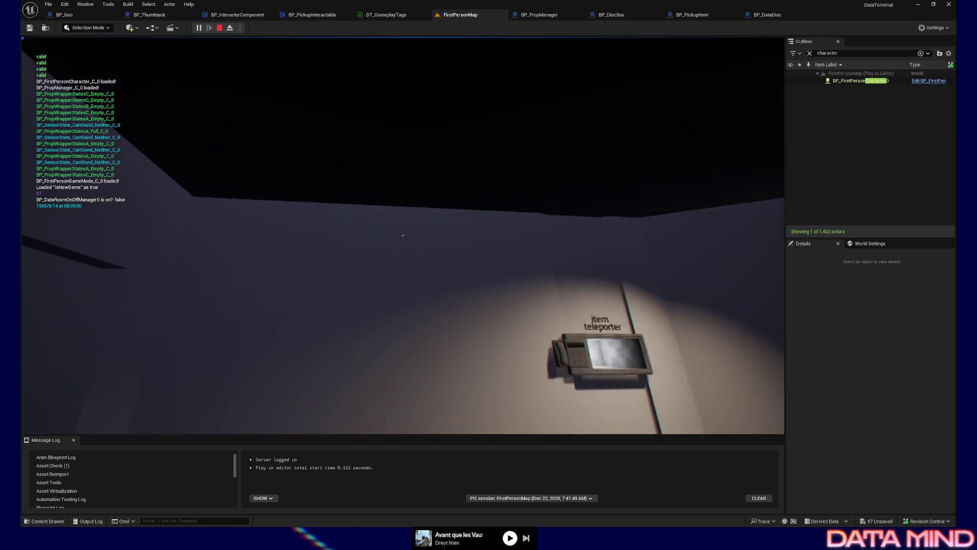
{"action": "key", "text": "e"}
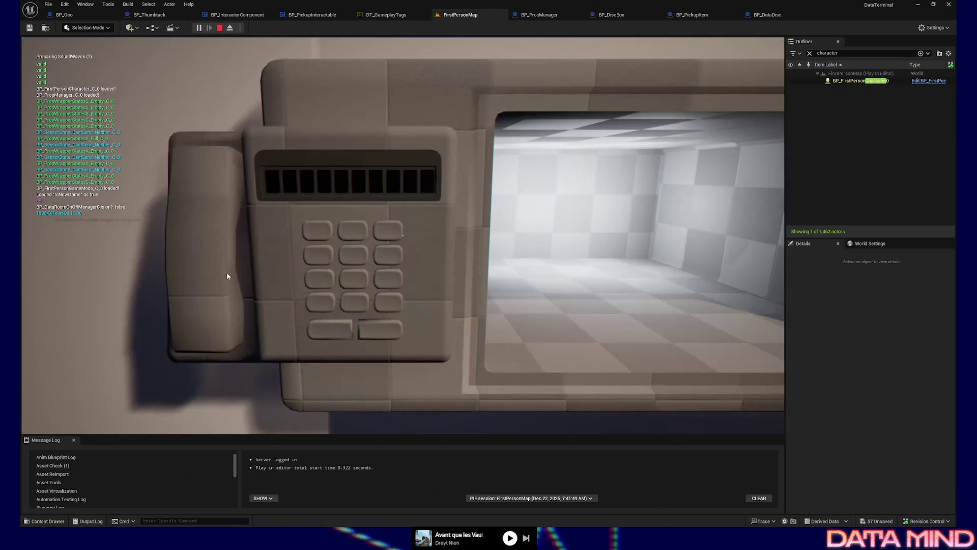
Key an address starting with 2 into the keypad, overrun the digit limit, and submit it.
{"action": "left_click", "coordinate": [359, 229]}
{"action": "left_click", "coordinate": [359, 230]}
{"action": "left_click", "coordinate": [359, 230]}
{"action": "left_click", "coordinate": [355, 254]}
{"action": "left_click", "coordinate": [321, 257]}
{"action": "left_click", "coordinate": [353, 255]}
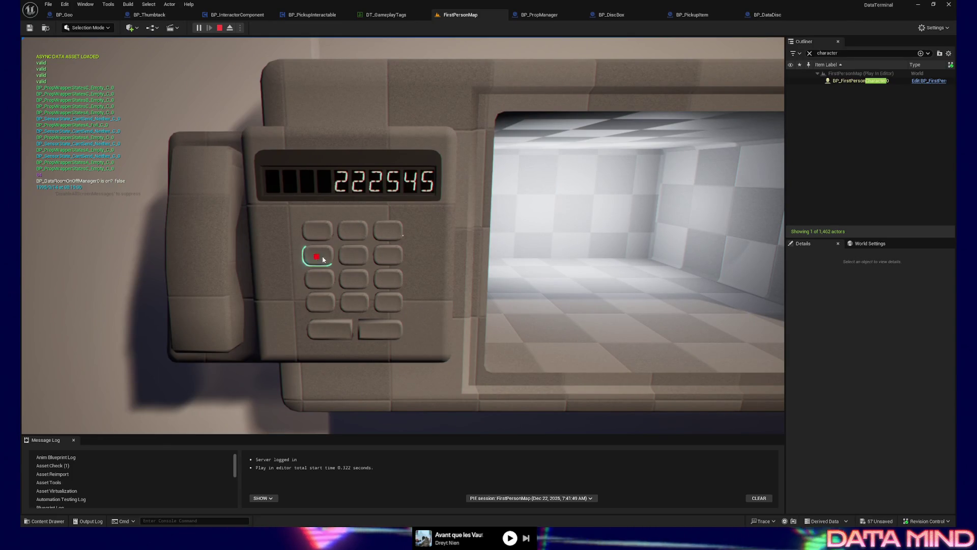
{"action": "left_click", "coordinate": [345, 263]}
{"action": "left_click", "coordinate": [344, 262]}
{"action": "left_click", "coordinate": [321, 302]}
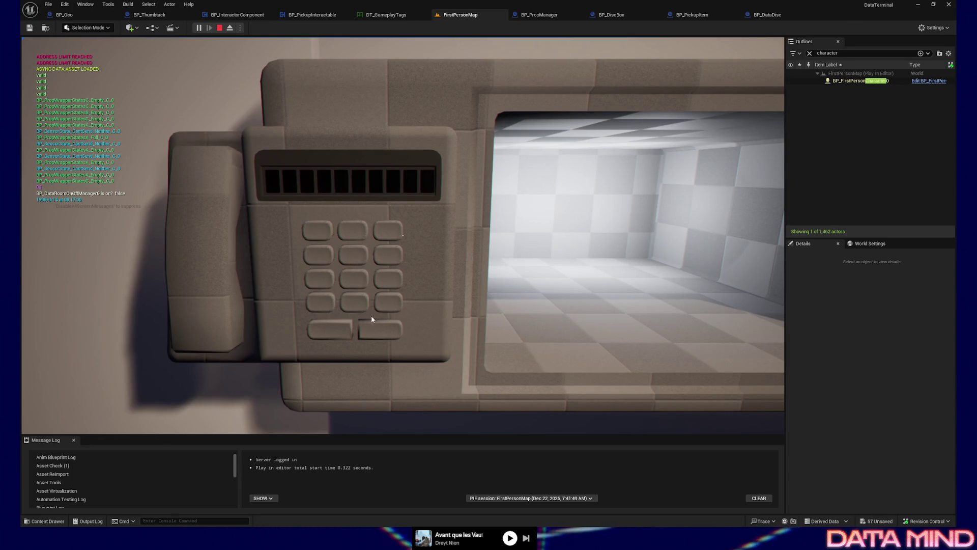
{"action": "left_click", "coordinate": [376, 330]}
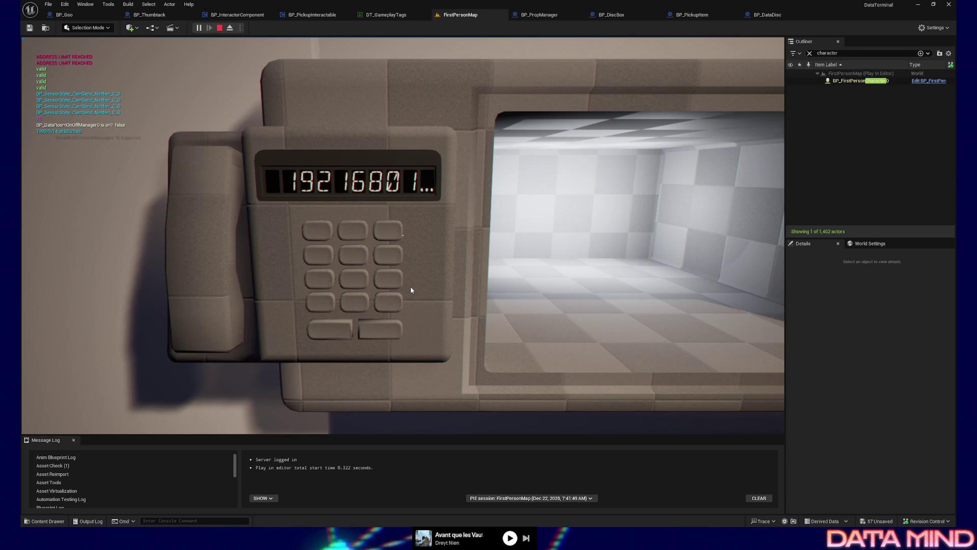
Step back, wander the room, then return over the counter to the keypad again.
{"action": "key", "text": "Return"}
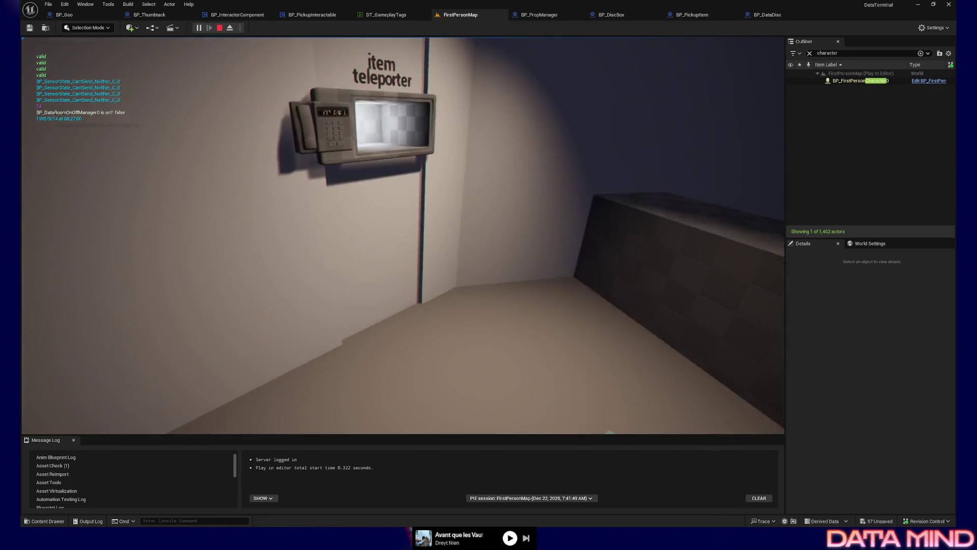
{"action": "key", "text": "s"}
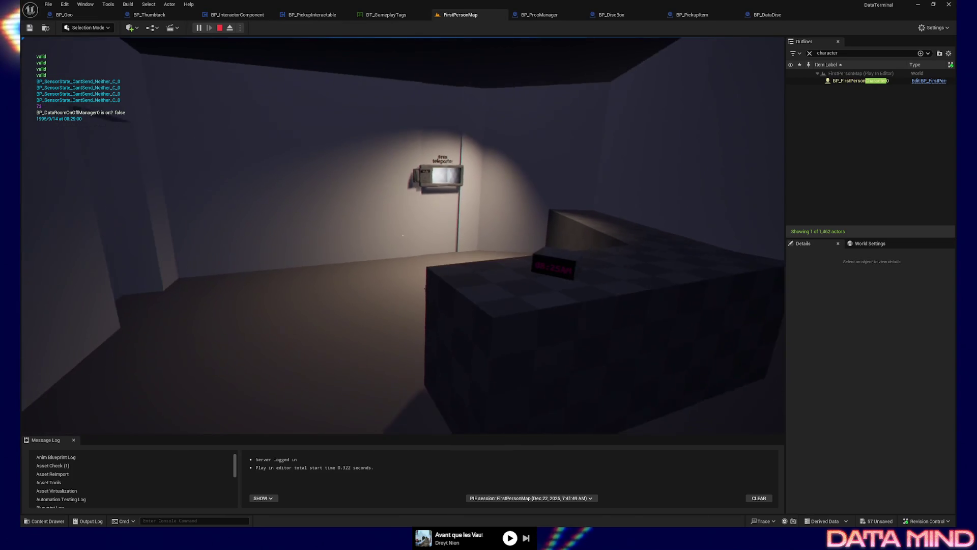
{"action": "key", "text": "s"}
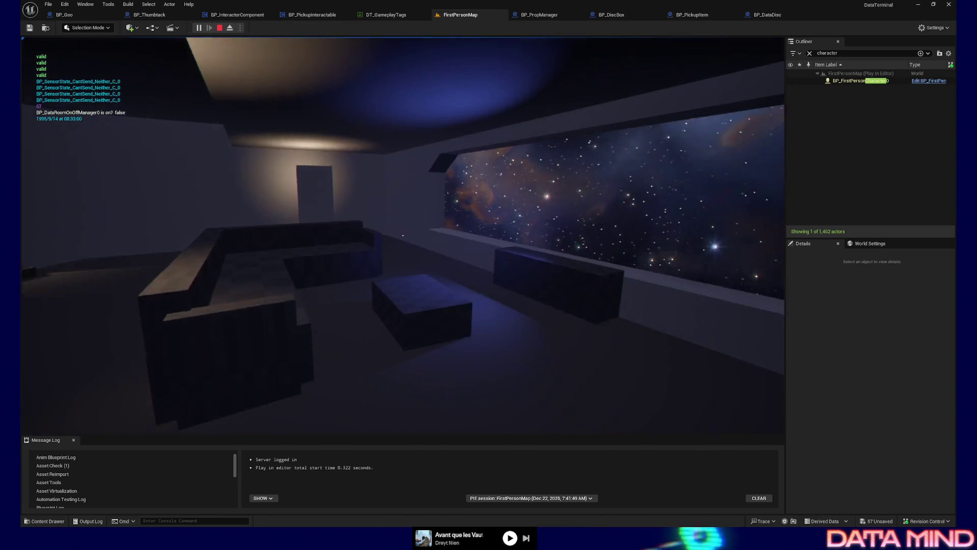
{"action": "key", "text": "w"}
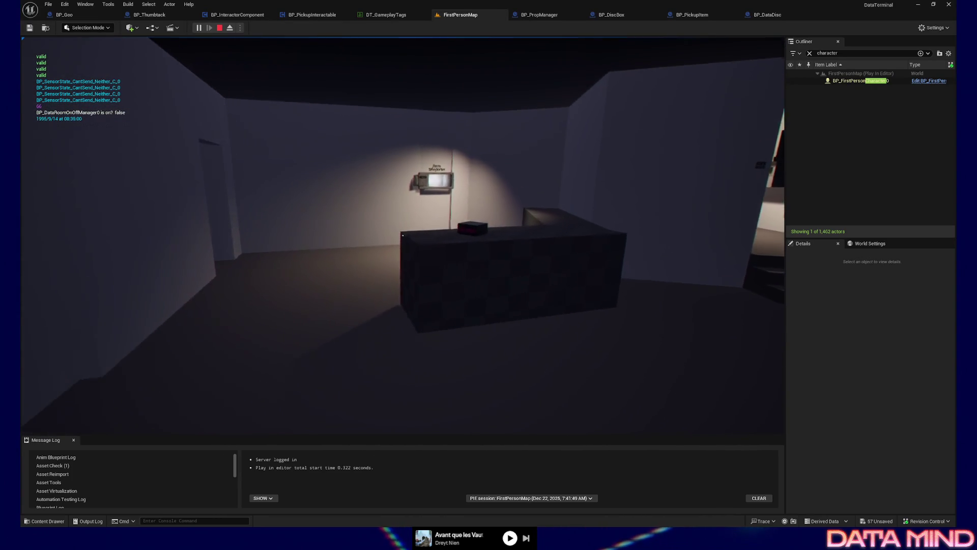
{"action": "key", "text": "space"}
{"action": "key", "text": "w"}
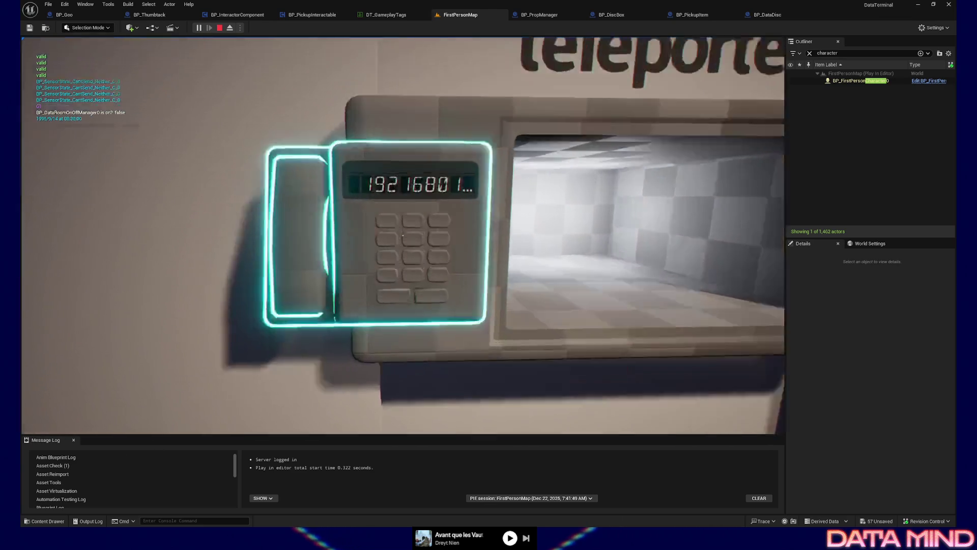
{"action": "key", "text": "e"}
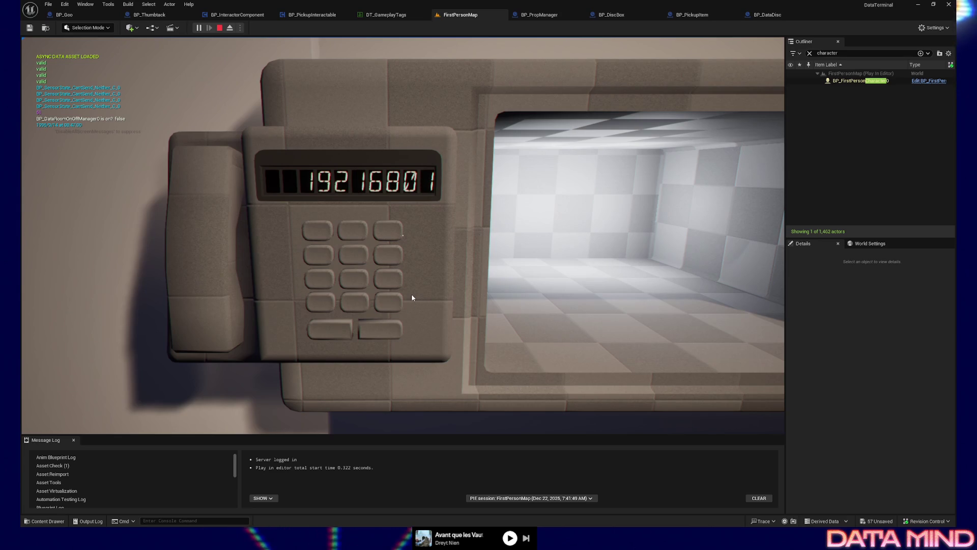
Enter 5, 8, 8 then 9990, clear the display, step back and pause the game.
{"action": "left_click", "coordinate": [348, 254]}
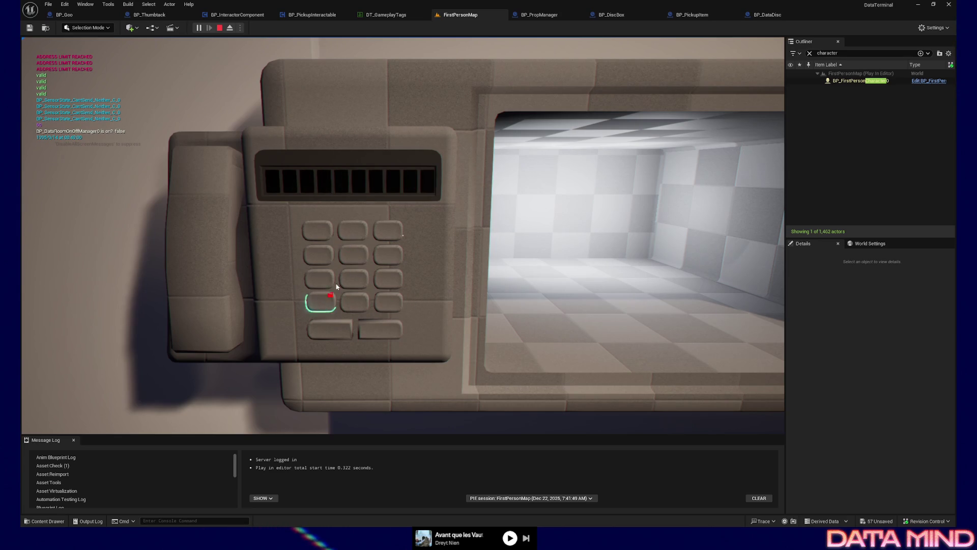
{"action": "left_click", "coordinate": [348, 266]}
{"action": "left_click", "coordinate": [354, 280]}
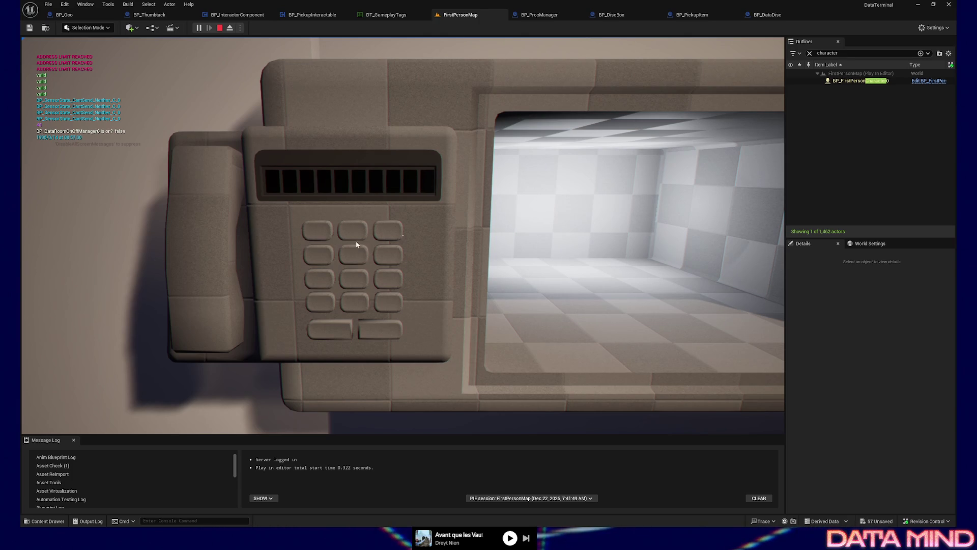
{"action": "left_click", "coordinate": [389, 279]}
{"action": "left_click", "coordinate": [388, 278]}
{"action": "left_click", "coordinate": [321, 302]}
{"action": "left_click", "coordinate": [392, 303]}
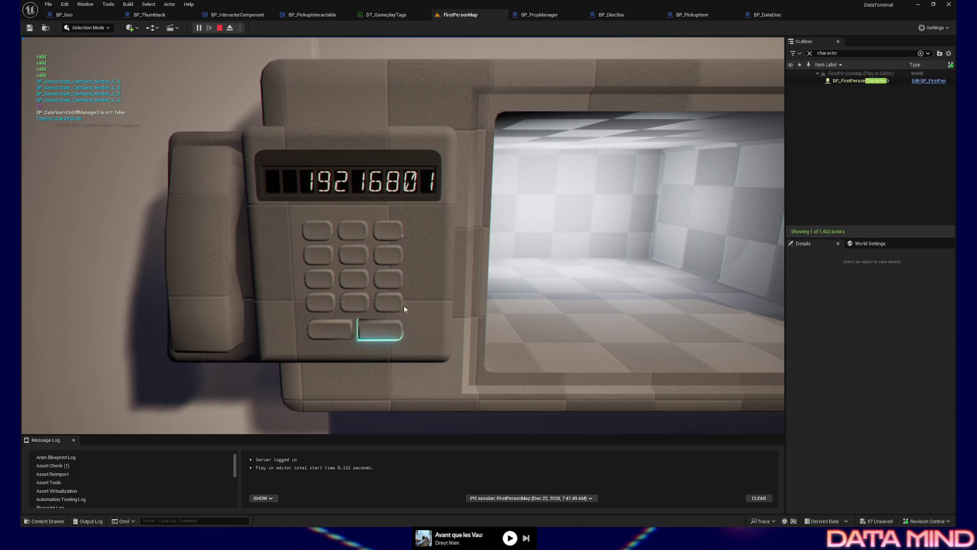
{"action": "type", "text": "192168011"}
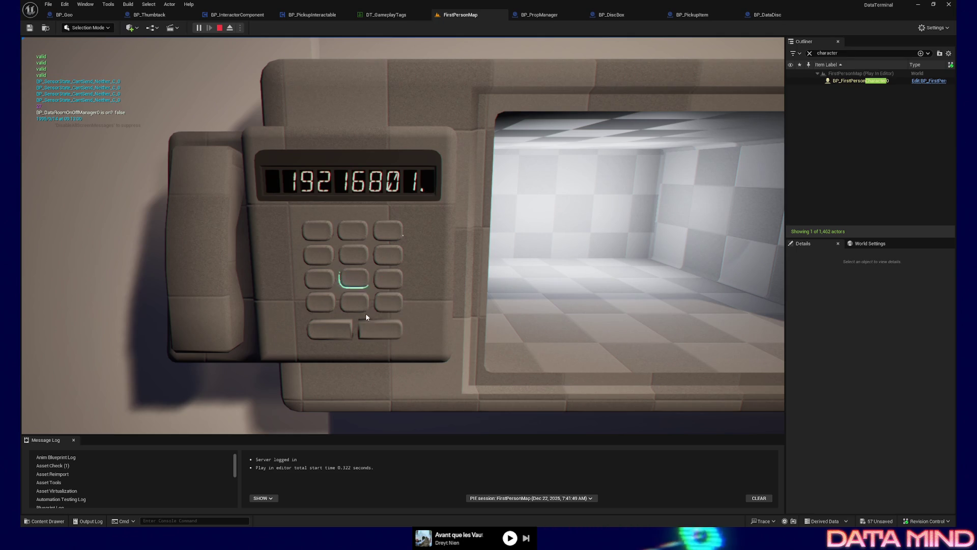
{"action": "right_click", "coordinate": [351, 272]}
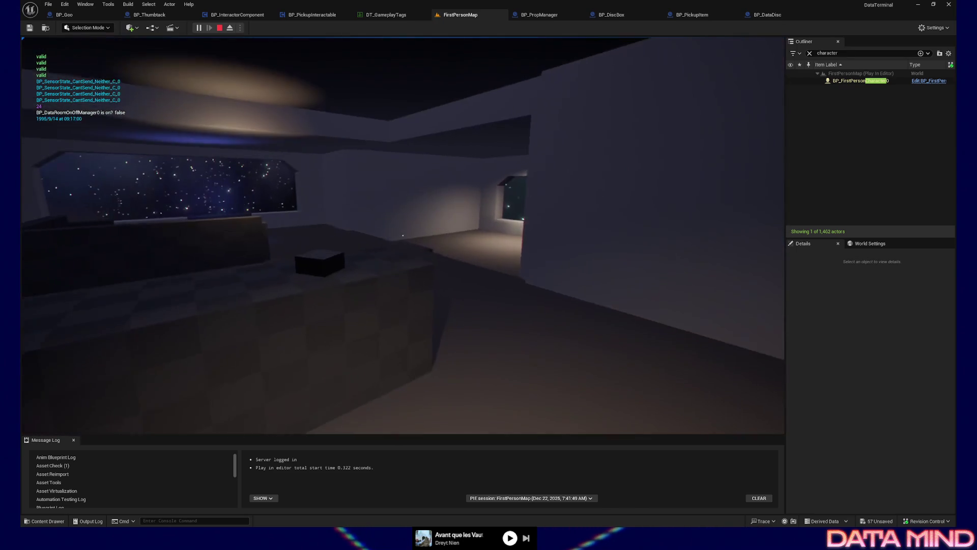
{"action": "key", "text": "Escape"}
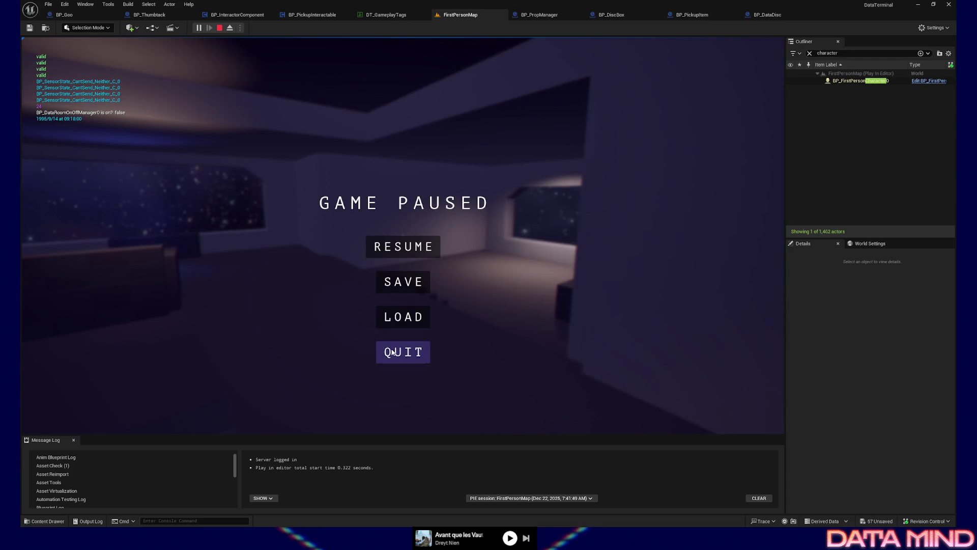
Quit the play session, select BP_ItemTeleporterPanel in the level and show its BP_SegmentDisplayController component.
{"action": "left_click", "coordinate": [387, 352]}
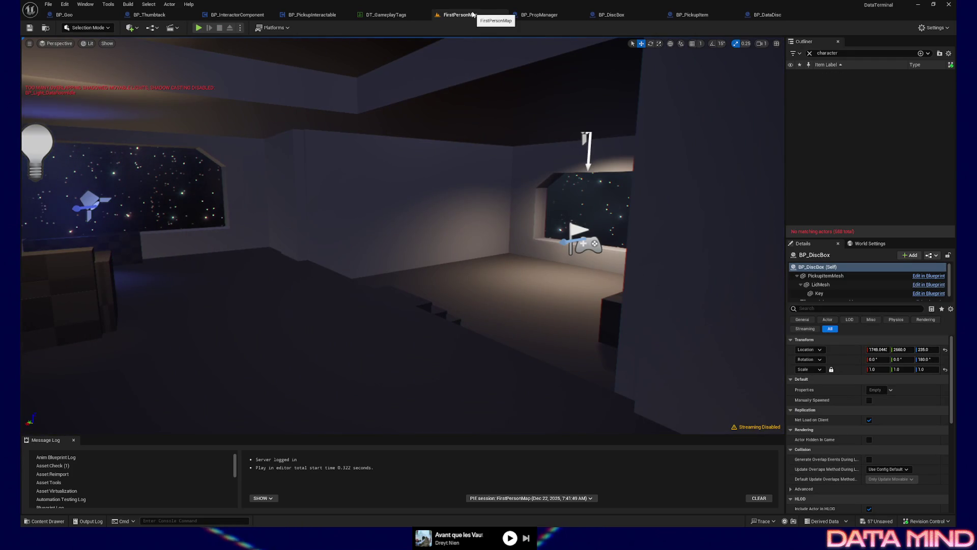
{"action": "left_click_drag", "start_coordinate": [467, 15], "coordinate": [84, 14]}
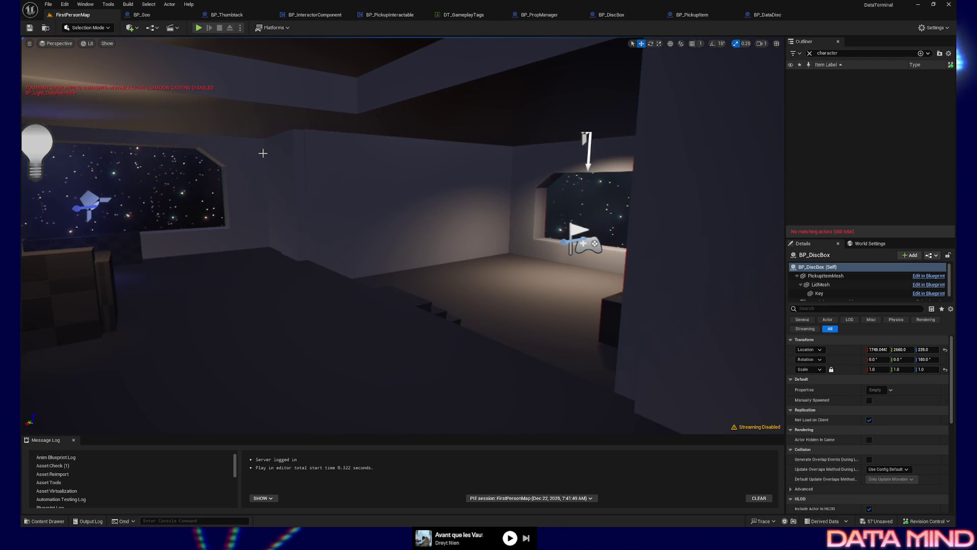
{"action": "mouse_move", "coordinate": [530, 46]}
{"action": "left_mouse_down"}
{"action": "mouse_move", "coordinate": [540, 58]}
{"action": "mouse_move", "coordinate": [477, 263]}
{"action": "left_mouse_up"}
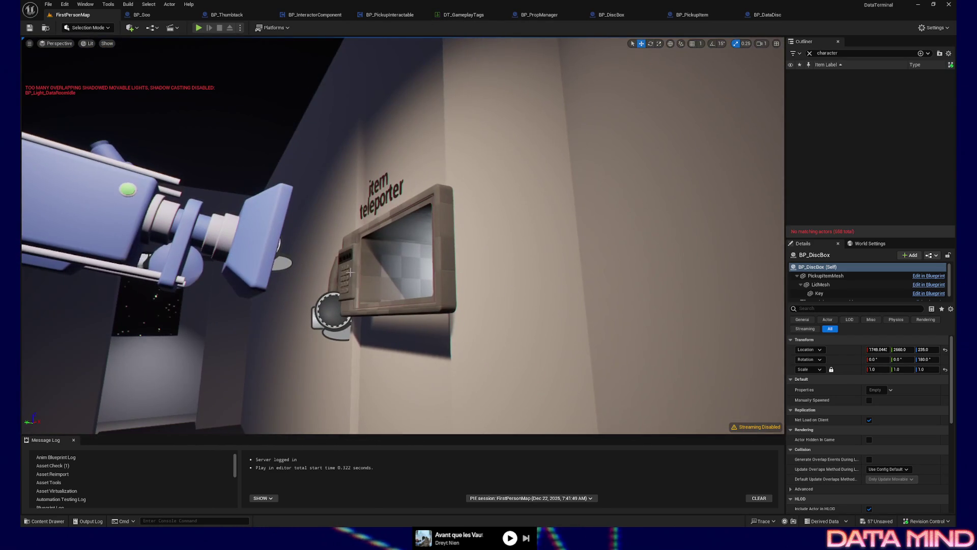
{"action": "left_click", "coordinate": [348, 259]}
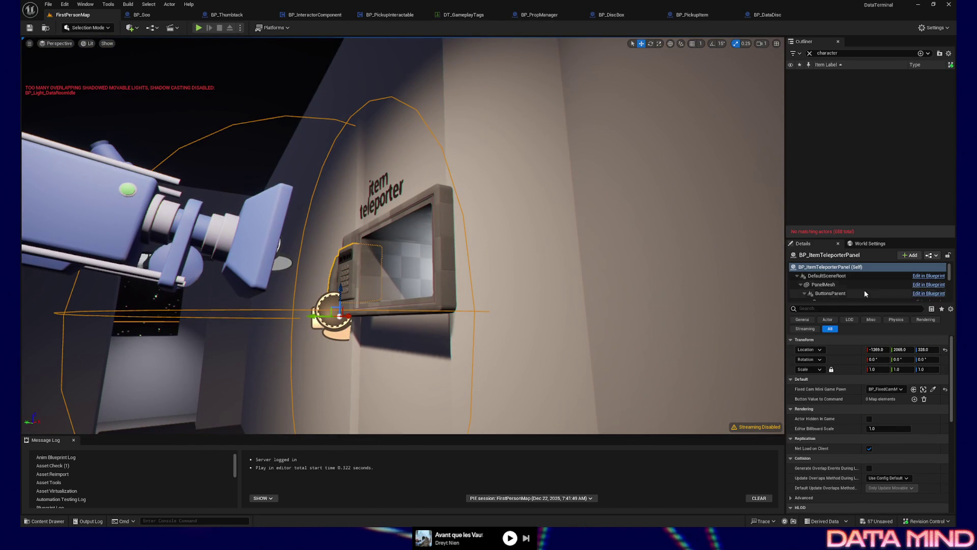
{"action": "scroll", "coordinate": [866, 292], "scroll_direction": "down", "scroll_amount": 2}
{"action": "scroll", "coordinate": [867, 292], "scroll_direction": "down", "scroll_amount": 3}
{"action": "scroll", "coordinate": [866, 292], "scroll_direction": "down", "scroll_amount": 3}
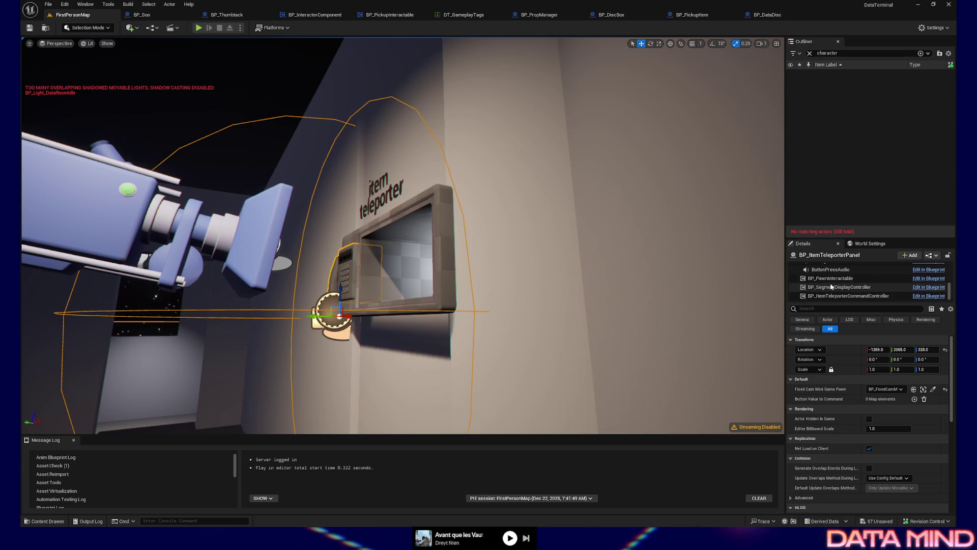
{"action": "scroll", "coordinate": [831, 288], "scroll_direction": "up", "scroll_amount": 2}
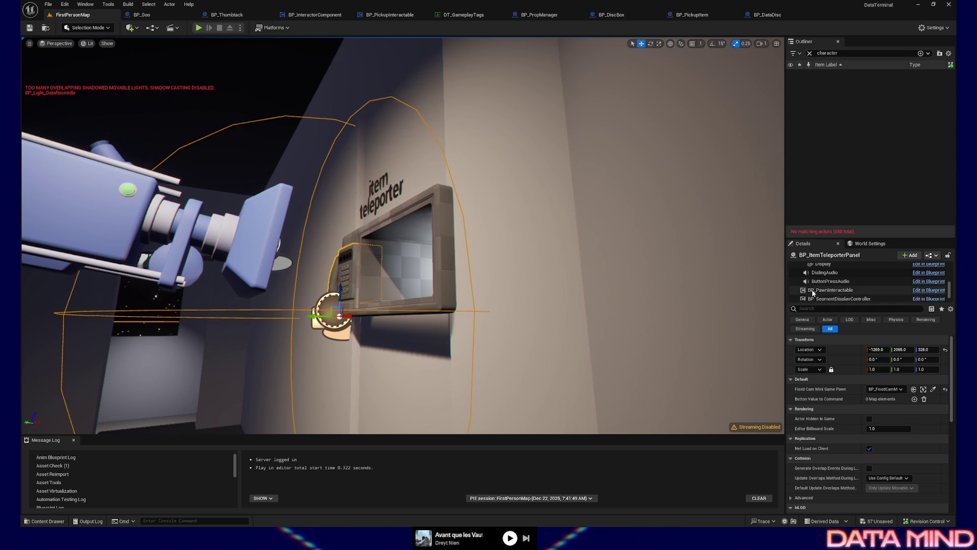
{"action": "scroll", "coordinate": [835, 297], "scroll_direction": "down", "scroll_amount": 1}
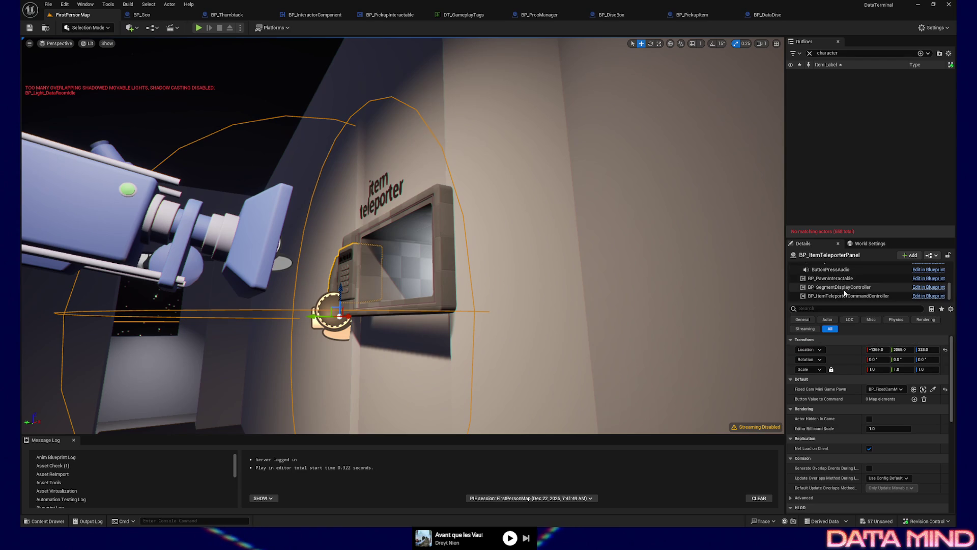
{"action": "left_click", "coordinate": [844, 288]}
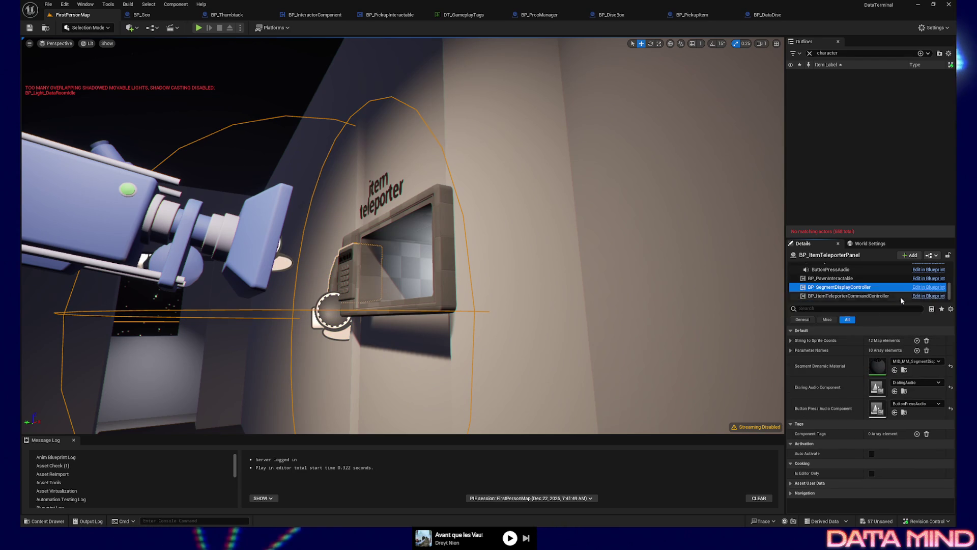
Open BP_ItemTeleporterPanel's Event Graph, collapse ButtonsParent, and pan past BeginPlay to the SET and Break Vector nodes.
{"action": "left_click", "coordinate": [928, 286]}
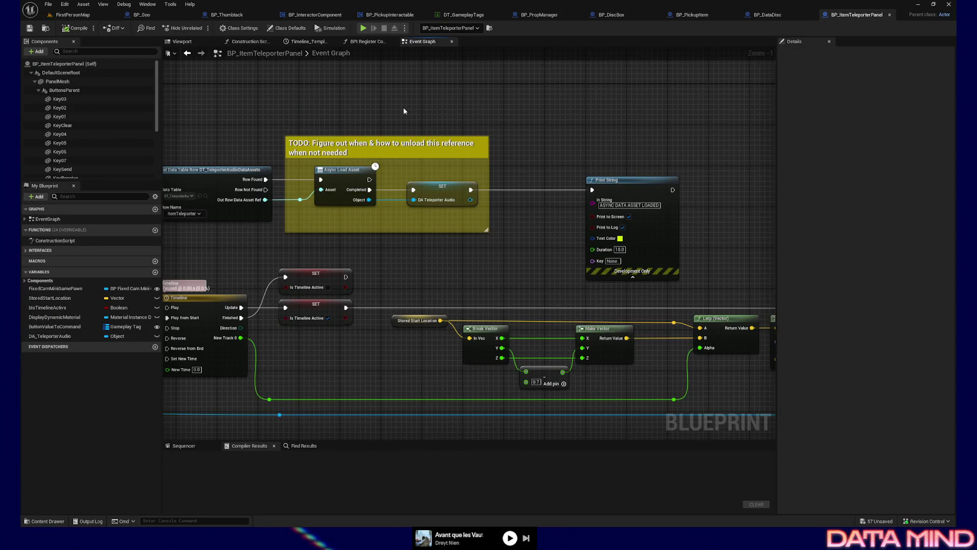
{"action": "left_click_drag", "start_coordinate": [404, 111], "coordinate": [586, 157]}
{"action": "left_click", "coordinate": [41, 90]}
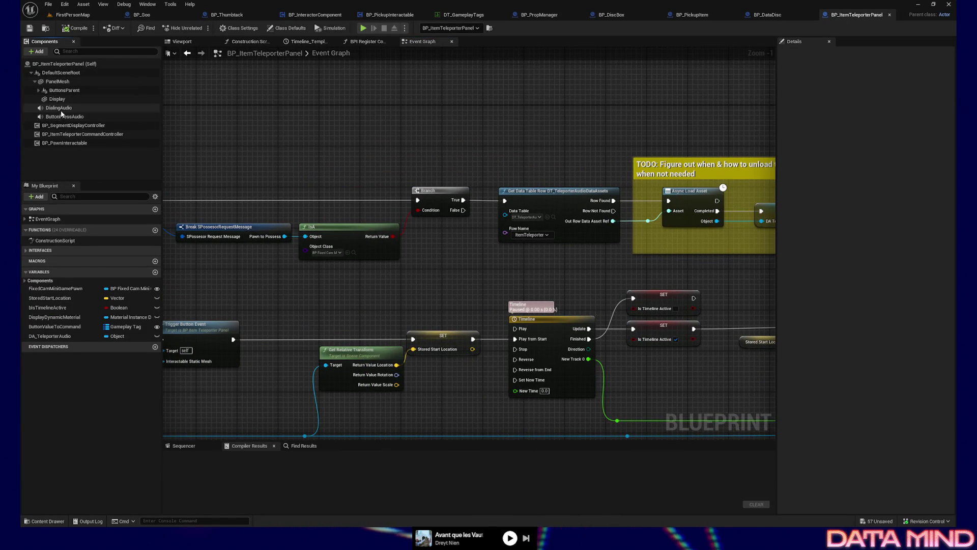
{"action": "mouse_move", "coordinate": [247, 125]}
{"action": "left_mouse_down"}
{"action": "mouse_move", "coordinate": [515, 230]}
{"action": "mouse_move", "coordinate": [497, 153]}
{"action": "mouse_move", "coordinate": [347, 145]}
{"action": "left_mouse_up"}
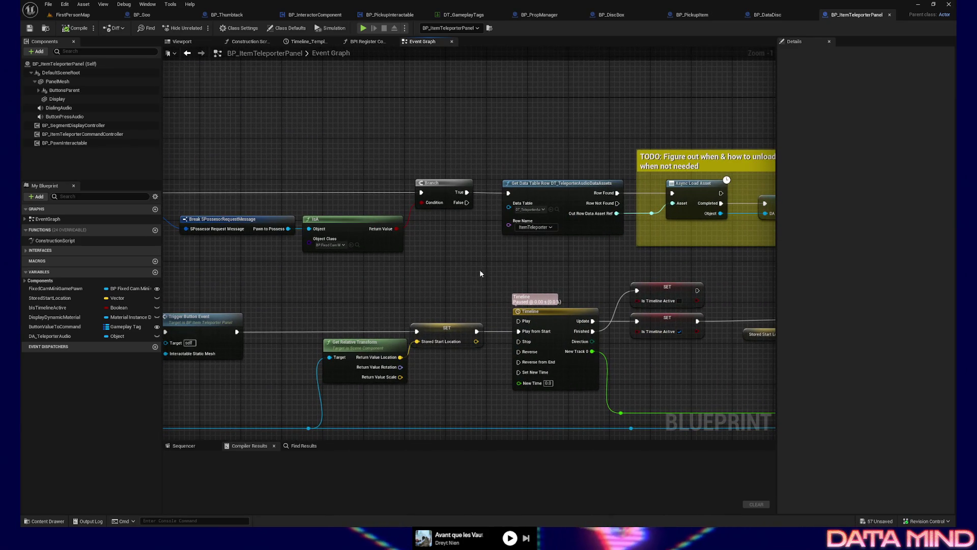
{"action": "mouse_move", "coordinate": [501, 262]}
{"action": "left_mouse_down"}
{"action": "mouse_move", "coordinate": [350, 272]}
{"action": "mouse_move", "coordinate": [369, 264]}
{"action": "left_mouse_up"}
{"action": "scroll", "coordinate": [347, 160], "scroll_direction": "down", "scroll_amount": 1}
Select the data table lookup and Async Load Asset nodes, then bring the TriggerButtonEvent button-press nodes into view.
{"action": "left_click_drag", "start_coordinate": [348, 161], "coordinate": [433, 244]}
{"action": "scroll", "coordinate": [433, 244], "scroll_direction": "up", "scroll_amount": 1}
{"action": "left_click_drag", "start_coordinate": [373, 166], "coordinate": [459, 251]}
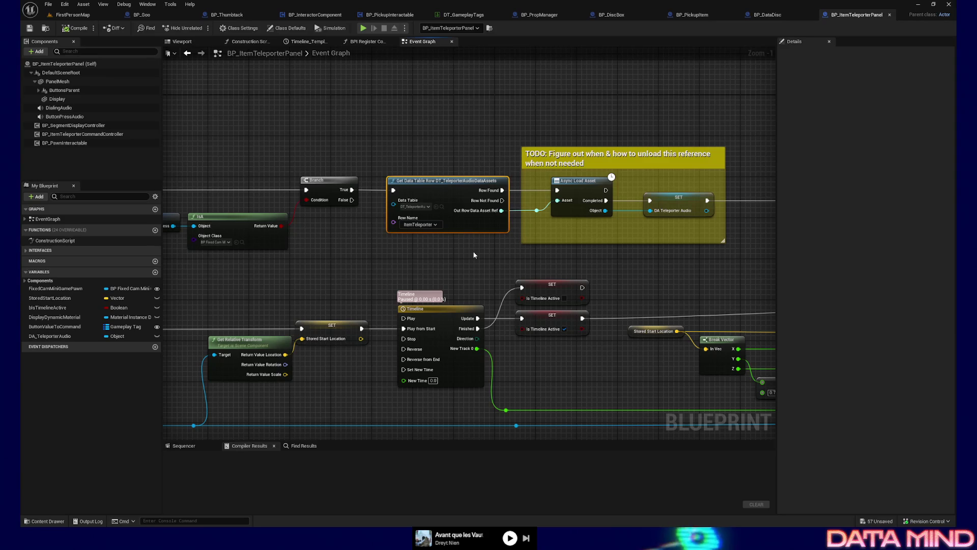
{"action": "left_click_drag", "start_coordinate": [353, 151], "coordinate": [417, 264]}
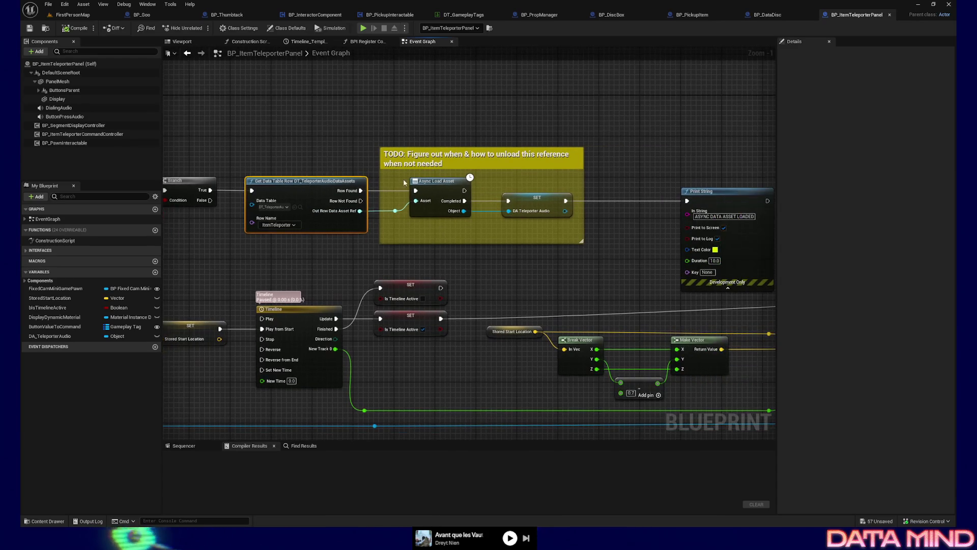
{"action": "left_click", "coordinate": [466, 216]}
{"action": "left_click_drag", "start_coordinate": [470, 243], "coordinate": [419, 241]}
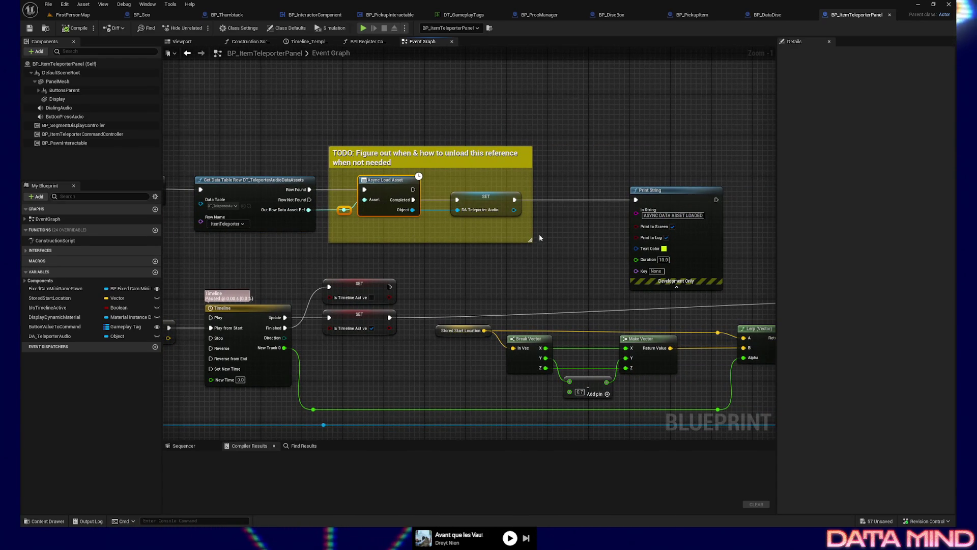
{"action": "scroll", "coordinate": [398, 279], "scroll_direction": "down", "scroll_amount": 1}
{"action": "mouse_move", "coordinate": [397, 278]}
{"action": "left_mouse_down"}
{"action": "mouse_move", "coordinate": [408, 288]}
{"action": "mouse_move", "coordinate": [565, 174]}
{"action": "left_mouse_up"}
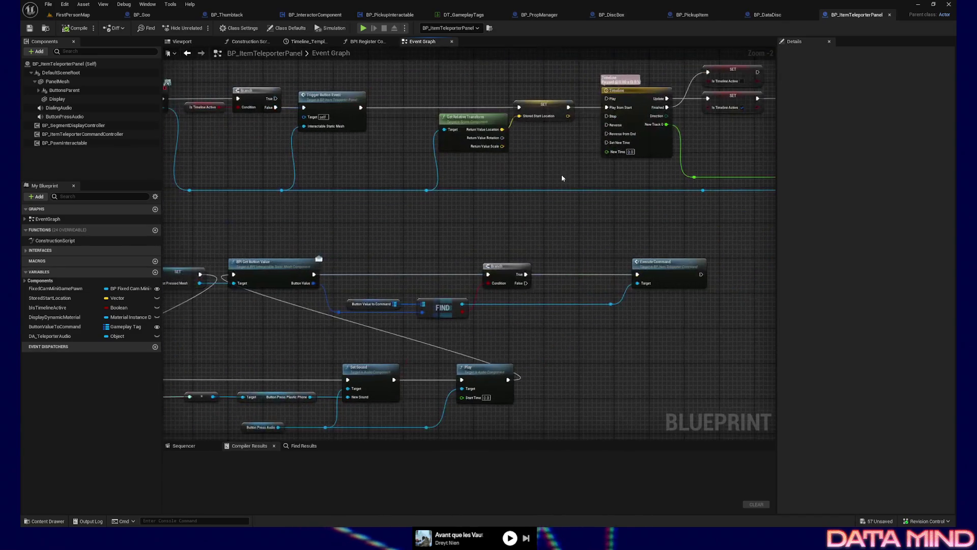
{"action": "left_click_drag", "start_coordinate": [265, 342], "coordinate": [454, 247]}
{"action": "scroll", "coordinate": [474, 265], "scroll_direction": "up", "scroll_amount": 1}
{"action": "scroll", "coordinate": [214, 217], "scroll_direction": "up", "scroll_amount": 1}
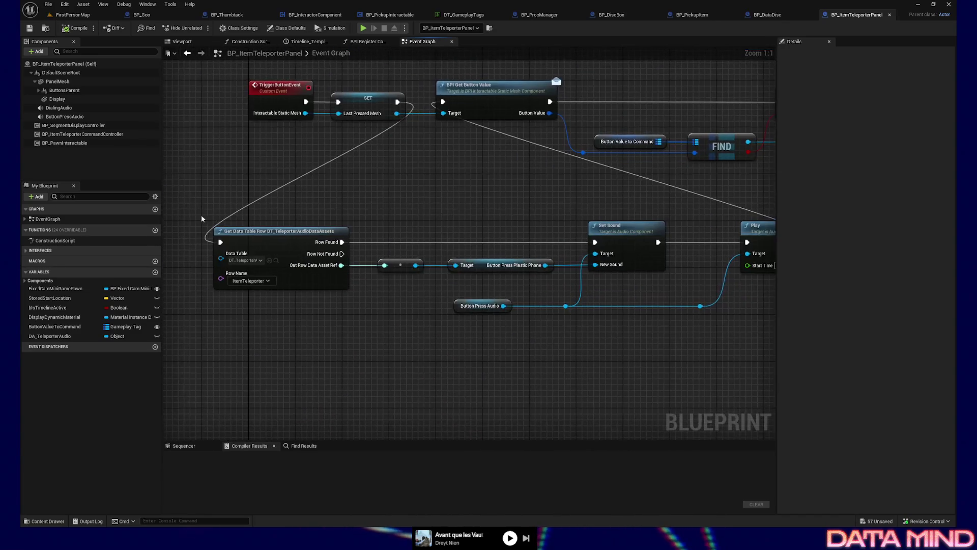
{"action": "left_click", "coordinate": [220, 237]}
{"action": "left_click", "coordinate": [400, 265]}
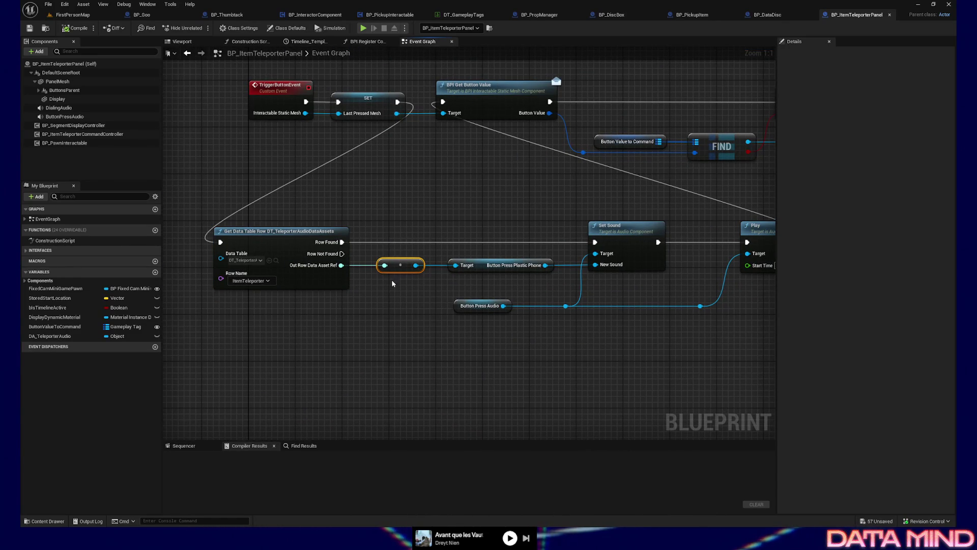
{"action": "left_click_drag", "start_coordinate": [356, 281], "coordinate": [528, 277]}
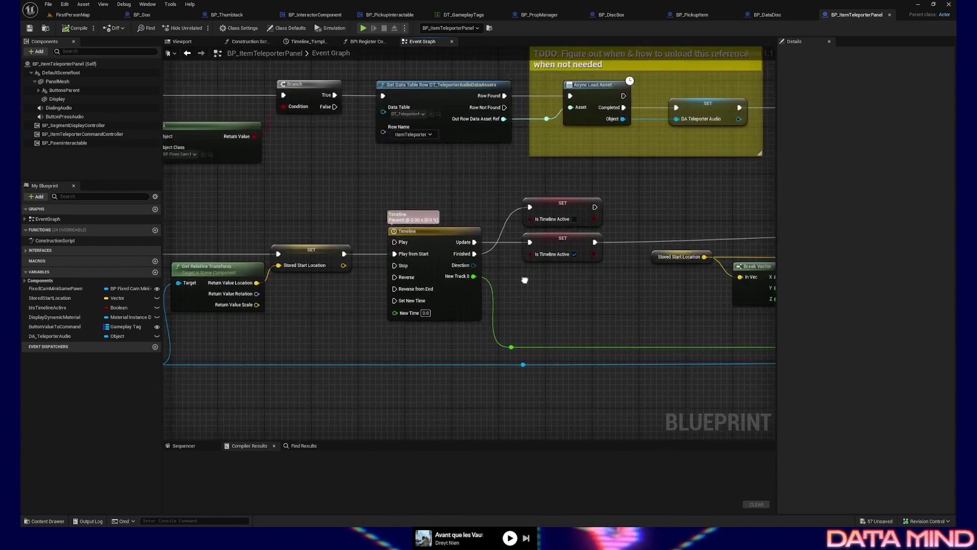
{"action": "scroll", "coordinate": [632, 124], "scroll_direction": "up", "scroll_amount": 1}
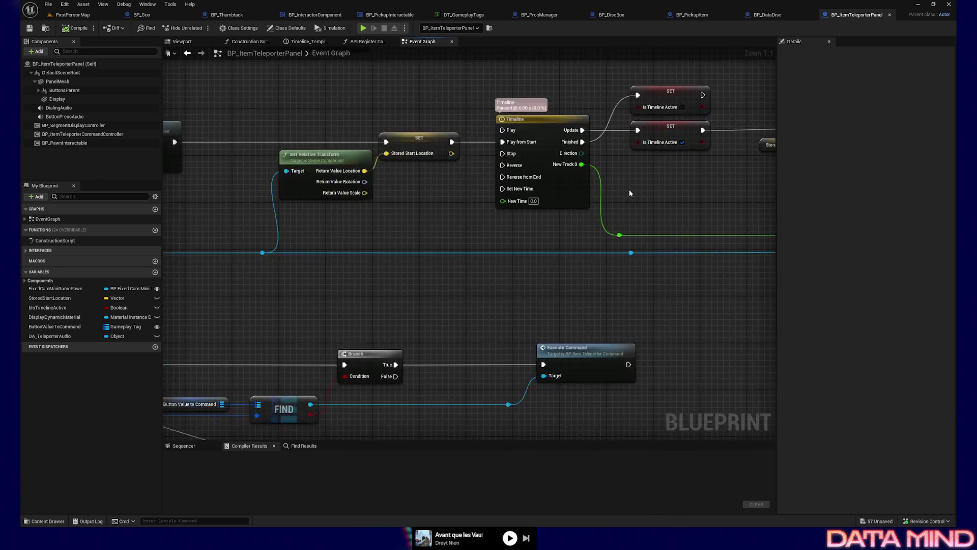
{"action": "left_click_drag", "start_coordinate": [445, 304], "coordinate": [435, 226]}
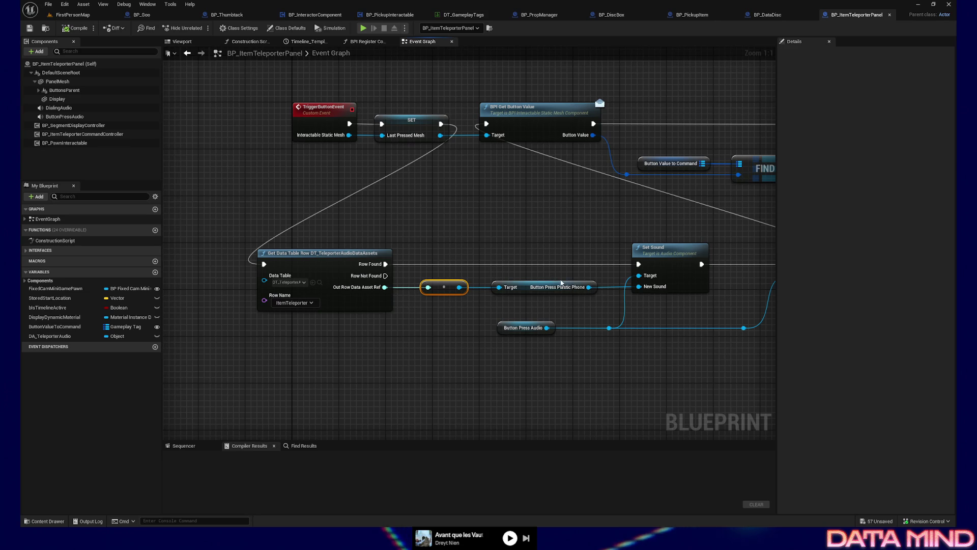
{"action": "left_click_drag", "start_coordinate": [584, 214], "coordinate": [593, 279]}
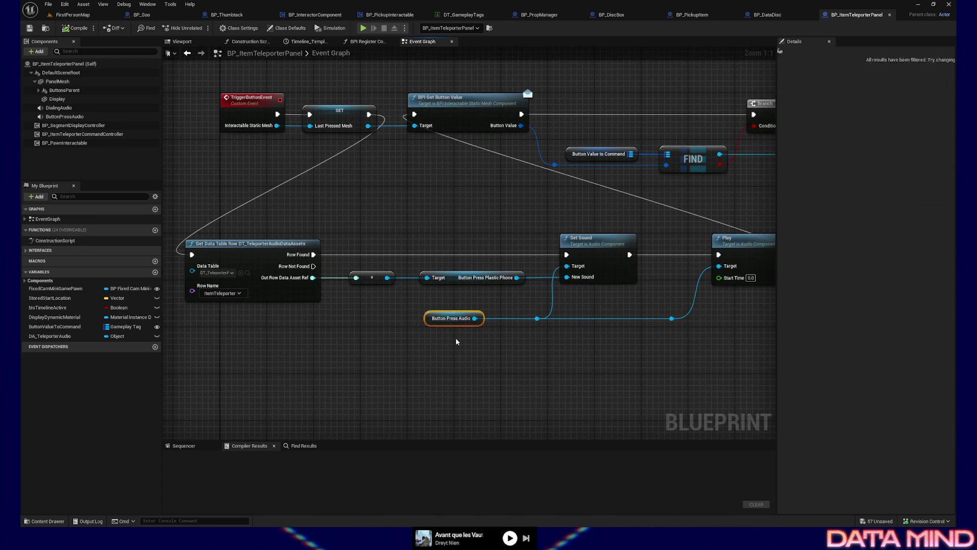
{"action": "left_click_drag", "start_coordinate": [456, 338], "coordinate": [456, 338]}
{"action": "left_click_drag", "start_coordinate": [536, 365], "coordinate": [489, 355]}
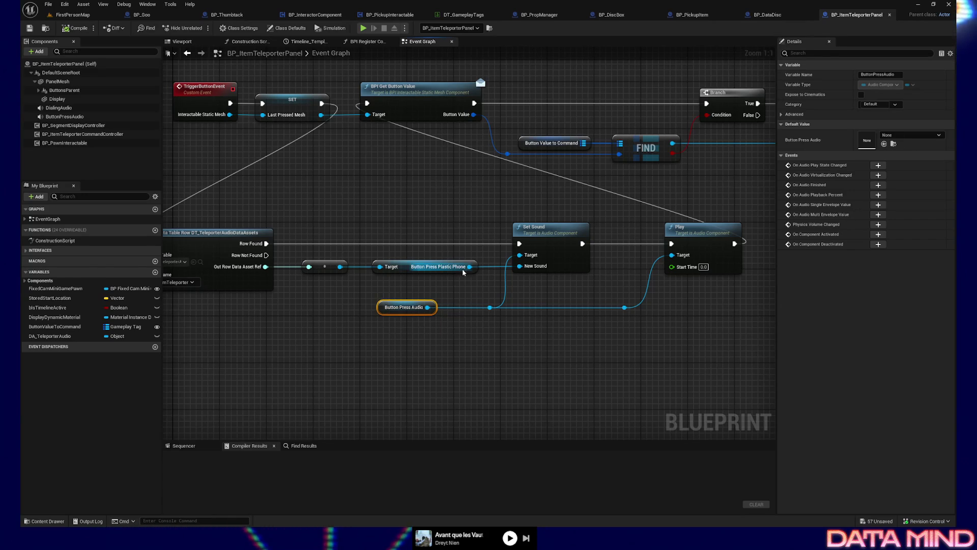
{"action": "left_click_drag", "start_coordinate": [470, 266], "coordinate": [482, 353]}
{"action": "type", "text": "play soun"}
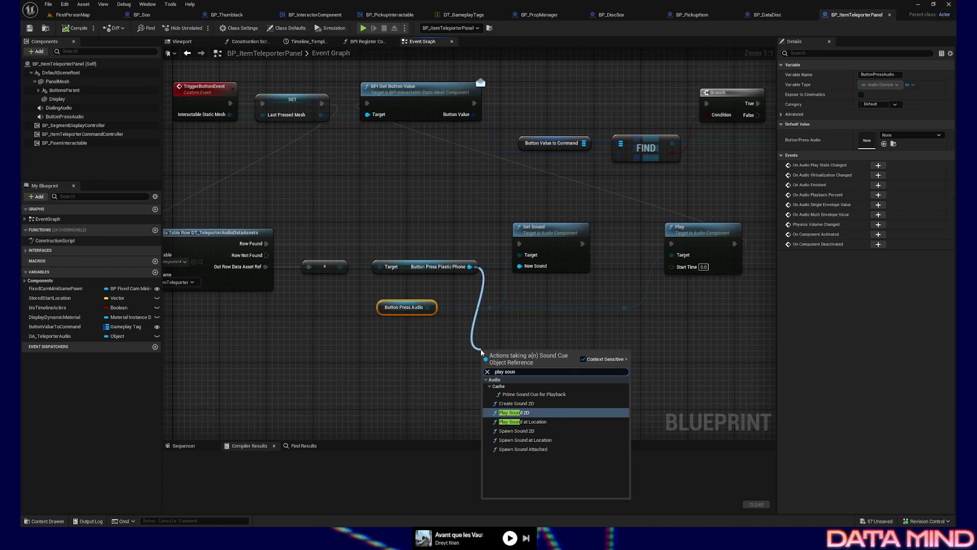
{"action": "left_click", "coordinate": [412, 389]}
{"action": "left_click_drag", "start_coordinate": [369, 298], "coordinate": [421, 332]}
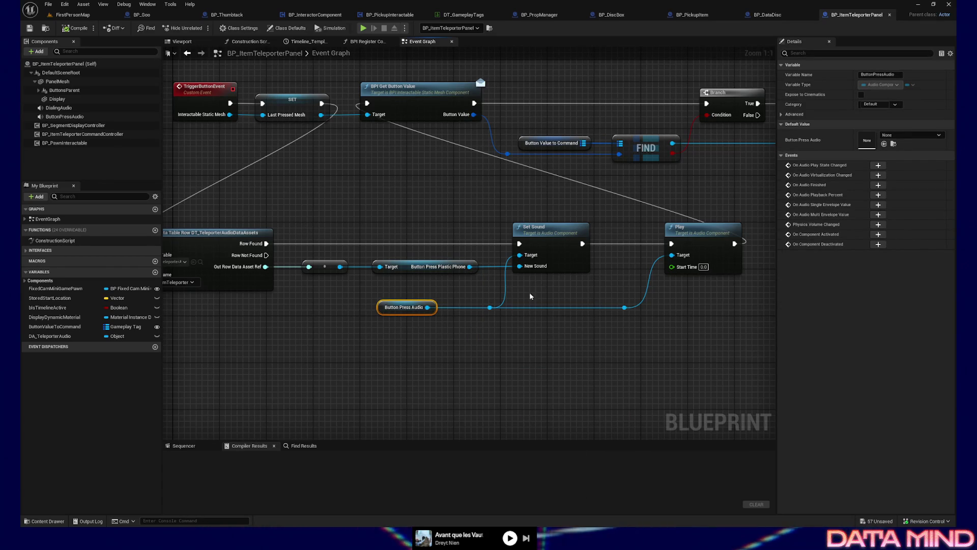
{"action": "left_click_drag", "start_coordinate": [547, 361], "coordinate": [484, 342]}
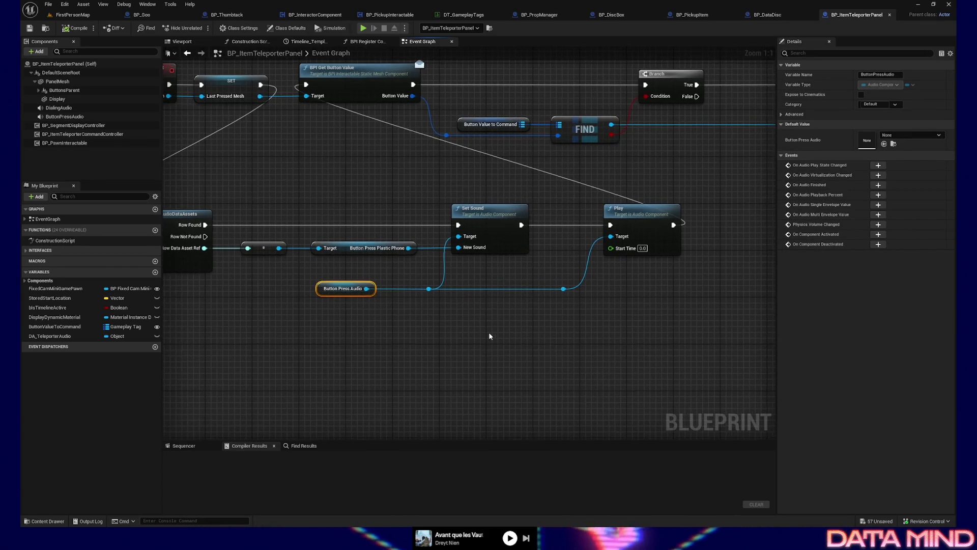
{"action": "left_click_drag", "start_coordinate": [302, 275], "coordinate": [372, 301]}
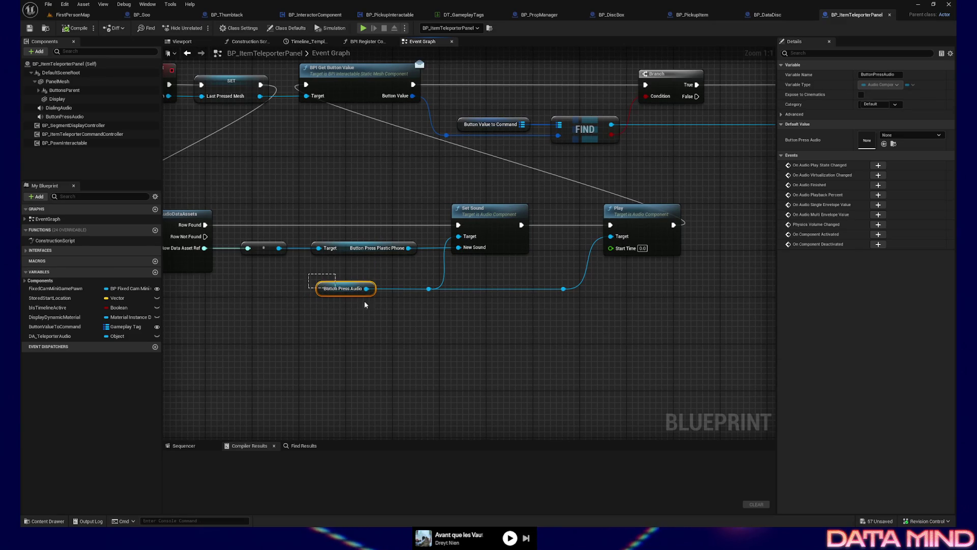
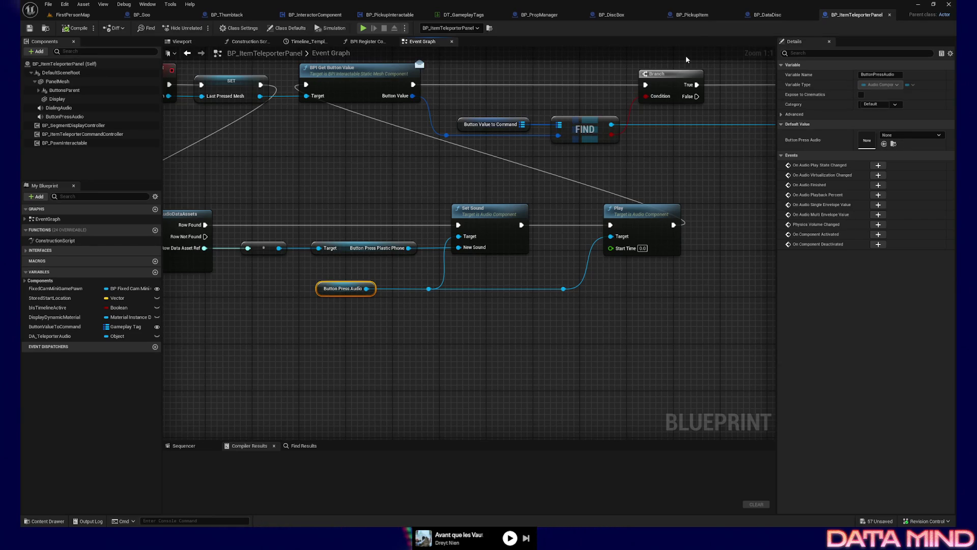
From the BP_DiscBox blueprint, preview A_ButtonPressPlasticPhone_Cue in the SFX folder and open it for editing.
{"action": "left_click", "coordinate": [682, 16]}
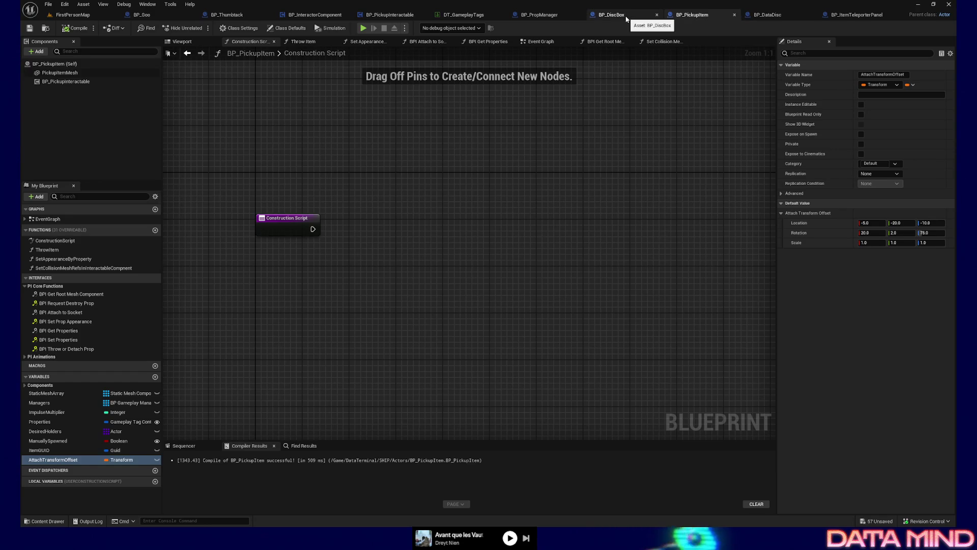
{"action": "left_click", "coordinate": [626, 18]}
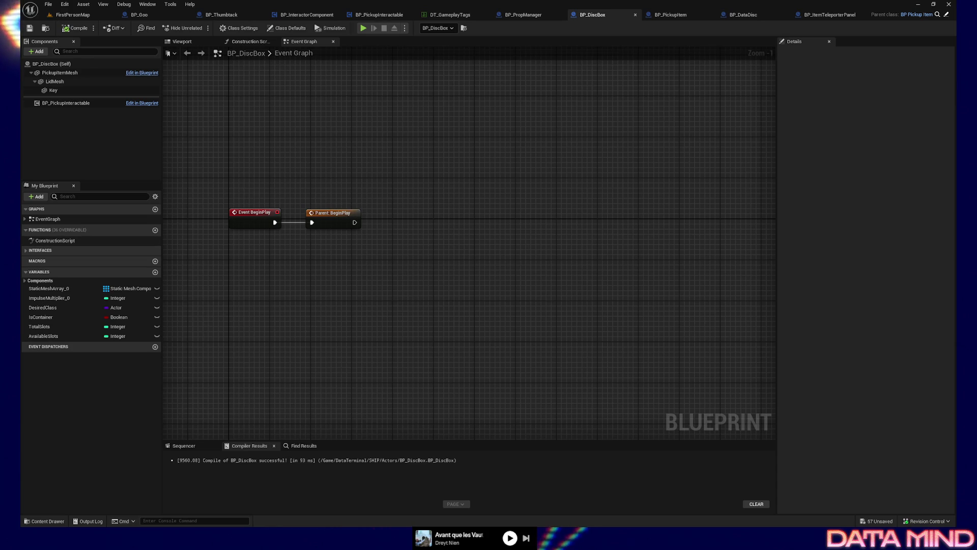
{"action": "left_click", "coordinate": [46, 520]}
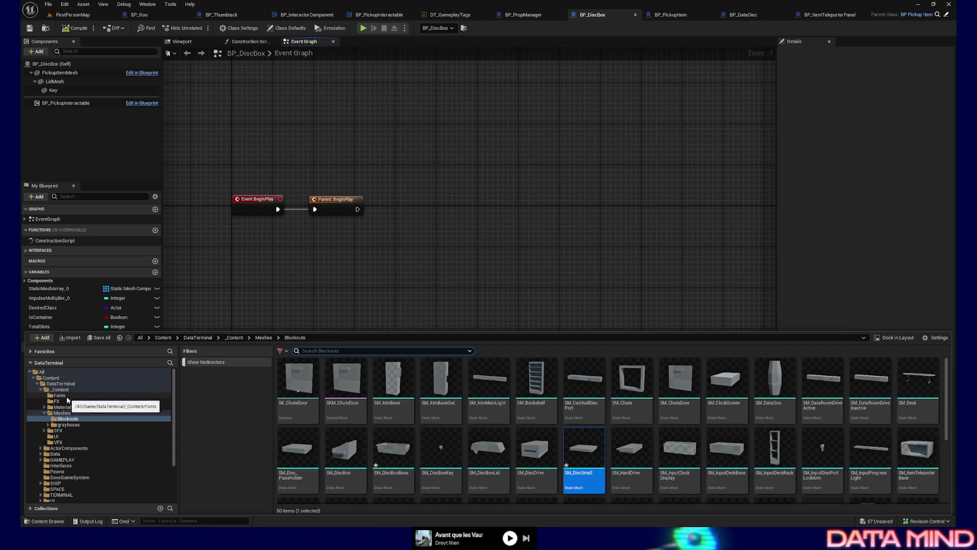
{"action": "left_click", "coordinate": [71, 432]}
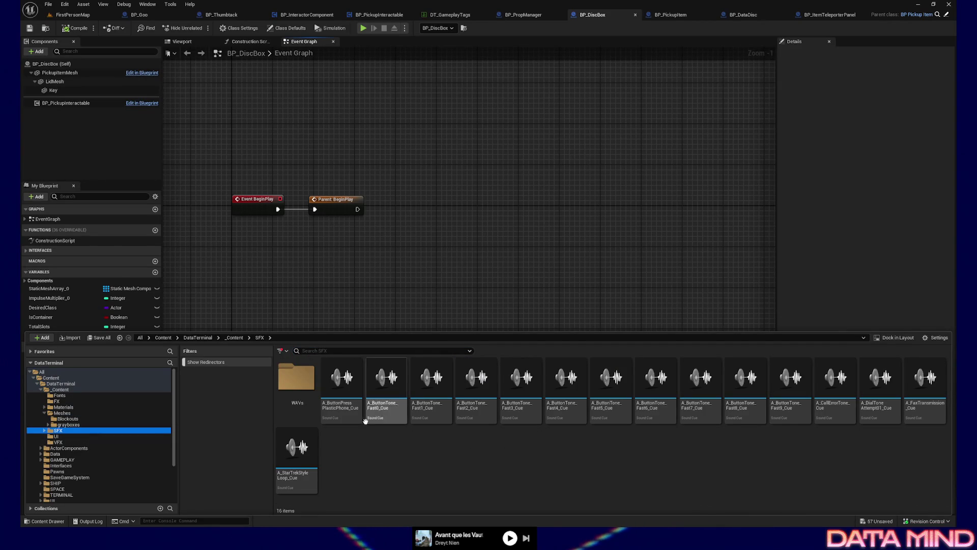
{"action": "left_click", "coordinate": [341, 381]}
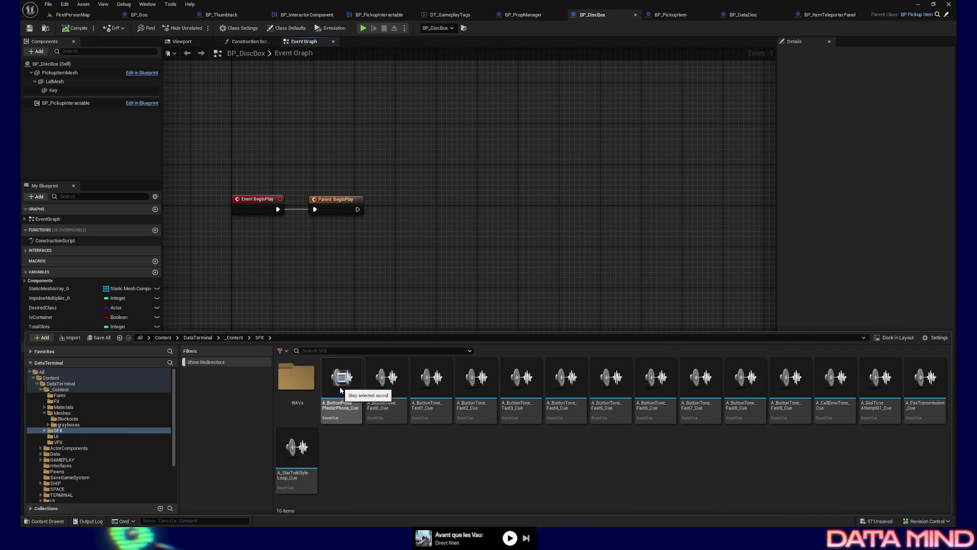
{"action": "double_click", "coordinate": [341, 394]}
Select the nine Wave Player nodes, then the Output node, in the cue graph.
{"action": "left_click_drag", "start_coordinate": [358, 99], "coordinate": [430, 505]}
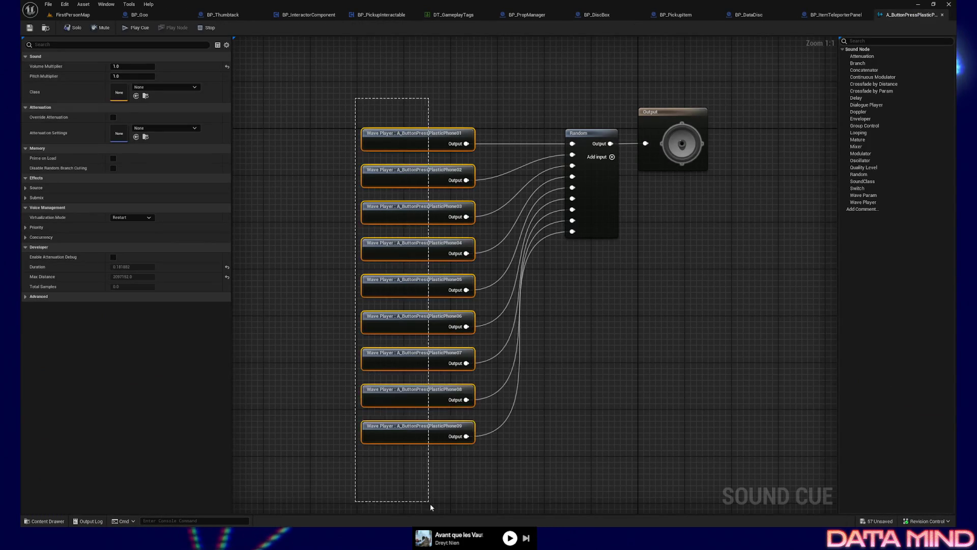
{"action": "left_click_drag", "start_coordinate": [550, 425], "coordinate": [580, 395]}
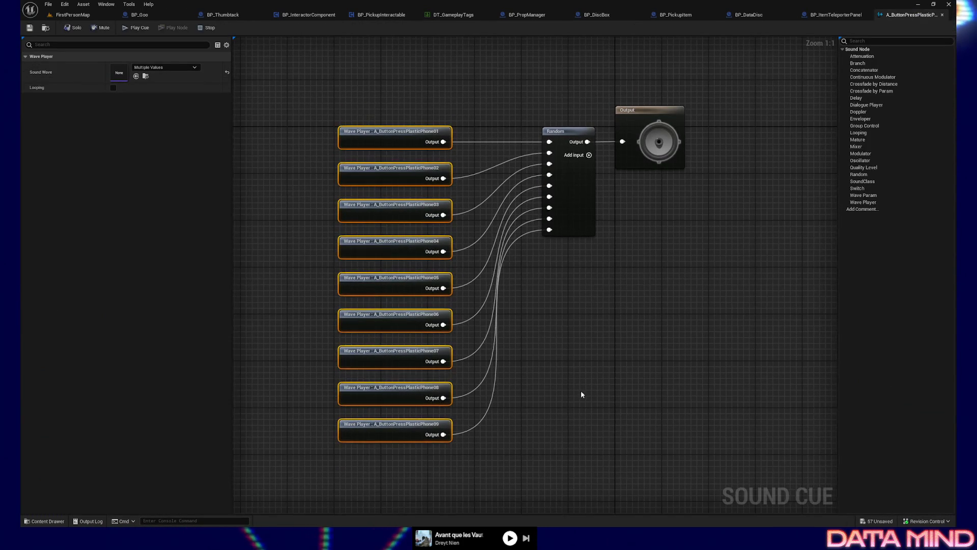
{"action": "left_click", "coordinate": [636, 110]}
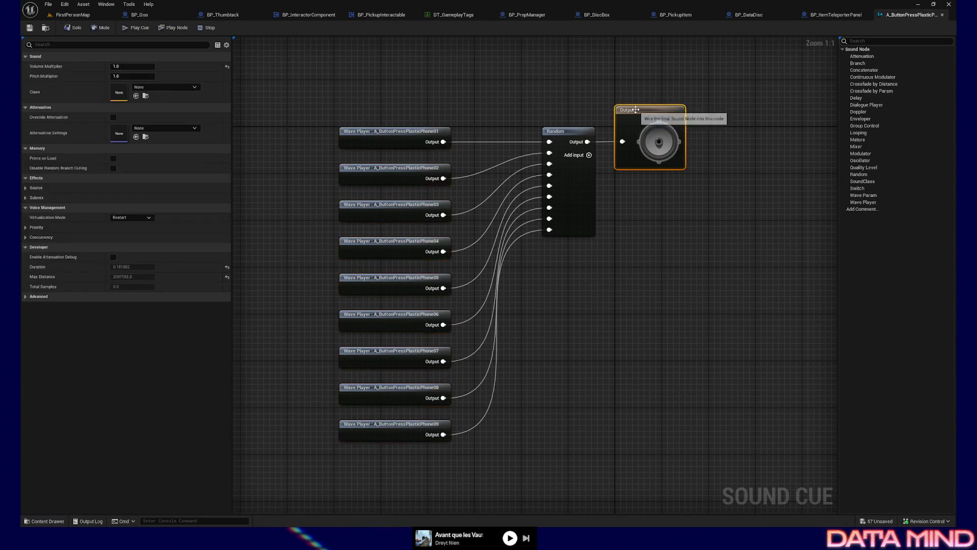
Play the cue thirteen times to hear its random variations, then bring Soundly full screen.
{"action": "left_click", "coordinate": [145, 29]}
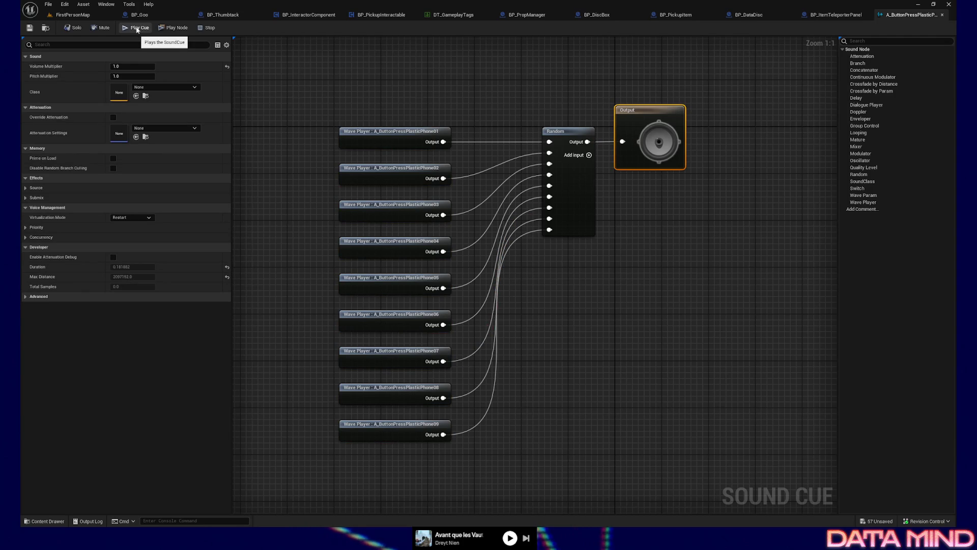
{"action": "left_click", "coordinate": [137, 29]}
{"action": "left_click", "coordinate": [137, 29]}
{"action": "left_click", "coordinate": [137, 29]}
{"action": "left_click", "coordinate": [137, 29]}
{"action": "left_click", "coordinate": [137, 29]}
{"action": "left_click", "coordinate": [137, 29]}
{"action": "left_click", "coordinate": [137, 29]}
{"action": "left_click", "coordinate": [137, 29]}
{"action": "left_click", "coordinate": [137, 29]}
{"action": "left_click", "coordinate": [137, 29]}
{"action": "left_click", "coordinate": [137, 29]}
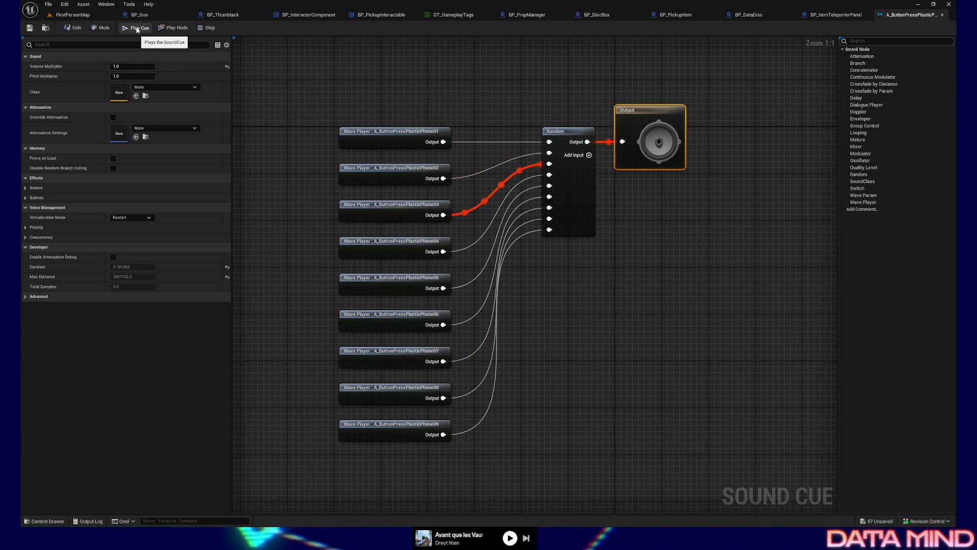
{"action": "left_click", "coordinate": [137, 30]}
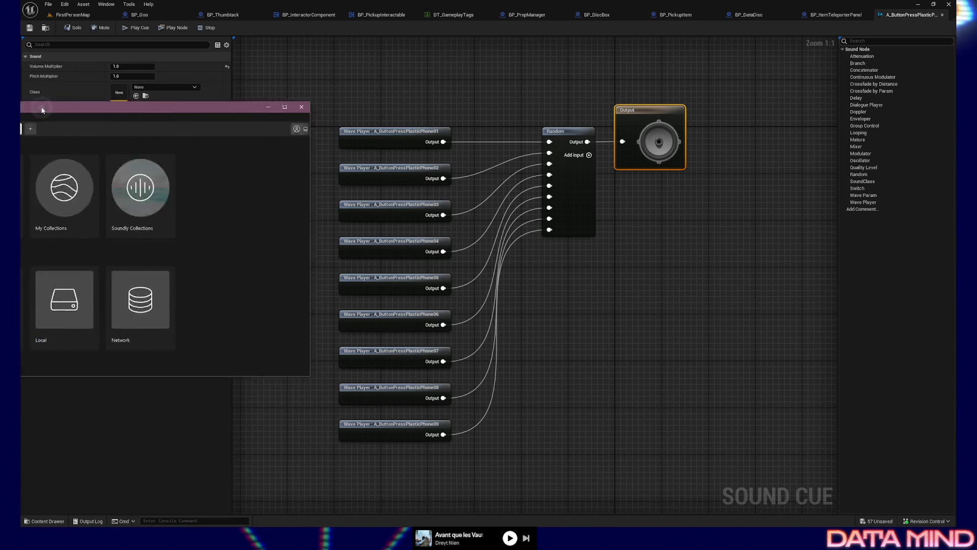
{"action": "double_click", "coordinate": [440, 132]}
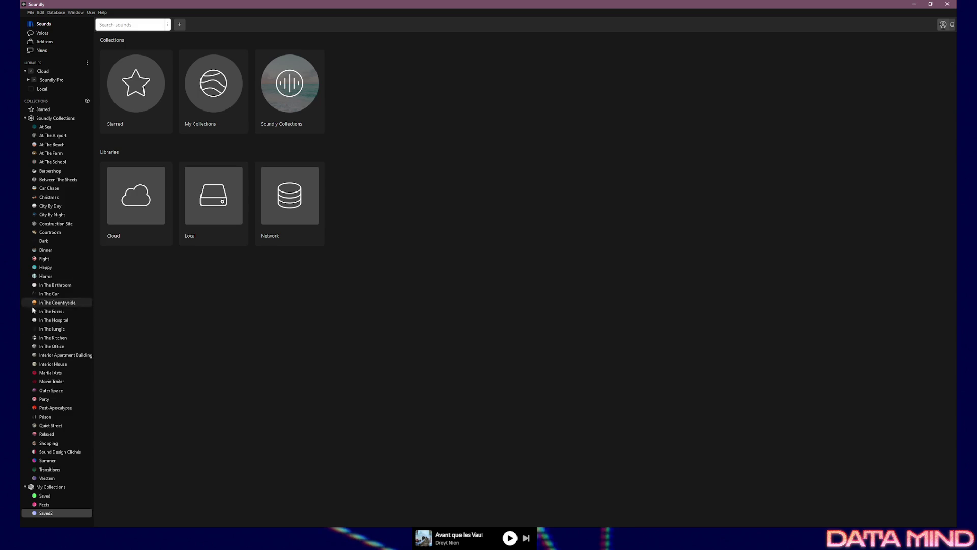
In the Feets collection, audition barefoot jump-landing, stairs and jog/run footsteps, adjusting volume.
{"action": "left_click", "coordinate": [45, 505]}
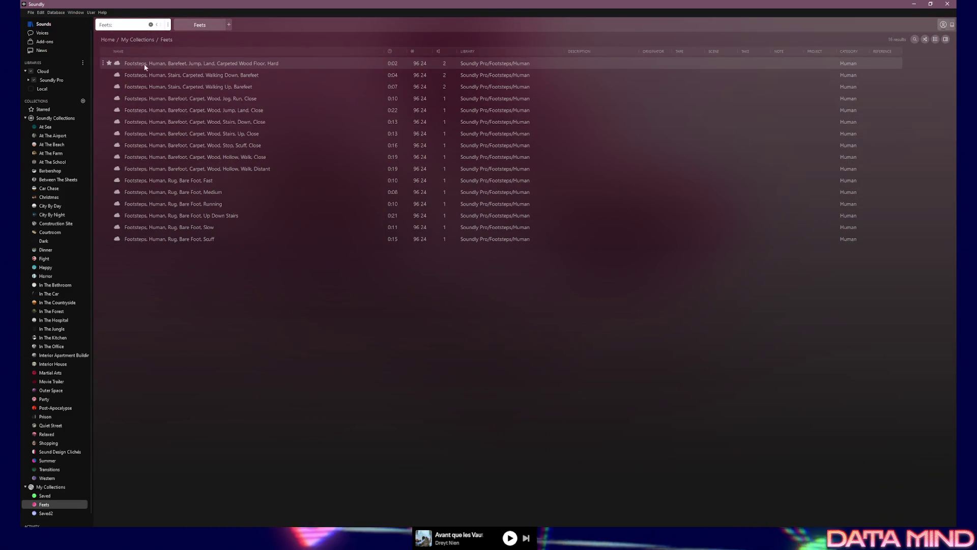
{"action": "left_click", "coordinate": [165, 65]}
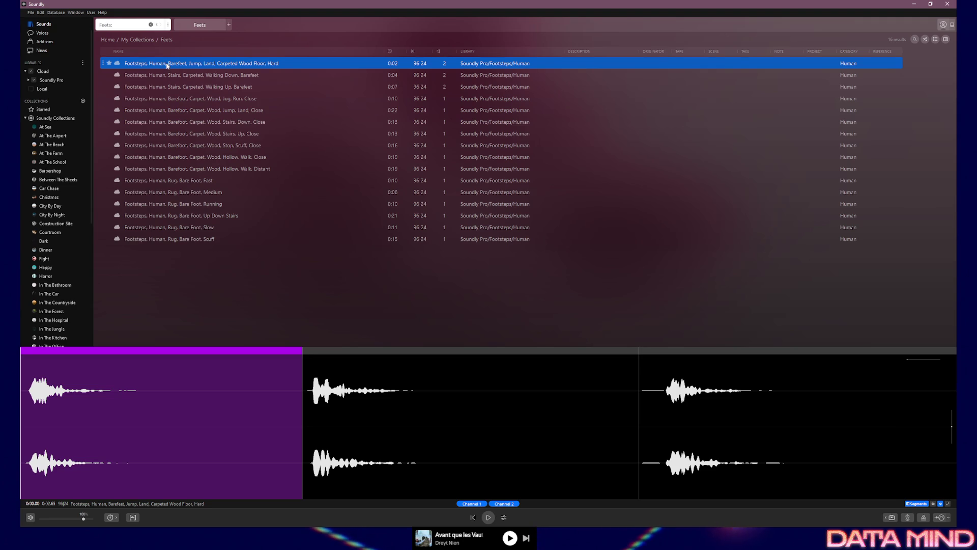
{"action": "left_click_drag", "start_coordinate": [84, 517], "coordinate": [69, 518]}
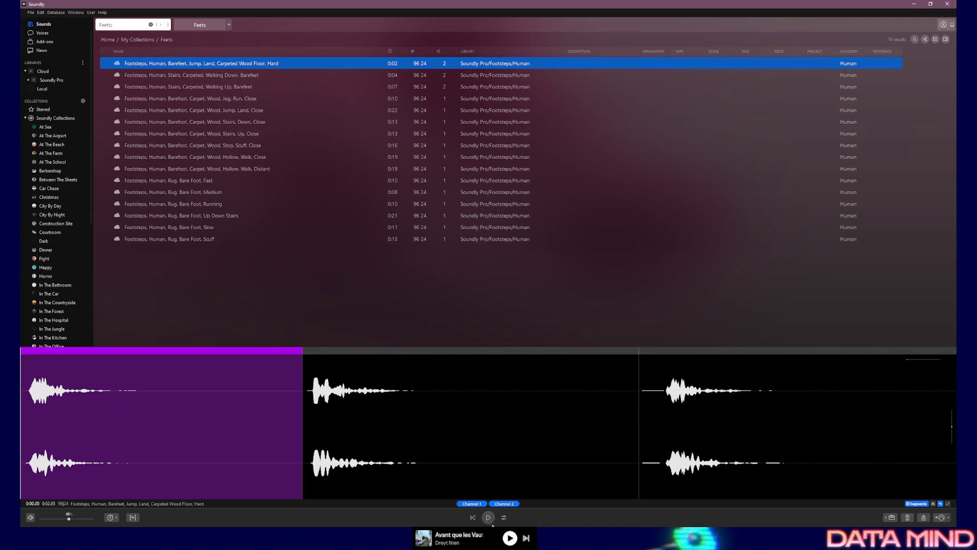
{"action": "left_click", "coordinate": [192, 74]}
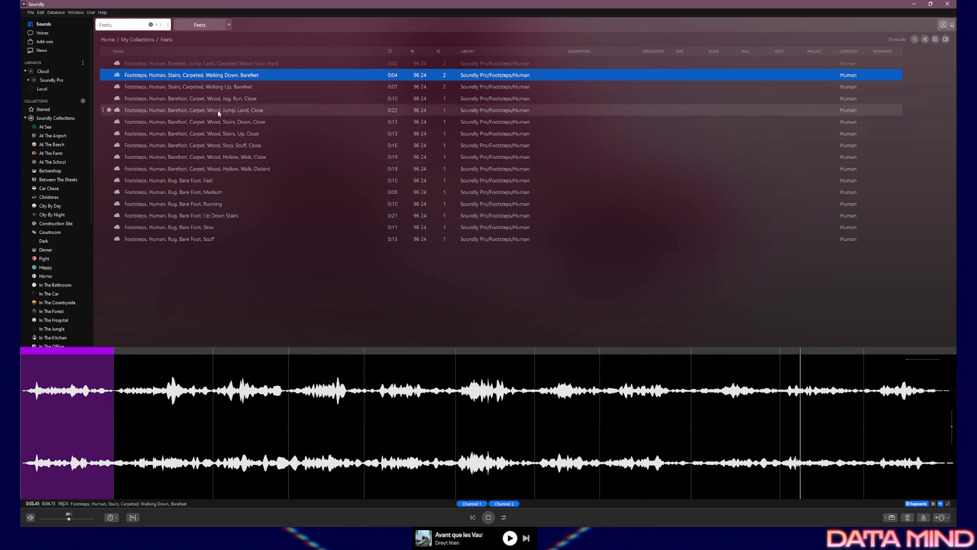
{"action": "left_click", "coordinate": [186, 88]}
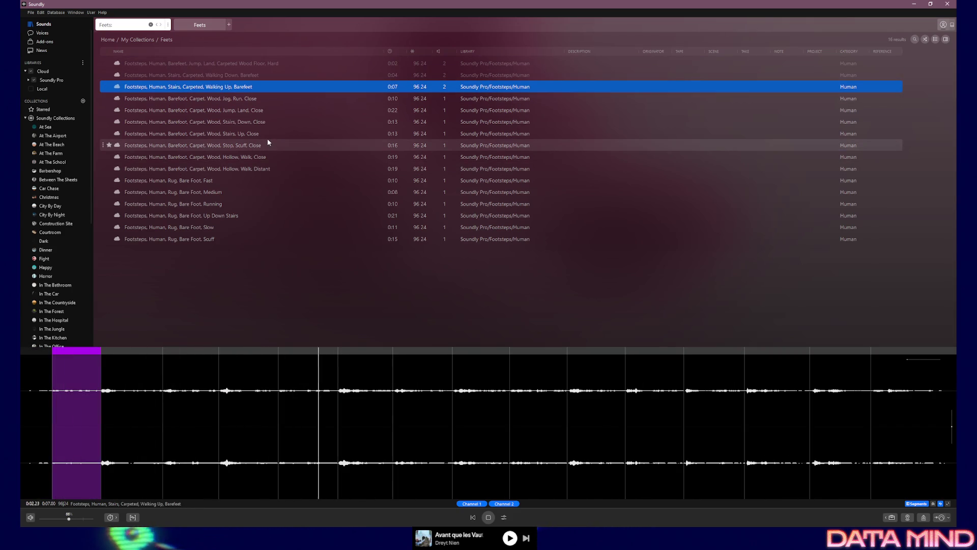
{"action": "left_click", "coordinate": [231, 99]}
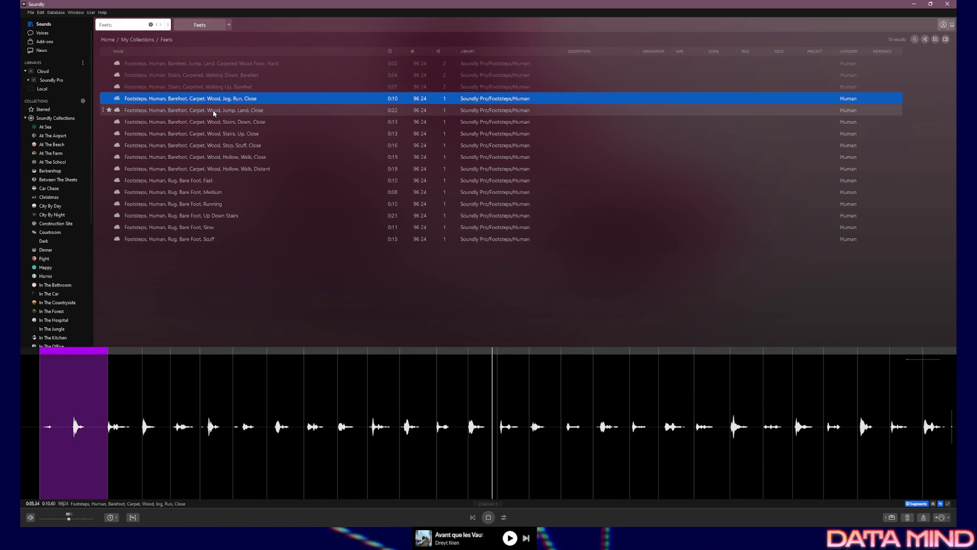
{"action": "left_click_drag", "start_coordinate": [68, 518], "coordinate": [77, 519]}
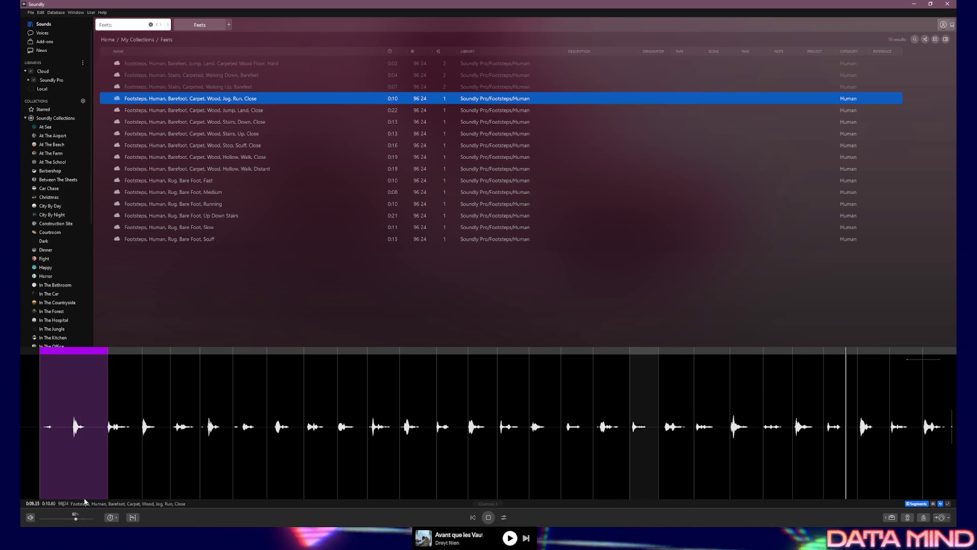
Audition the jump-land close, stairs-down and fast, medium and stairs rug footsteps, then switch to Saved.
{"action": "left_click", "coordinate": [185, 111]}
{"action": "key", "text": "space"}
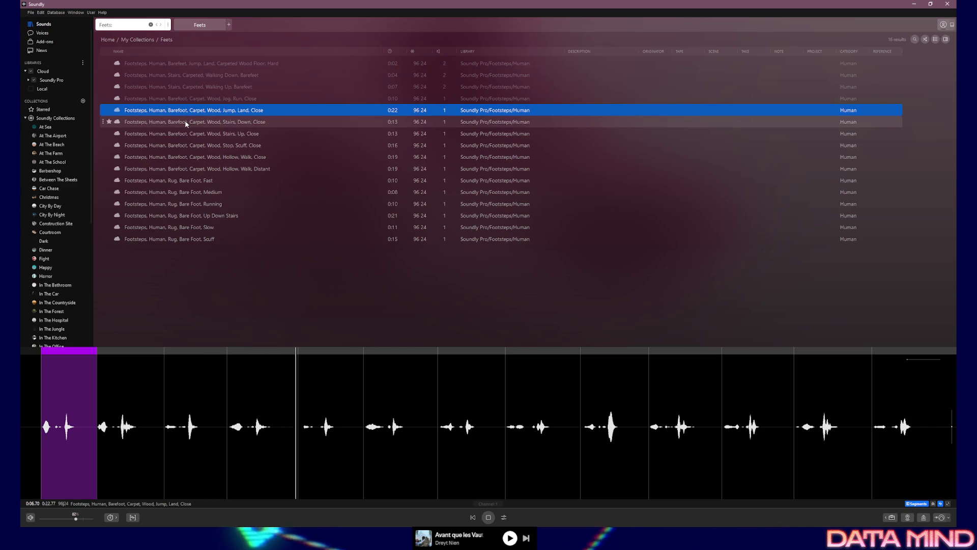
{"action": "left_click", "coordinate": [185, 123]}
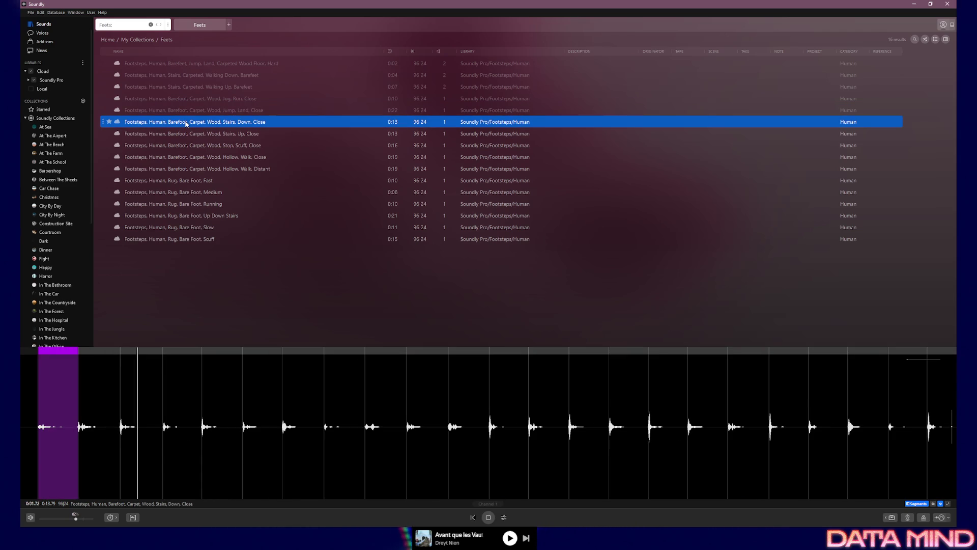
{"action": "left_click", "coordinate": [190, 181]}
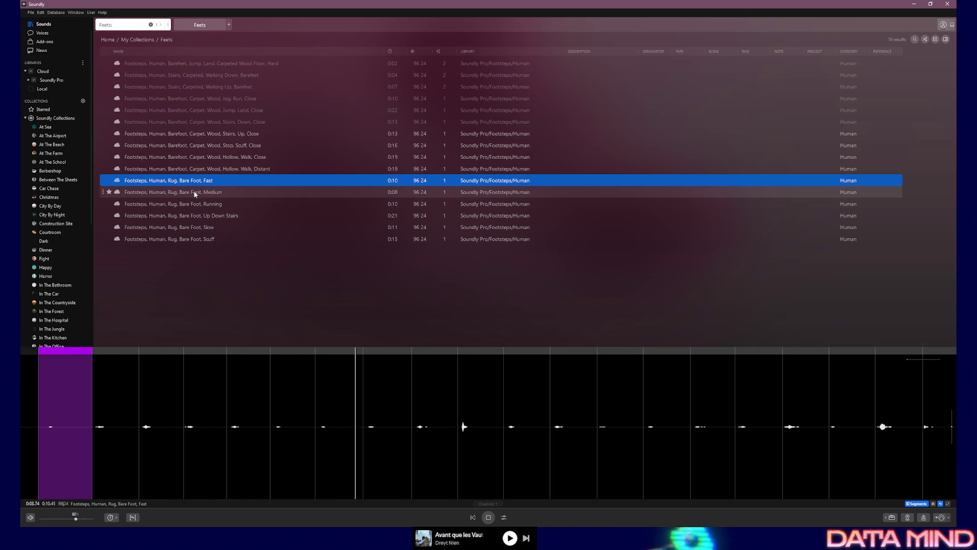
{"action": "left_click", "coordinate": [194, 194]}
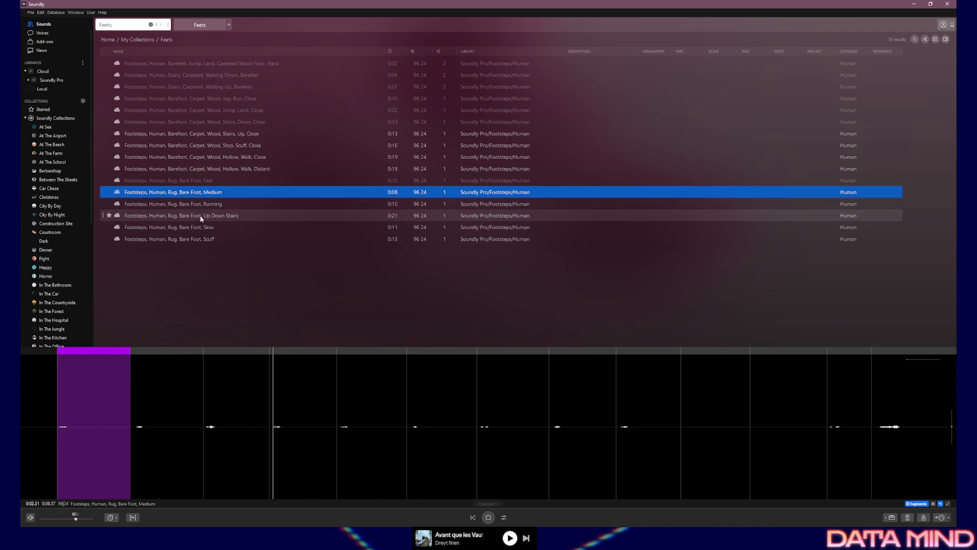
{"action": "left_click", "coordinate": [200, 217]}
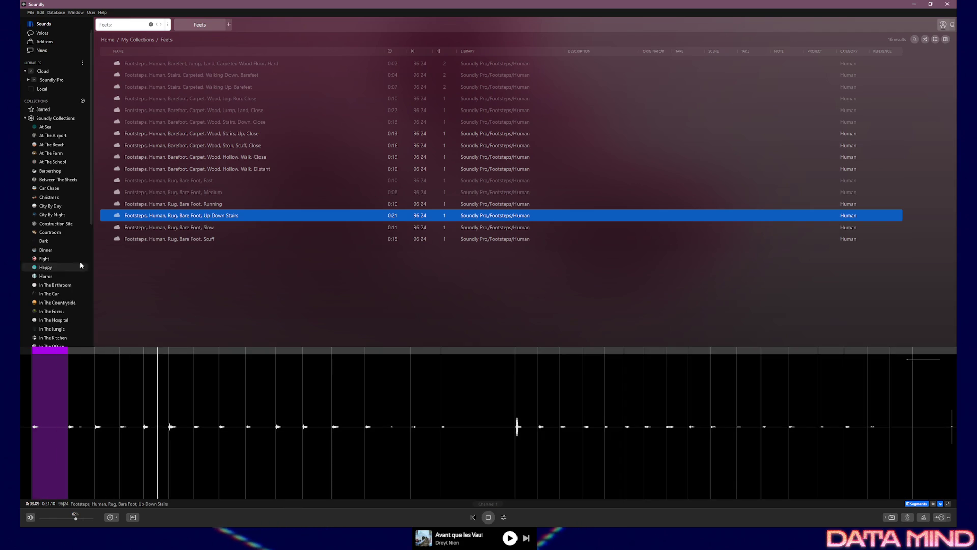
{"action": "scroll", "coordinate": [61, 254], "scroll_direction": "down", "scroll_amount": 2}
{"action": "scroll", "coordinate": [59, 256], "scroll_direction": "down", "scroll_amount": 3}
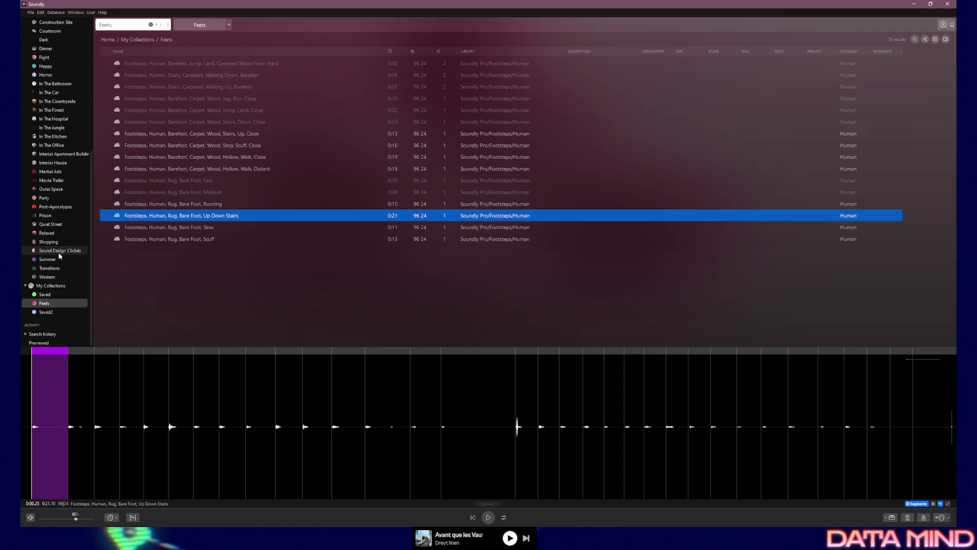
{"action": "left_click", "coordinate": [52, 295]}
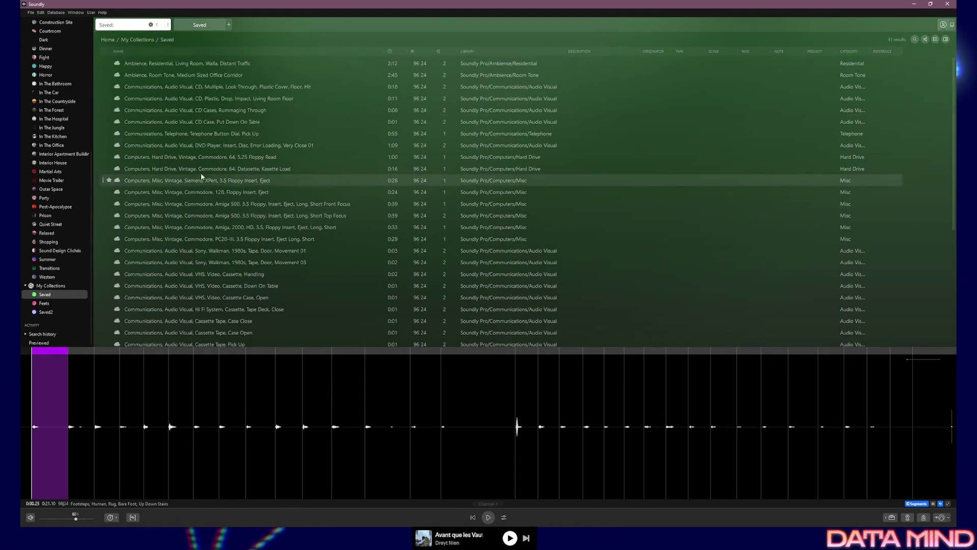
Audition the CD look-through, plastic drop impact, cases rummaging and case put-down sounds.
{"action": "left_click", "coordinate": [177, 86]}
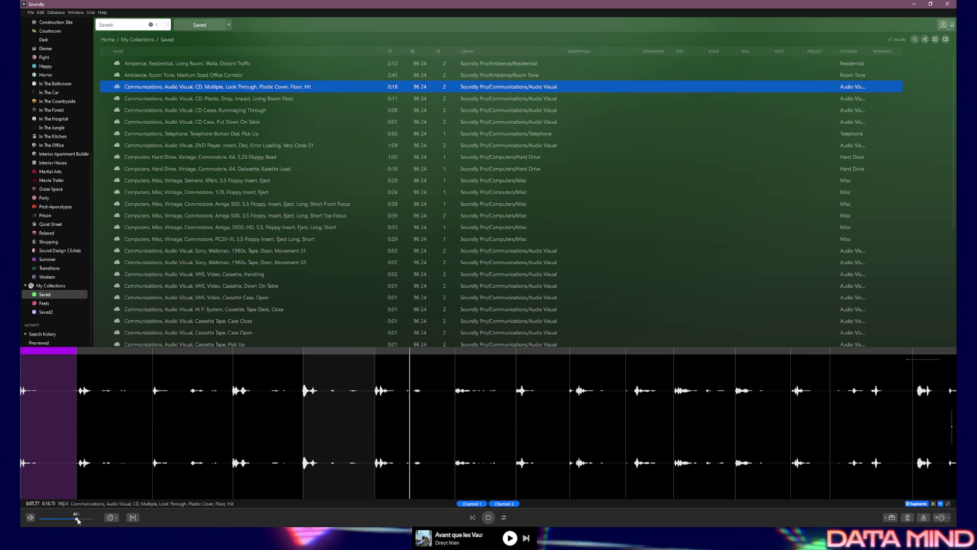
{"action": "left_click_drag", "start_coordinate": [76, 519], "coordinate": [81, 519]}
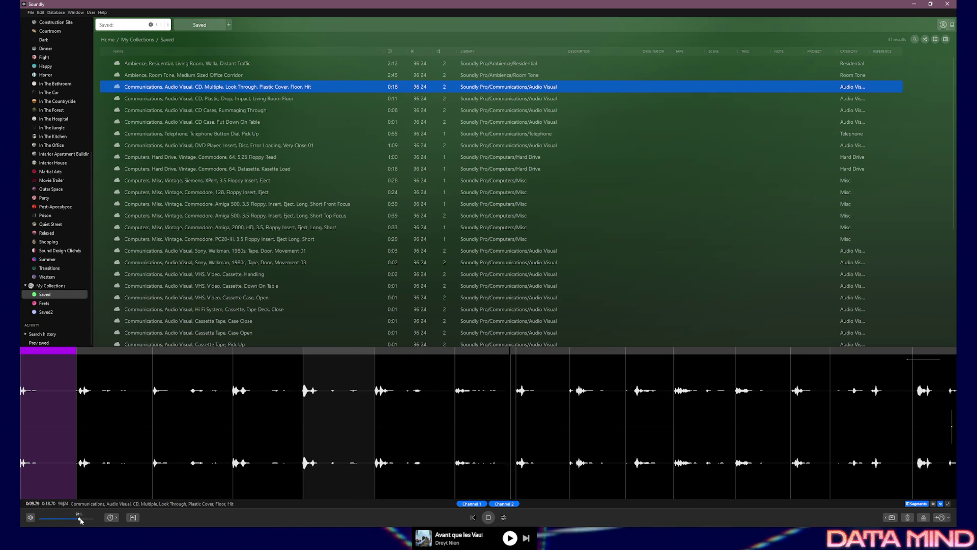
{"action": "left_click", "coordinate": [232, 99]}
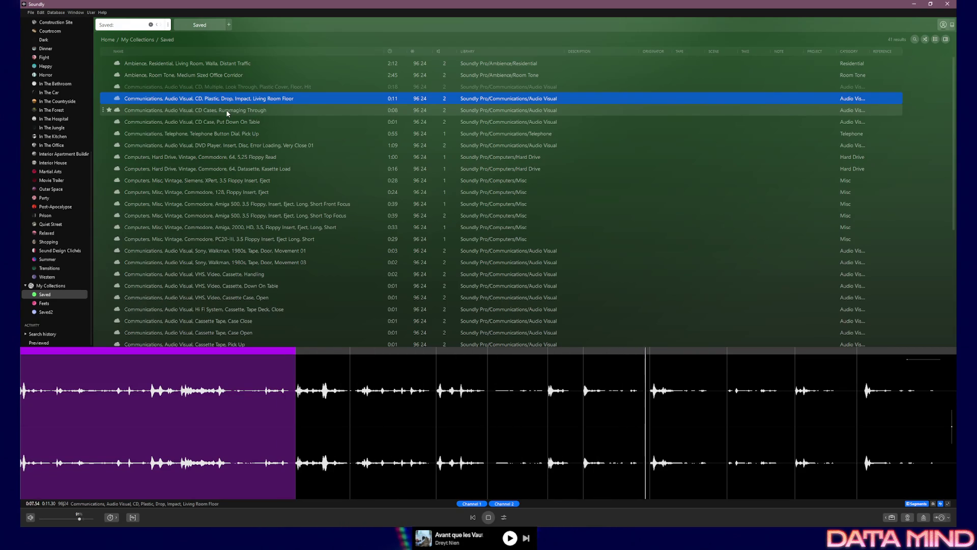
{"action": "left_click", "coordinate": [226, 110]}
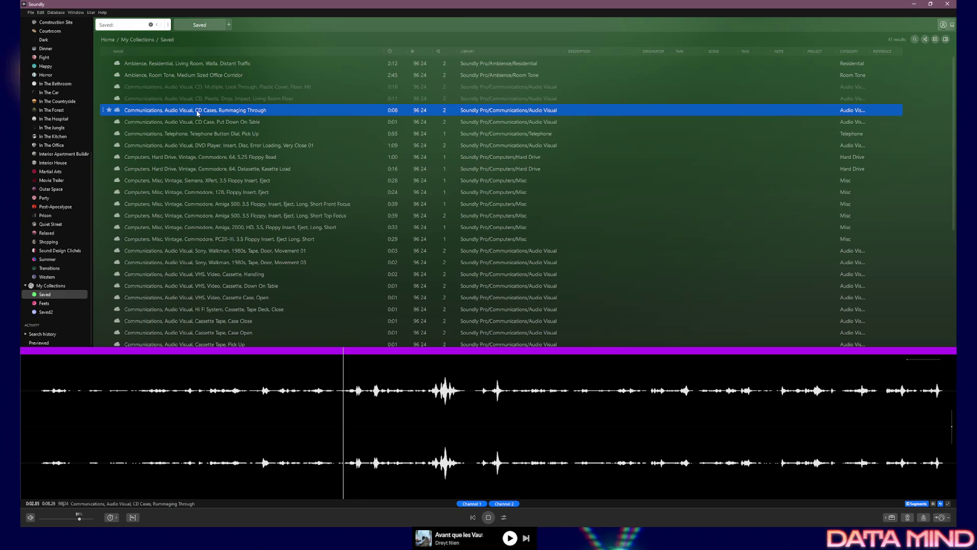
{"action": "left_click", "coordinate": [206, 86]}
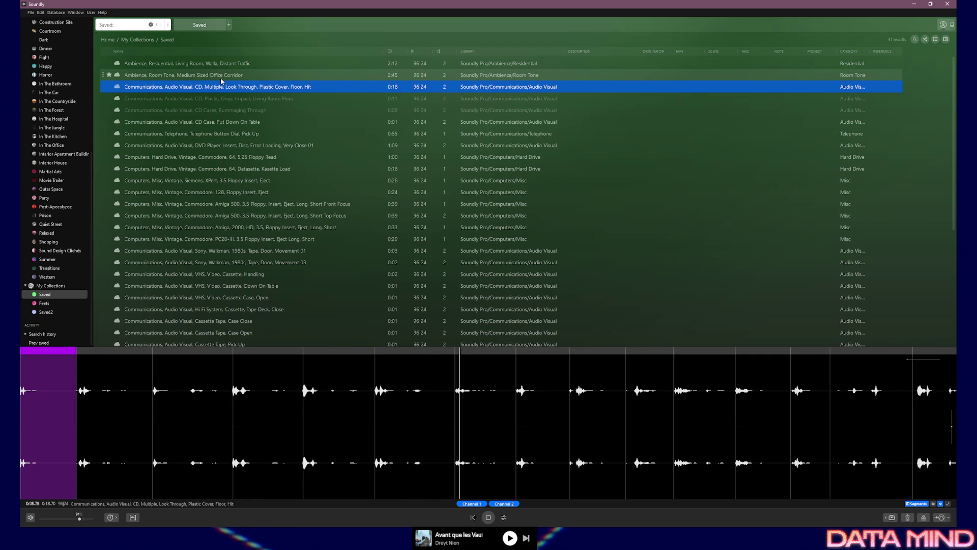
{"action": "left_click", "coordinate": [220, 120]}
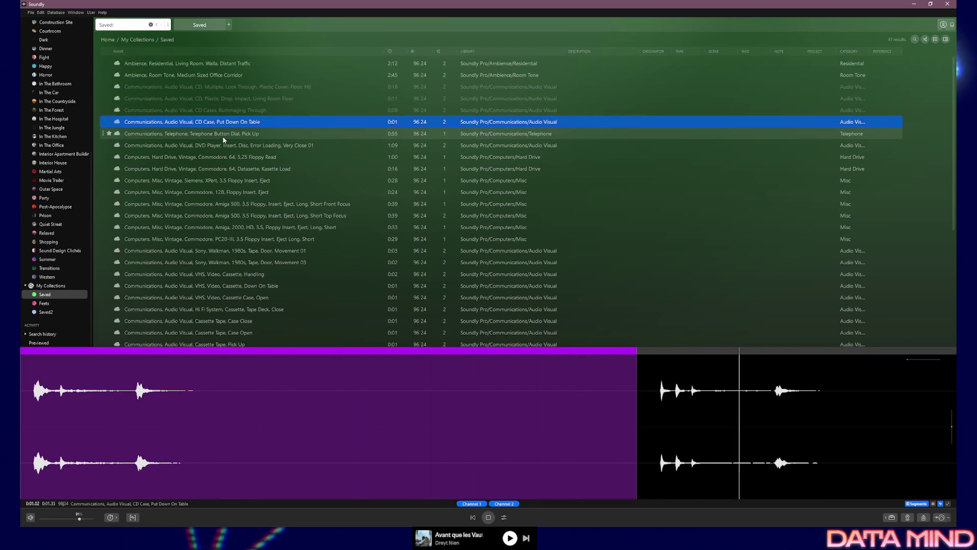
Star the Telephone Button Dial, Pick Up sound and audition the DVD loading error, floppy and Datasette sounds.
{"action": "left_click", "coordinate": [201, 136]}
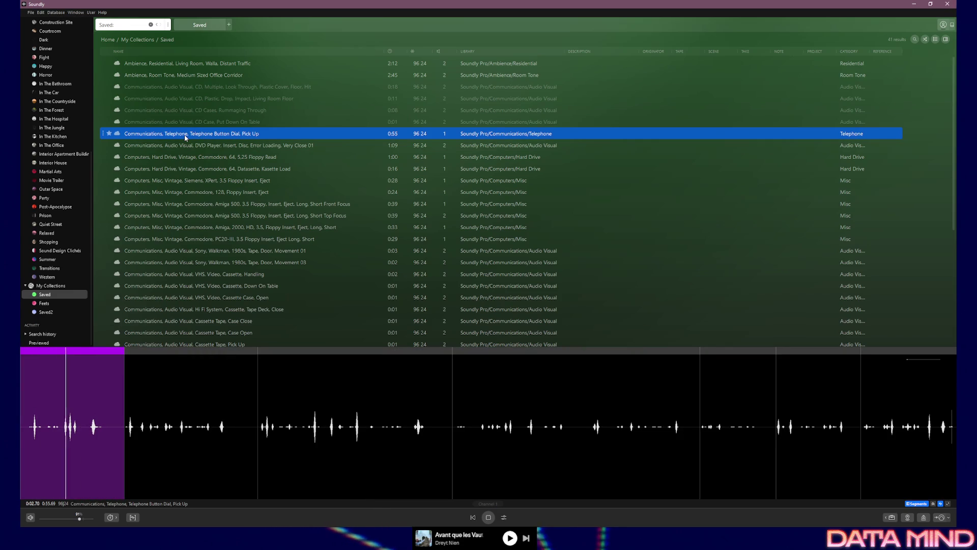
{"action": "left_click", "coordinate": [109, 135]}
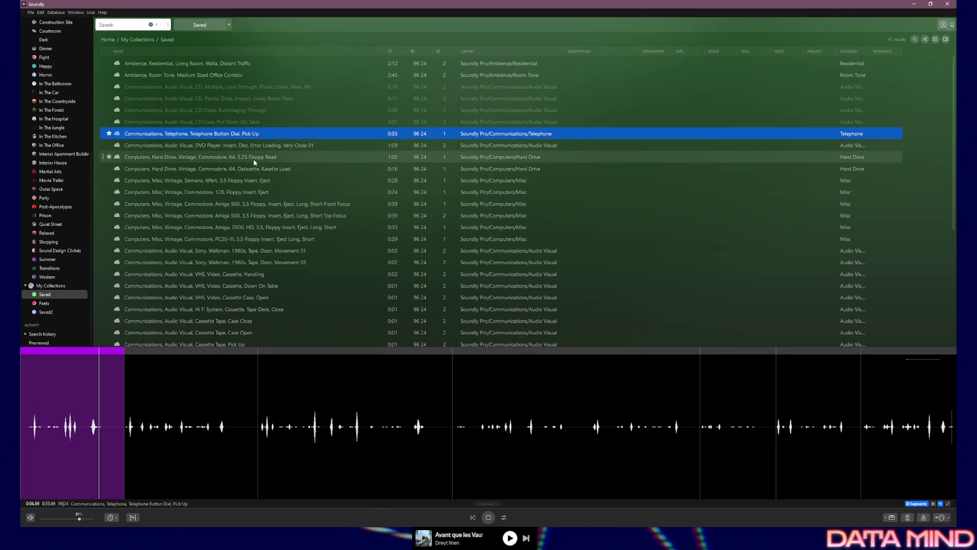
{"action": "left_click", "coordinate": [194, 146]}
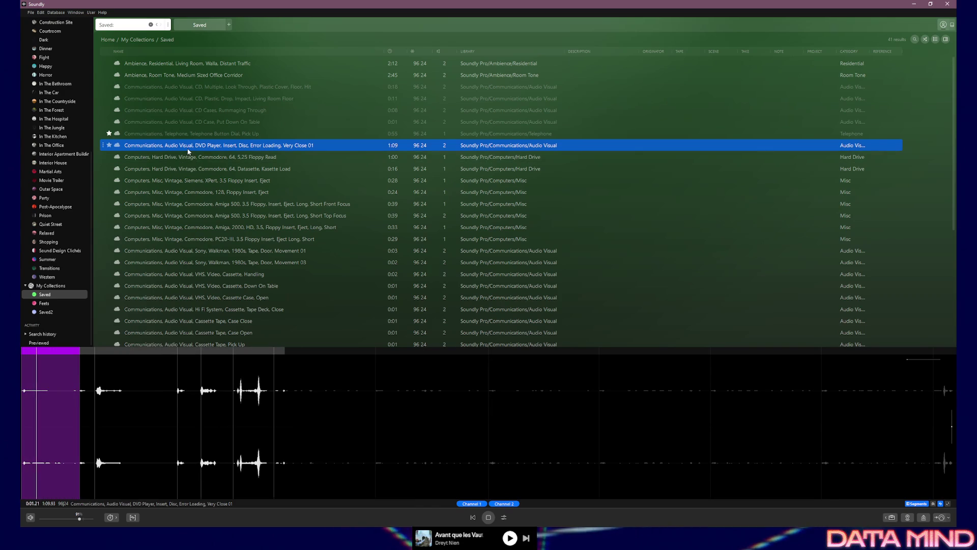
{"action": "left_click", "coordinate": [188, 157]}
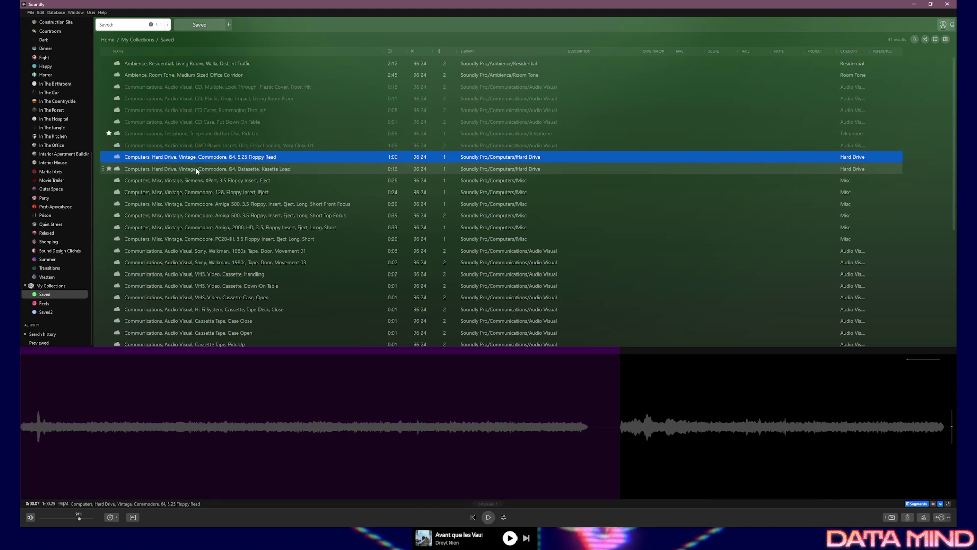
{"action": "left_click", "coordinate": [193, 171]}
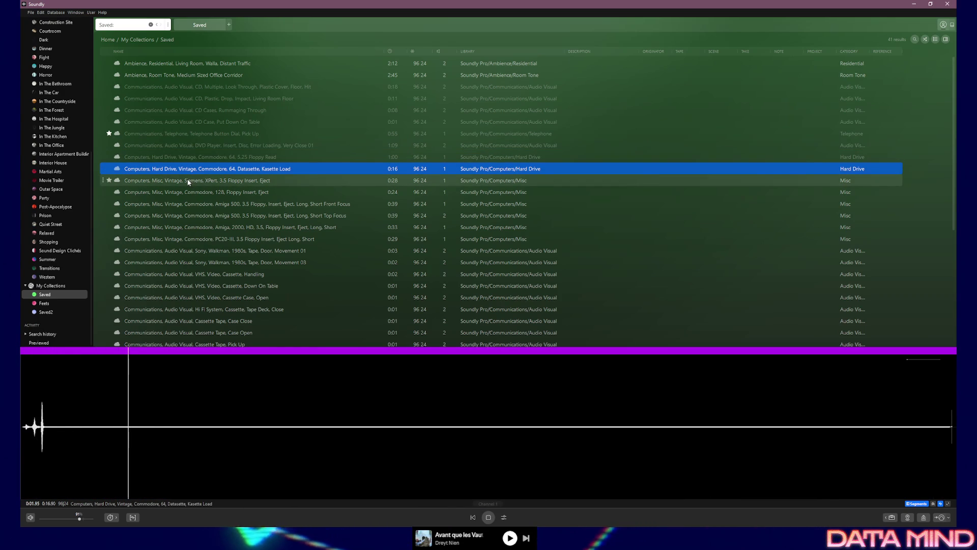
{"action": "left_click", "coordinate": [180, 181]}
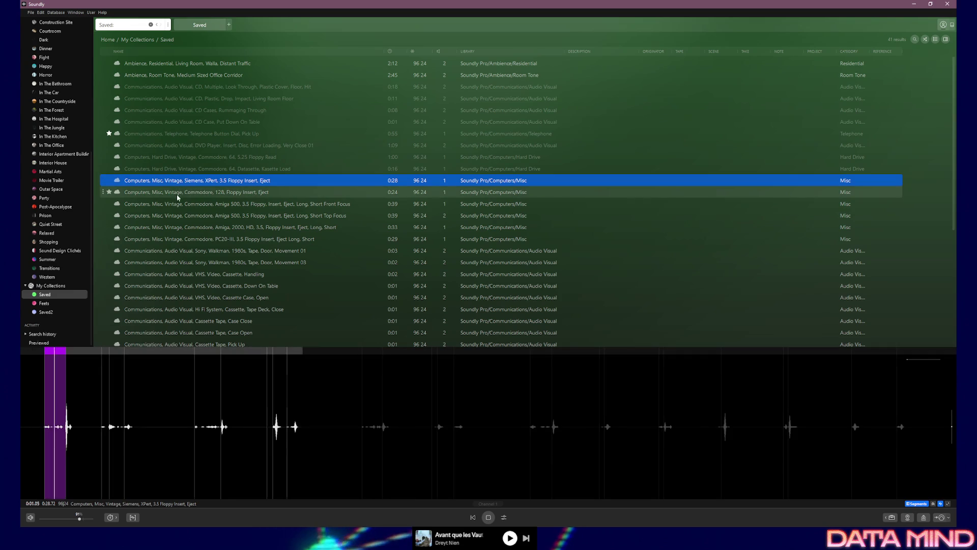
Compare the VHS cassette handling, down-on-table and case-open sounds by replaying them in turn.
{"action": "left_click", "coordinate": [198, 276]}
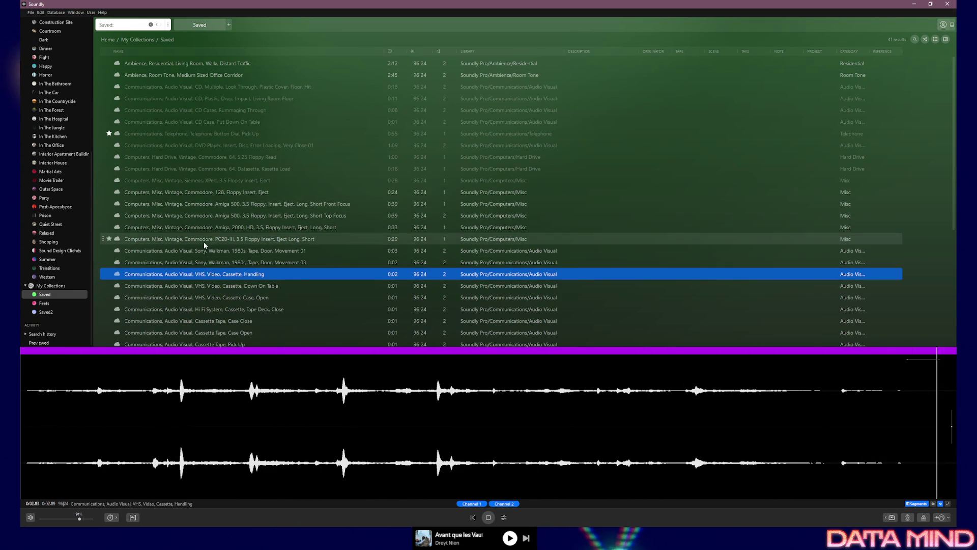
{"action": "left_click", "coordinate": [213, 281]}
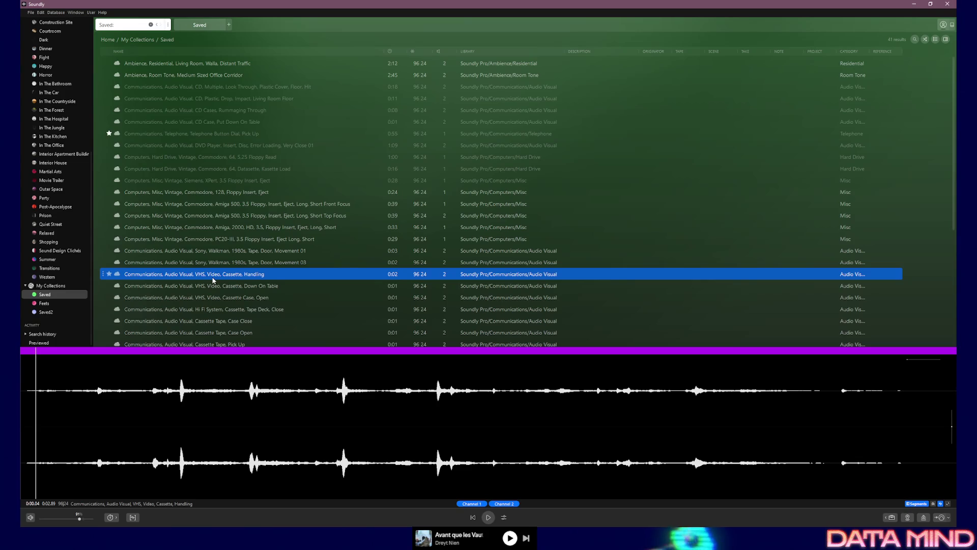
{"action": "left_click", "coordinate": [218, 286]}
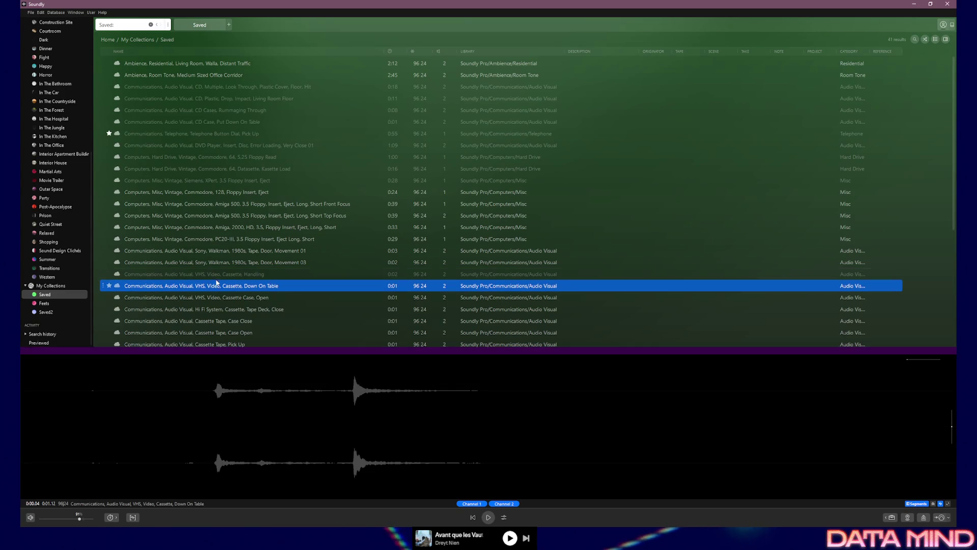
{"action": "left_click", "coordinate": [217, 297]}
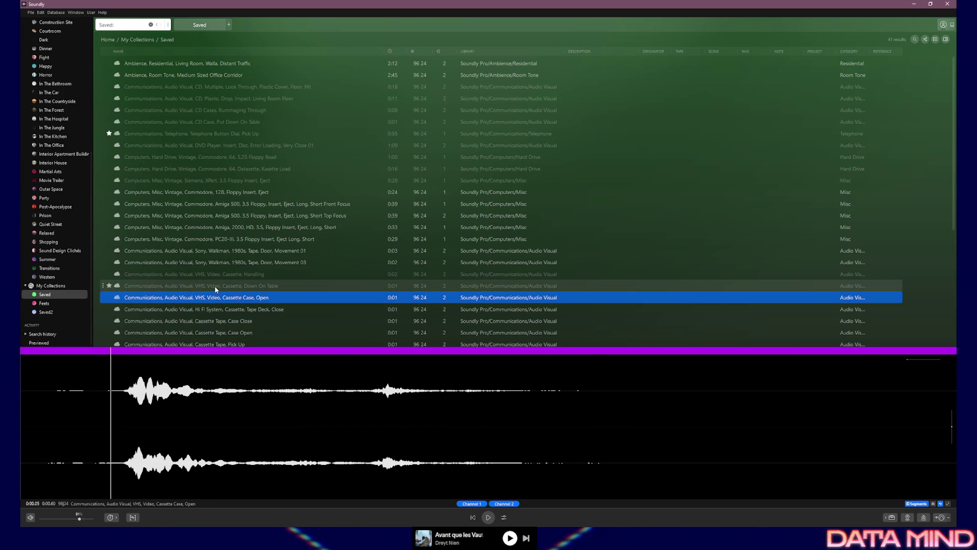
{"action": "left_click", "coordinate": [215, 286]}
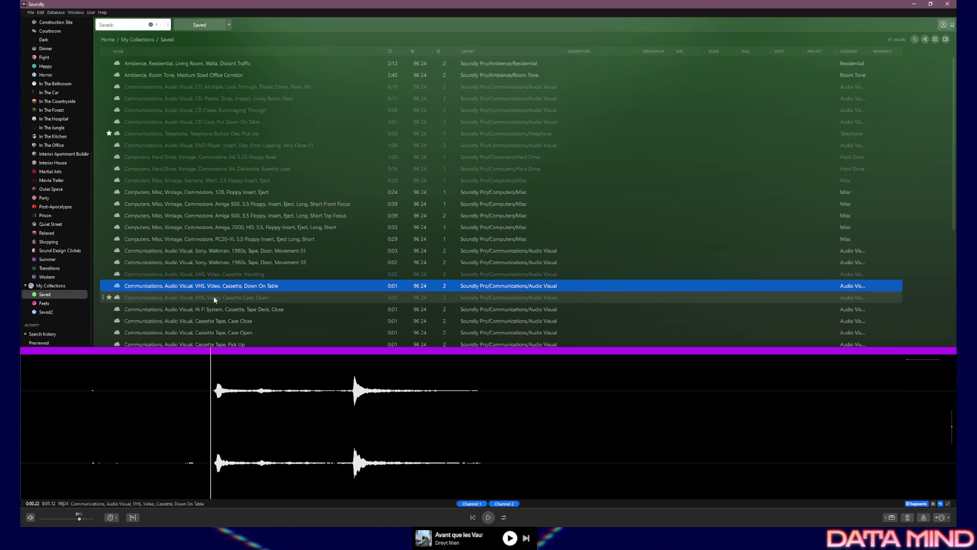
{"action": "left_click", "coordinate": [214, 295]}
{"action": "left_click", "coordinate": [214, 286]}
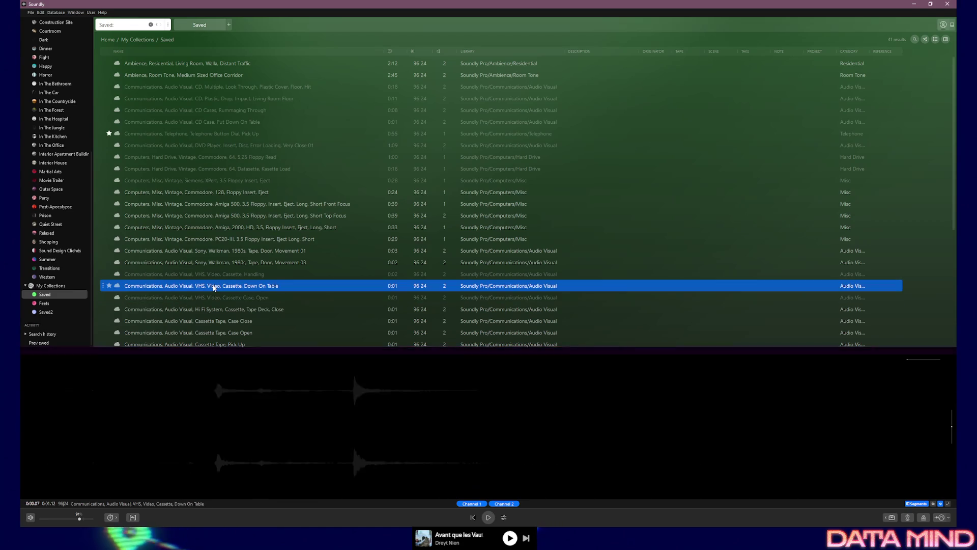
{"action": "left_click", "coordinate": [211, 277]}
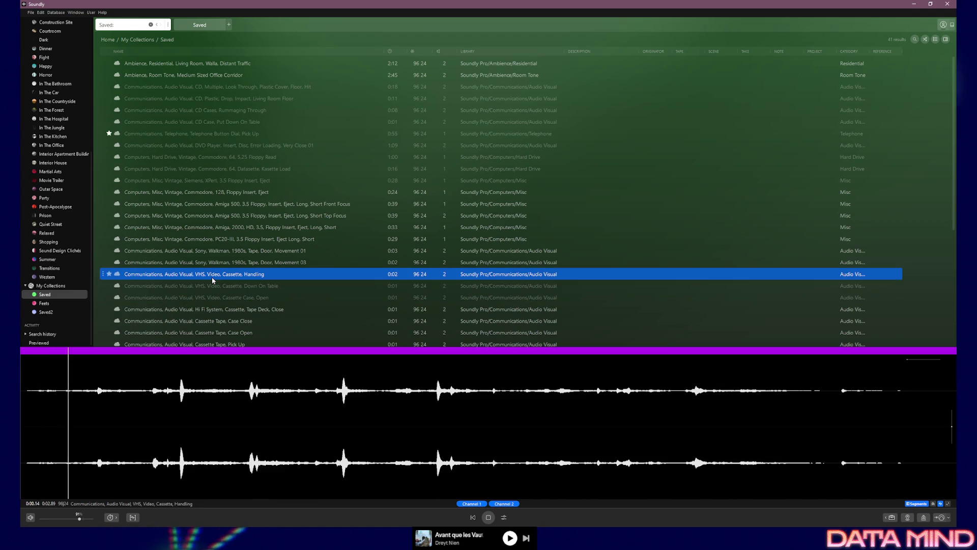
Audition the tape deck close, cassette case close and pick-up, CD case close and drop-on-carpet sounds.
{"action": "left_click", "coordinate": [220, 309]}
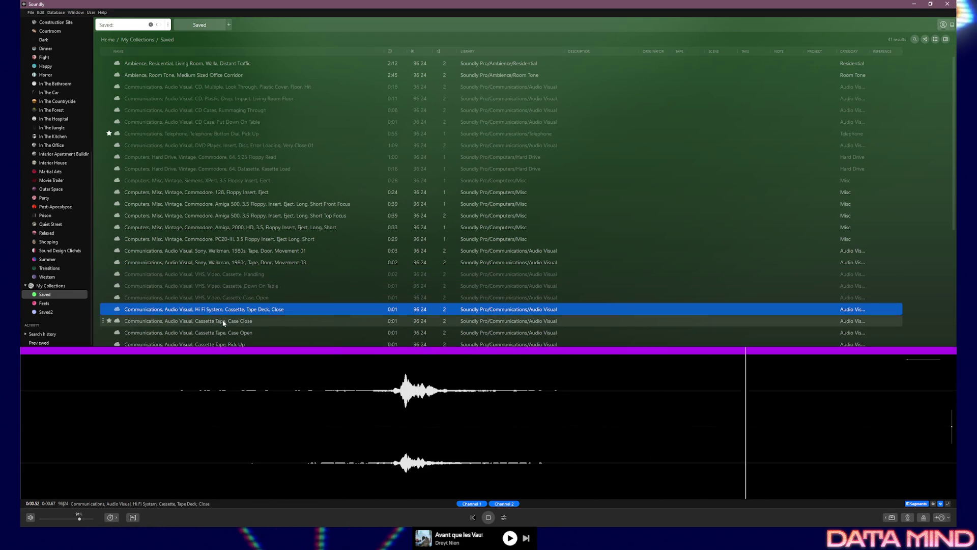
{"action": "left_click", "coordinate": [233, 321]}
{"action": "scroll", "coordinate": [248, 328], "scroll_direction": "down", "scroll_amount": 2}
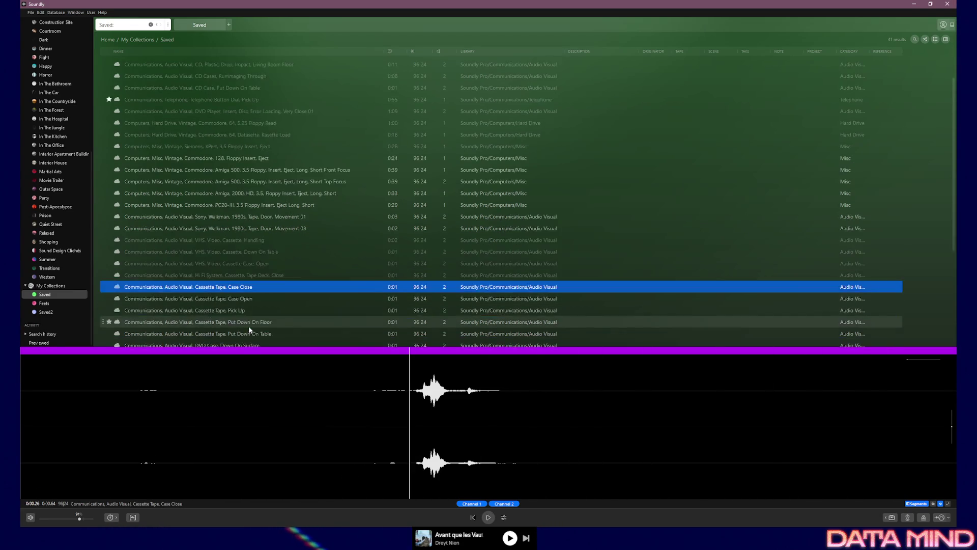
{"action": "left_click", "coordinate": [233, 277]}
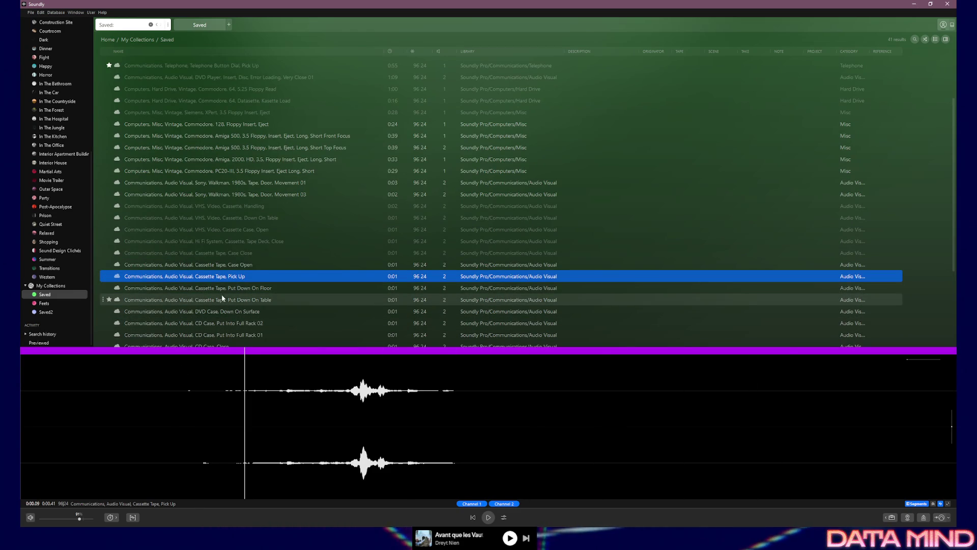
{"action": "key", "text": "Down"}
{"action": "key", "text": "Down"}
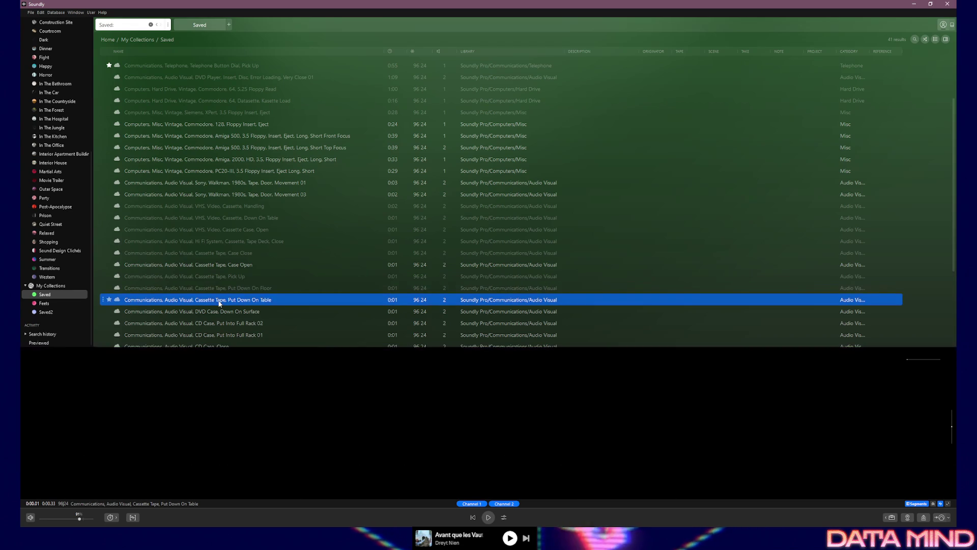
{"action": "scroll", "coordinate": [220, 303], "scroll_direction": "down", "scroll_amount": 1}
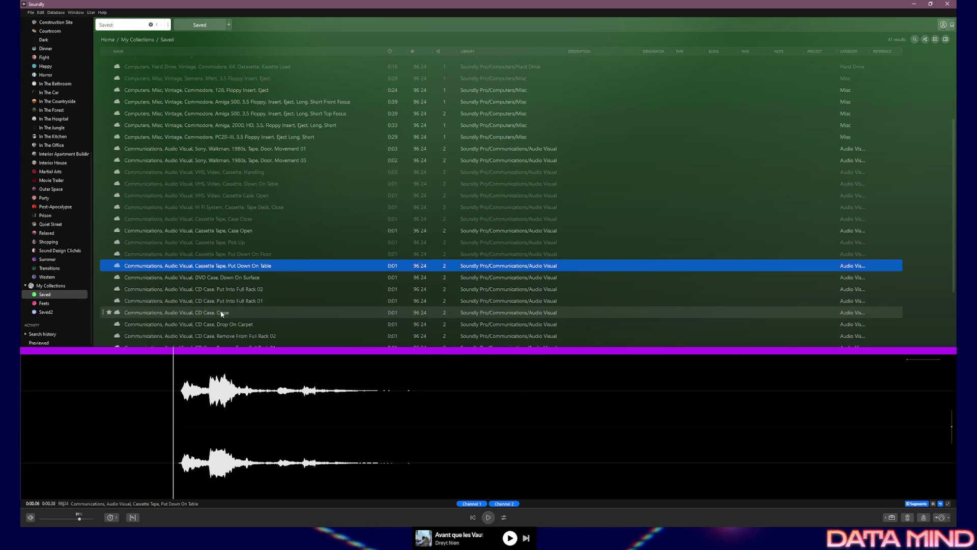
{"action": "left_click", "coordinate": [200, 313]}
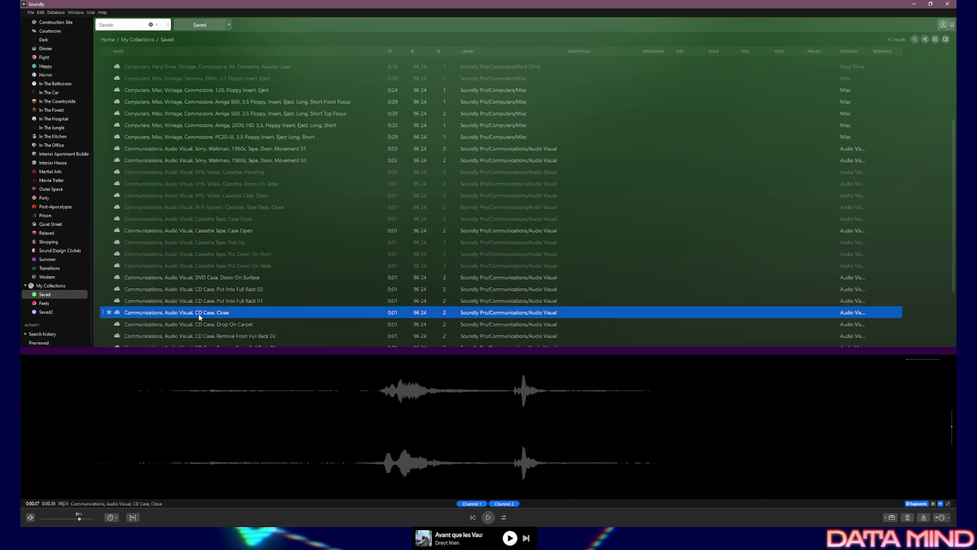
{"action": "left_click", "coordinate": [203, 327]}
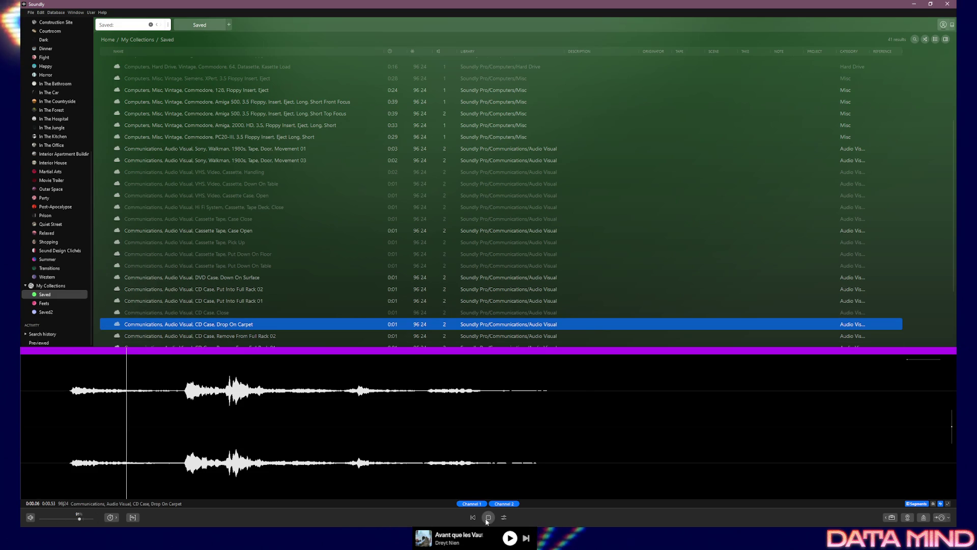
{"action": "left_click", "coordinate": [487, 518]}
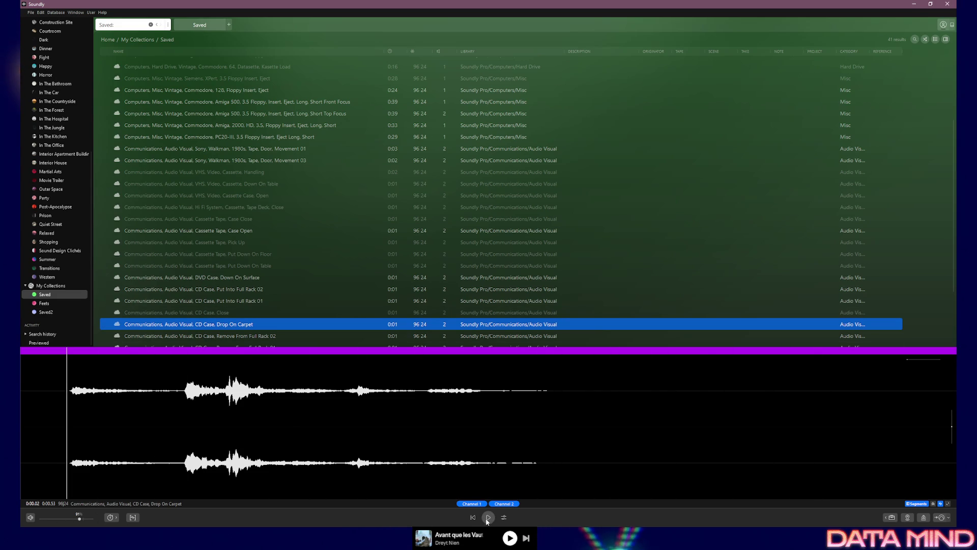
{"action": "scroll", "coordinate": [203, 234], "scroll_direction": "down", "scroll_amount": 3}
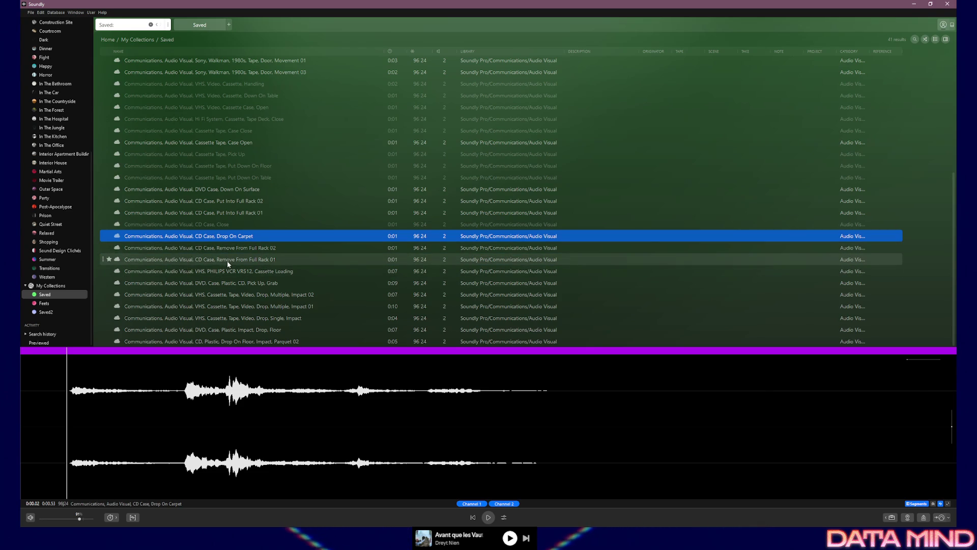
Audition the DVD case grab, VHS multiple and single impacts, and DVD and CD floor-drop sounds.
{"action": "left_click", "coordinate": [212, 283]}
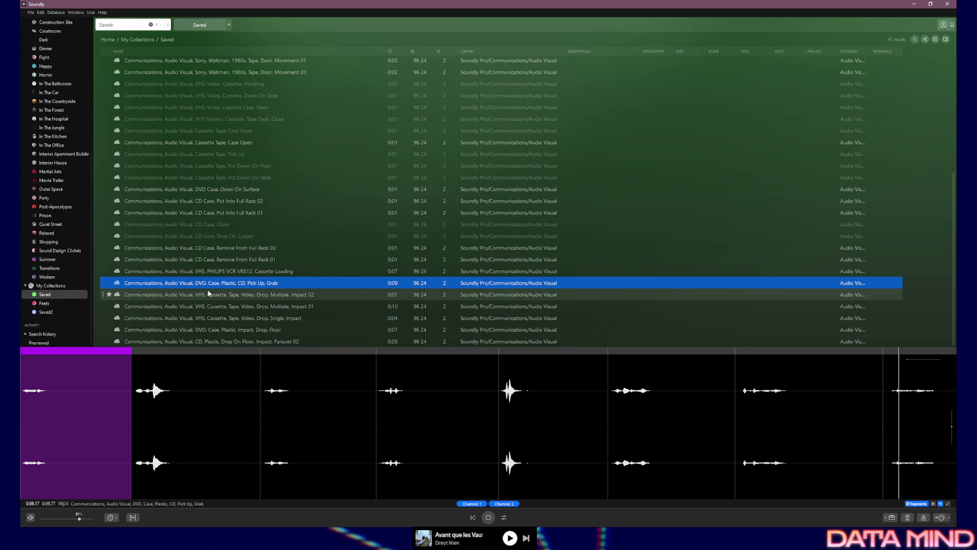
{"action": "left_click", "coordinate": [207, 295]}
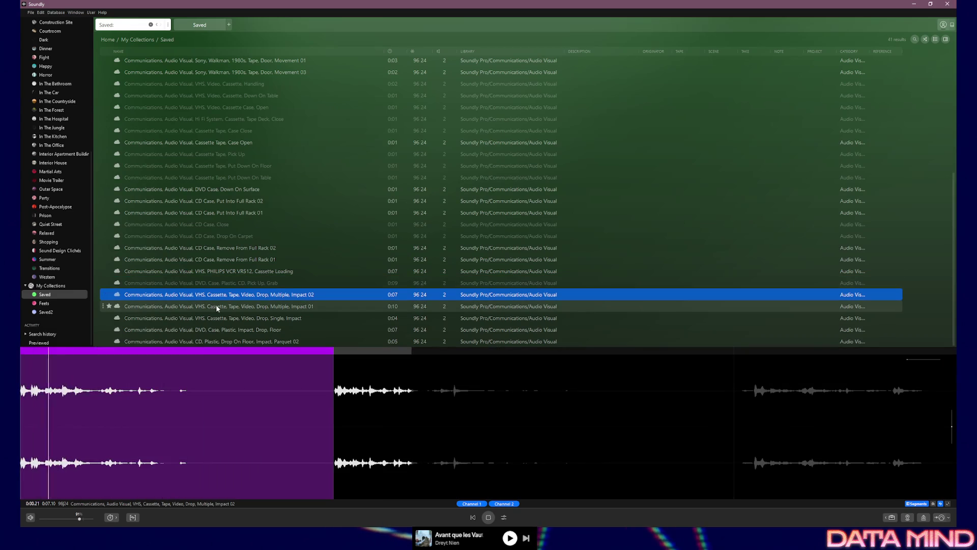
{"action": "left_click", "coordinate": [216, 305]}
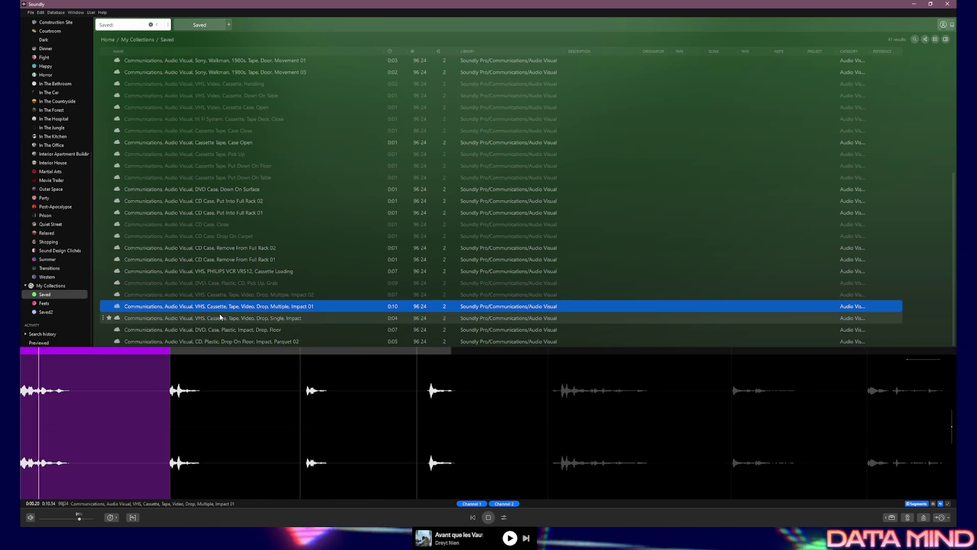
{"action": "left_click", "coordinate": [221, 319]}
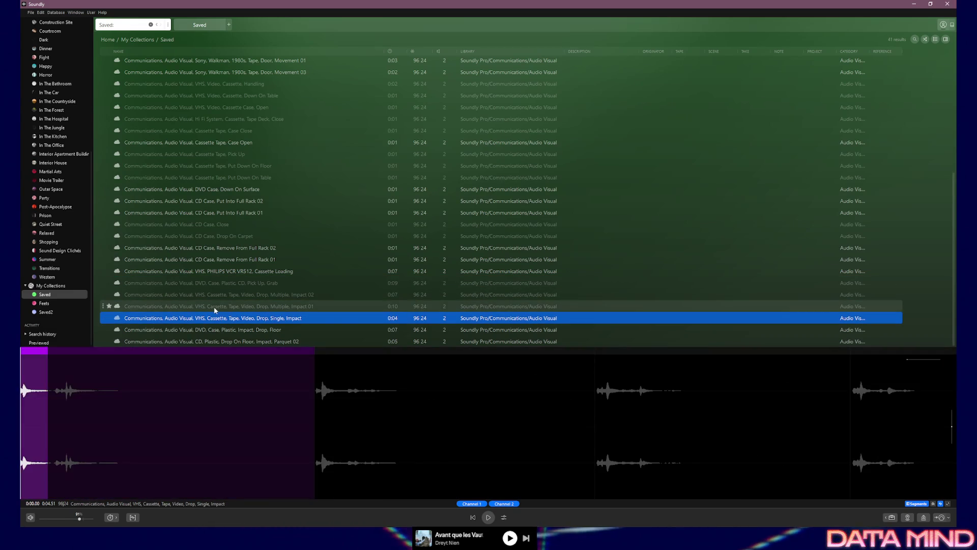
{"action": "left_click", "coordinate": [217, 330]}
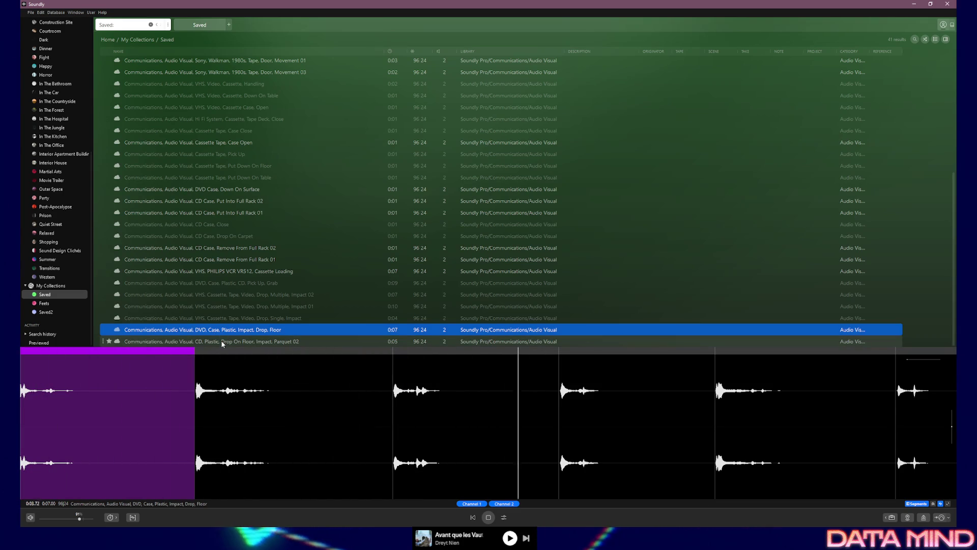
{"action": "left_click", "coordinate": [222, 342]}
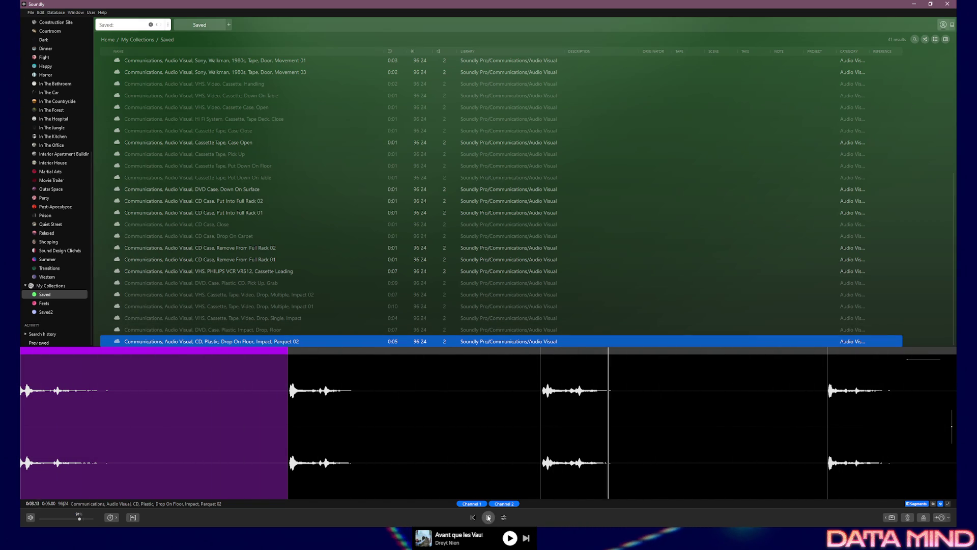
{"action": "scroll", "coordinate": [241, 215], "scroll_direction": "up", "scroll_amount": 3}
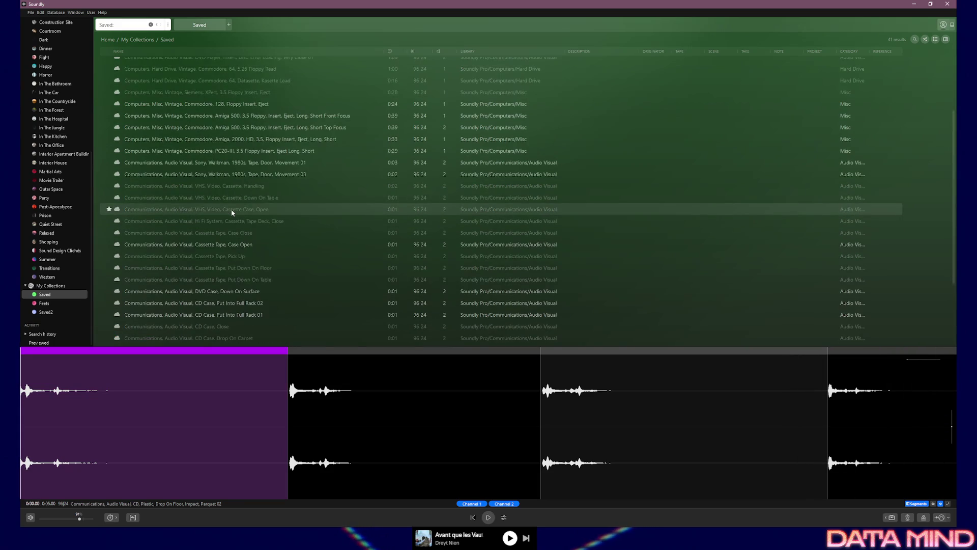
{"action": "scroll", "coordinate": [234, 205], "scroll_direction": "up", "scroll_amount": 3}
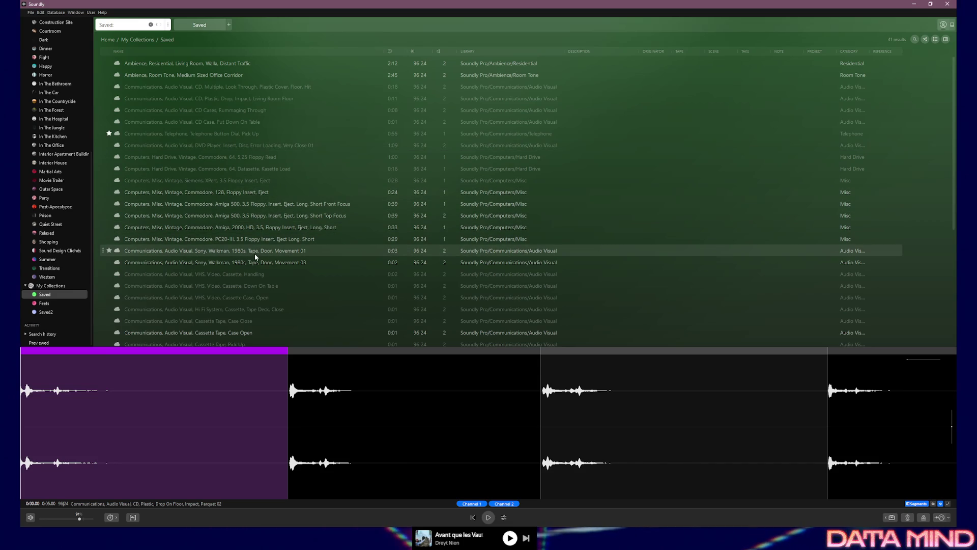
Audition the Walkman tape door Movement 01 and 03, VHS handling, down-on-table and case-opening sounds.
{"action": "left_click", "coordinate": [229, 251]}
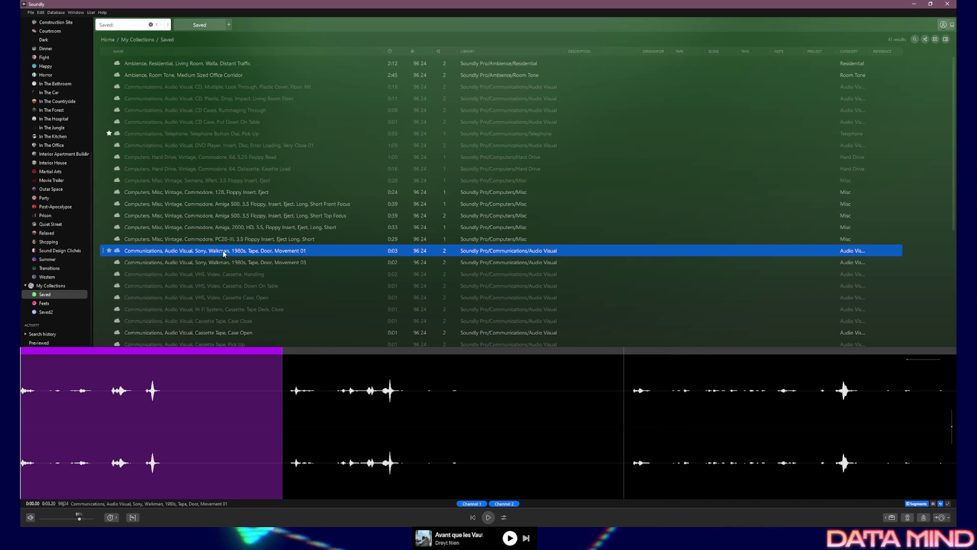
{"action": "left_click", "coordinate": [224, 262]}
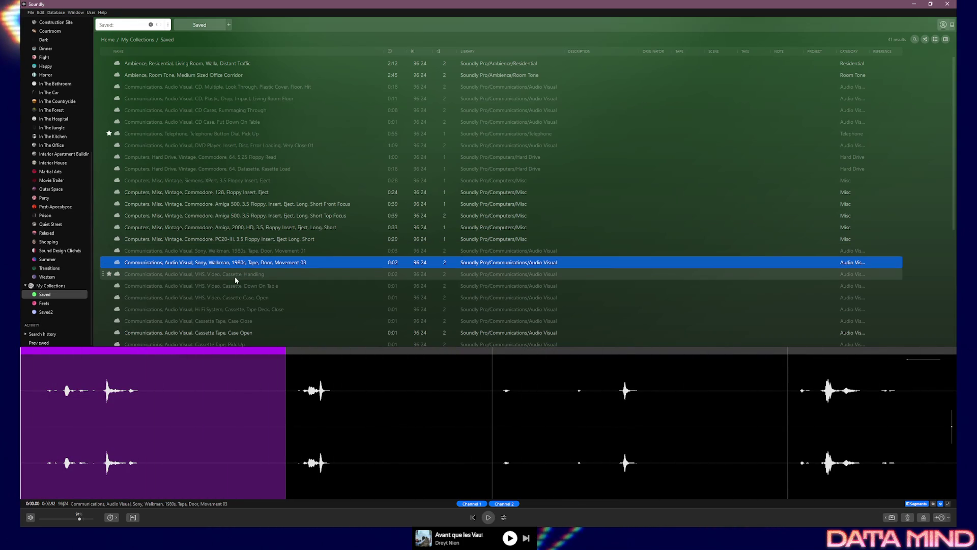
{"action": "left_click", "coordinate": [235, 276]}
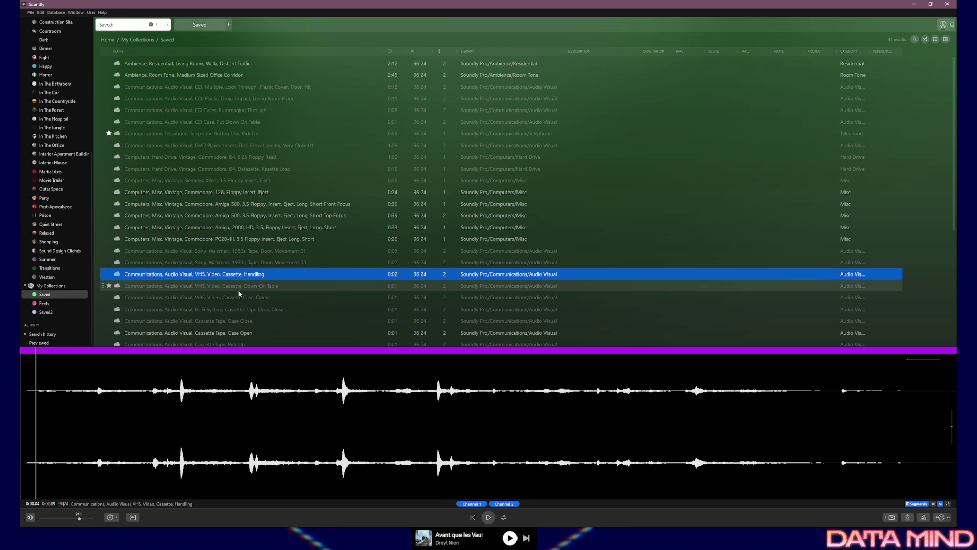
{"action": "left_click", "coordinate": [239, 287]}
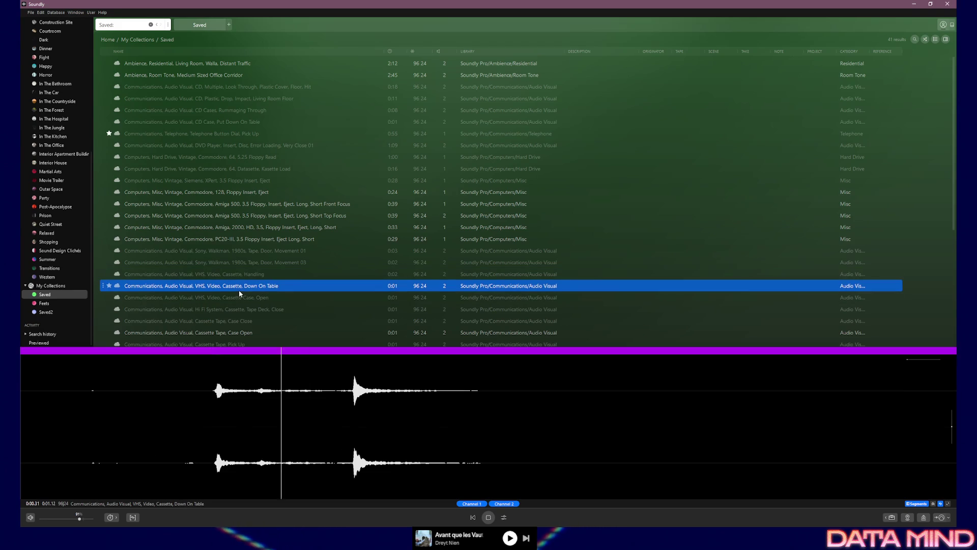
{"action": "left_click", "coordinate": [243, 298]}
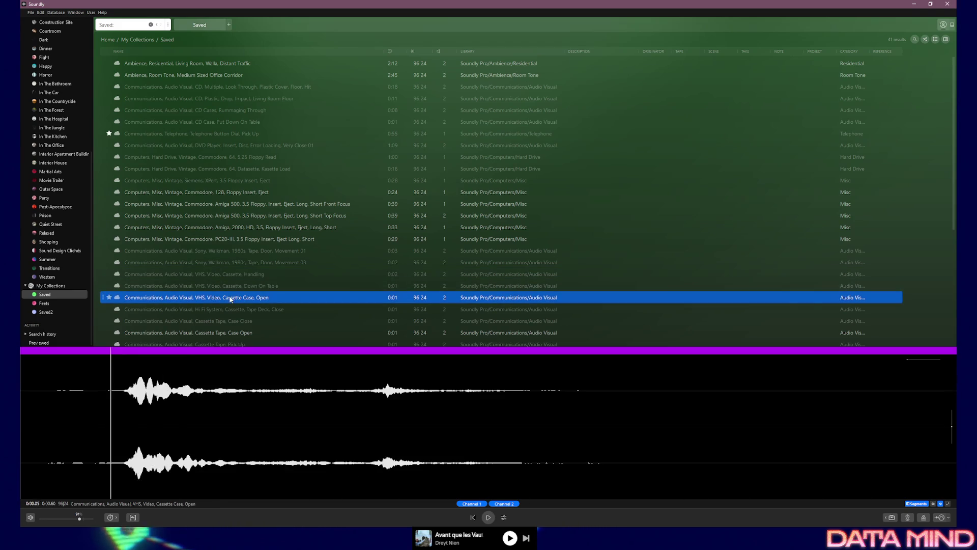
{"action": "scroll", "coordinate": [247, 311], "scroll_direction": "down", "scroll_amount": 1}
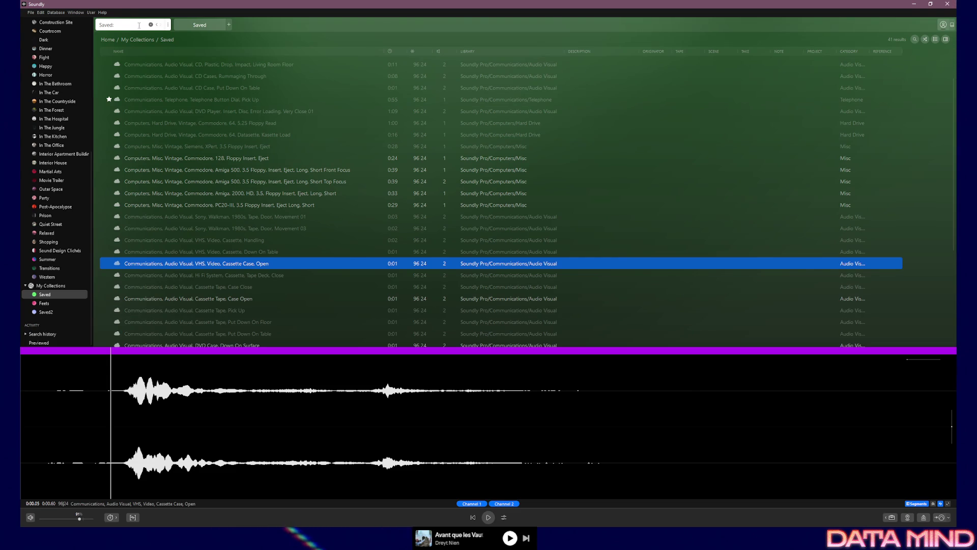
{"action": "type", "text": "cd"}
Search for cd and audition the SX228 Portable CD Player, then search mini disc and disc.
{"action": "key", "text": "Return"}
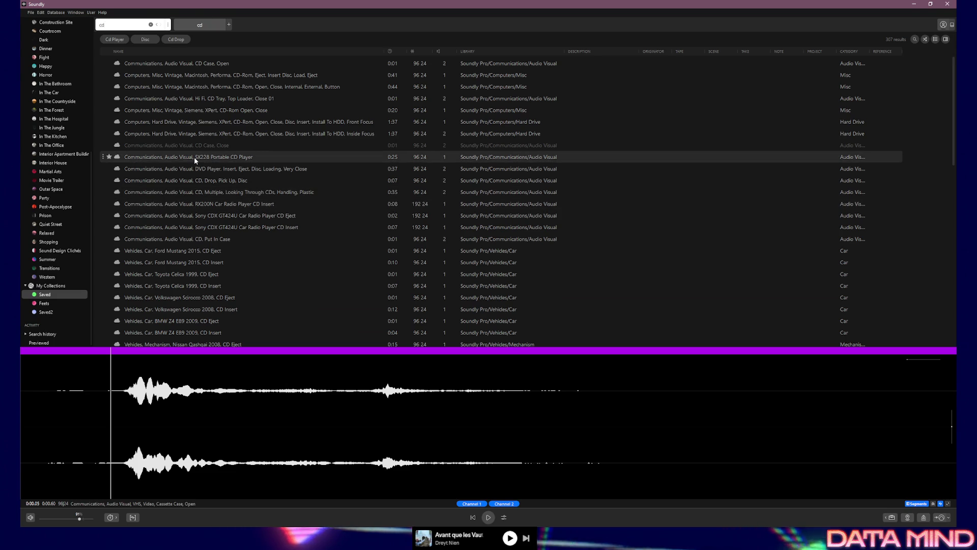
{"action": "left_click", "coordinate": [163, 157]}
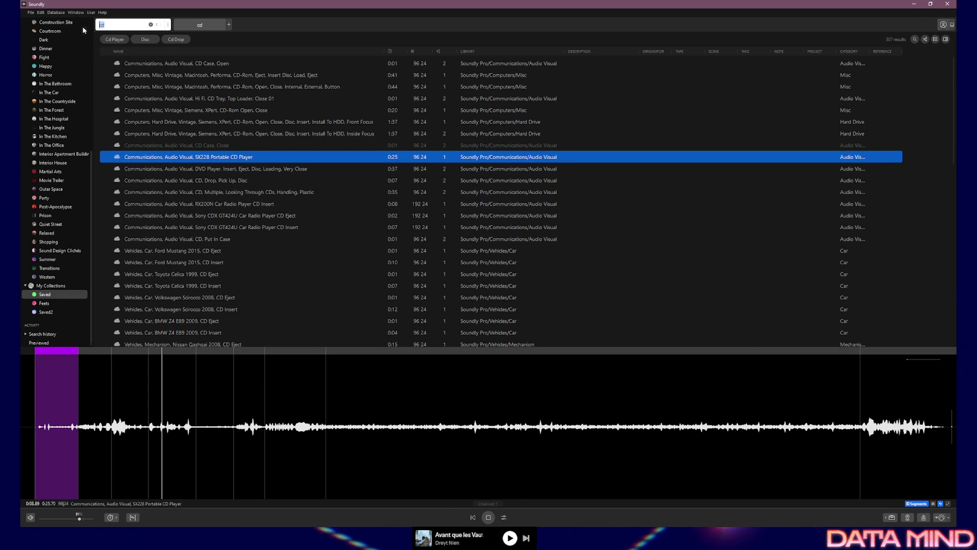
{"action": "type", "text": "mini disc"}
{"action": "key", "text": "Return"}
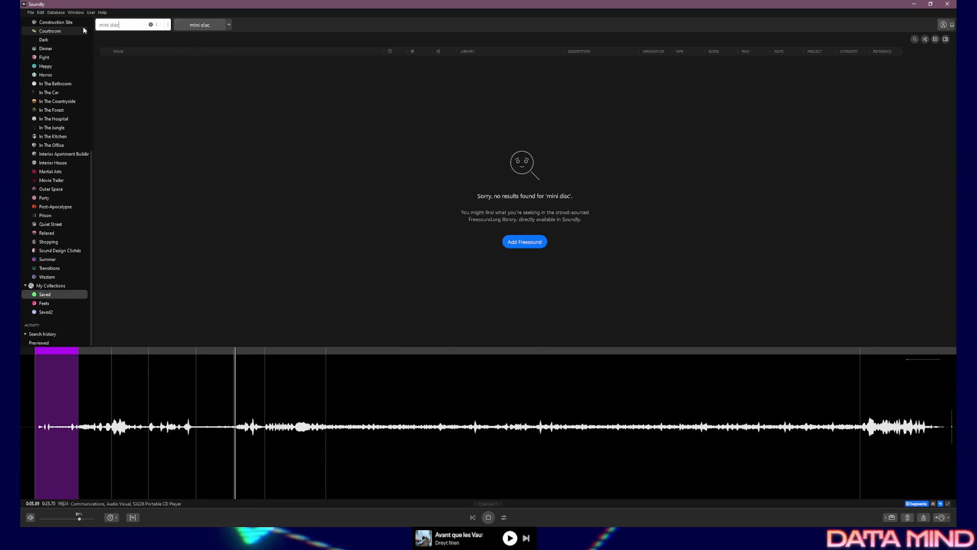
{"action": "triple_click", "coordinate": [126, 25]}
{"action": "type", "text": "disc"}
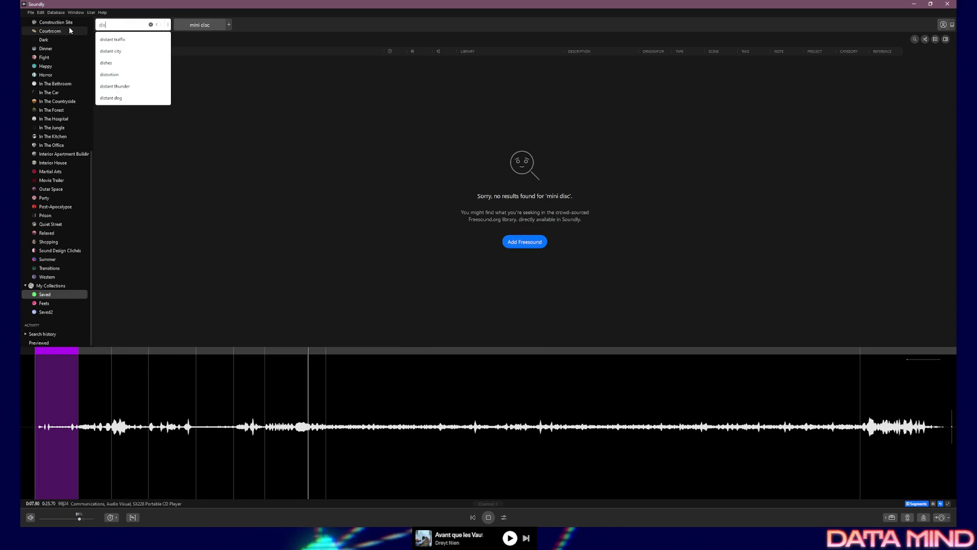
{"action": "key", "text": "Return"}
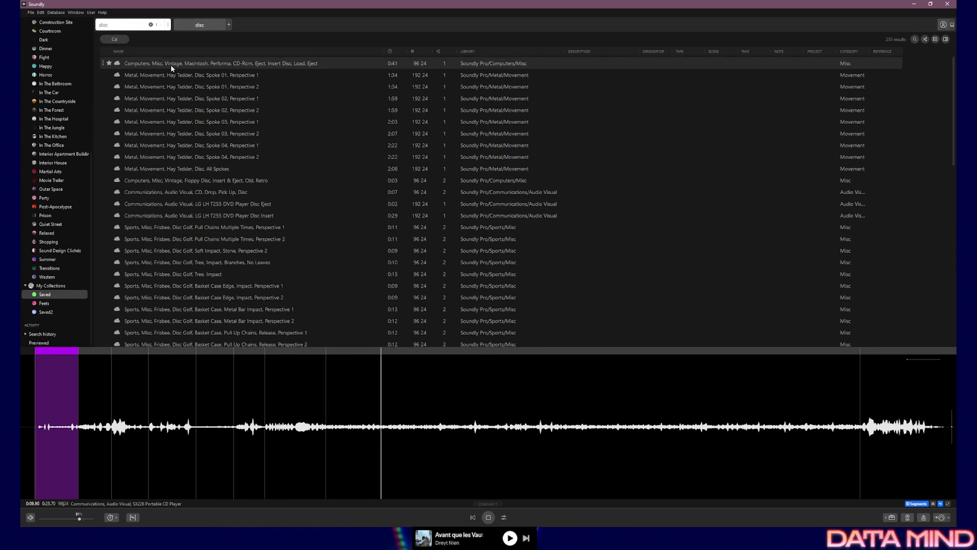
Audition the Macintosh CD-ROM eject, floppy insert-eject, CD drop pick-up and LG LH T255 disc eject.
{"action": "left_click", "coordinate": [170, 65]}
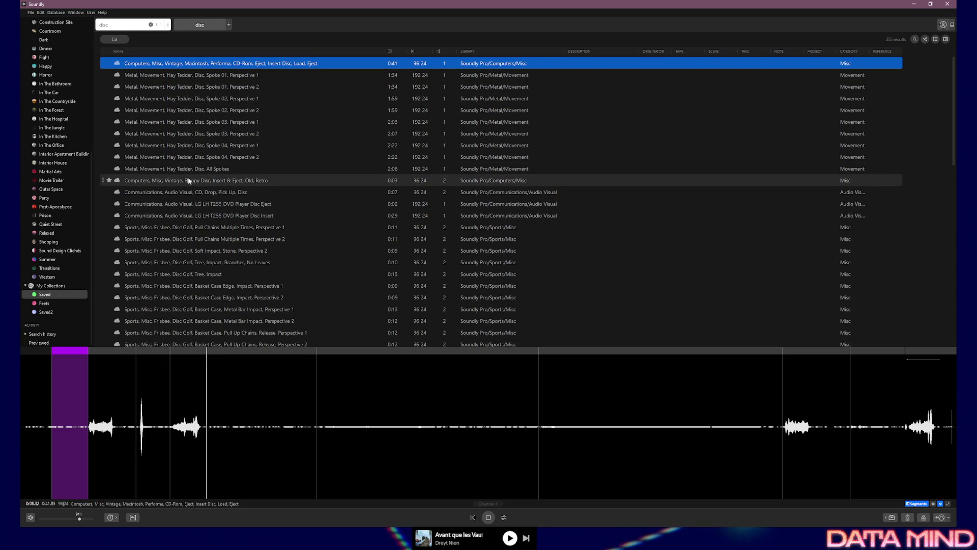
{"action": "left_click", "coordinate": [164, 181]}
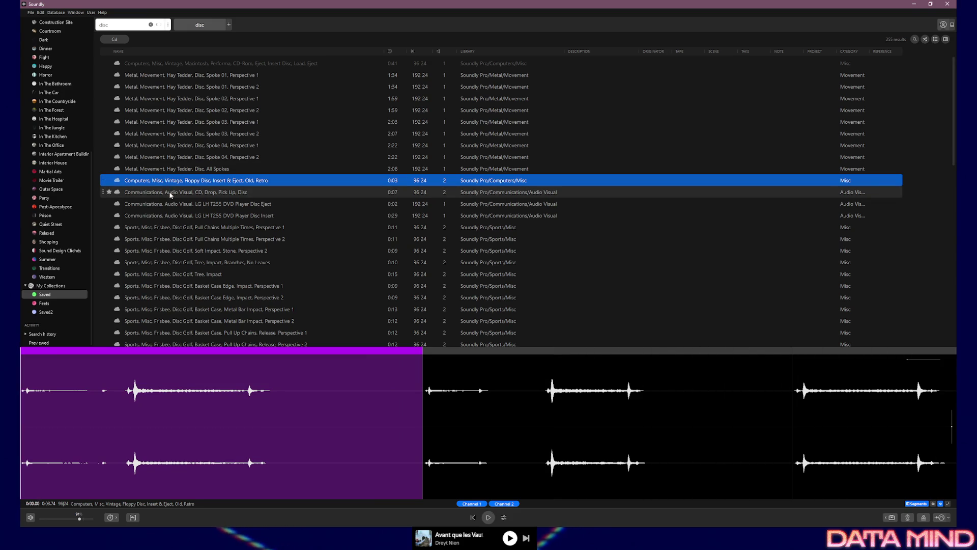
{"action": "left_click", "coordinate": [170, 193]}
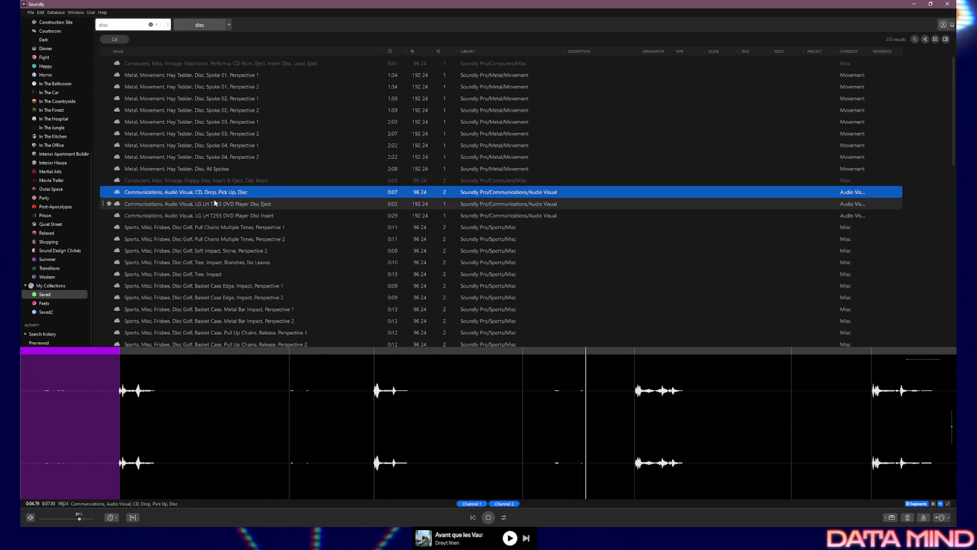
{"action": "left_click", "coordinate": [161, 205]}
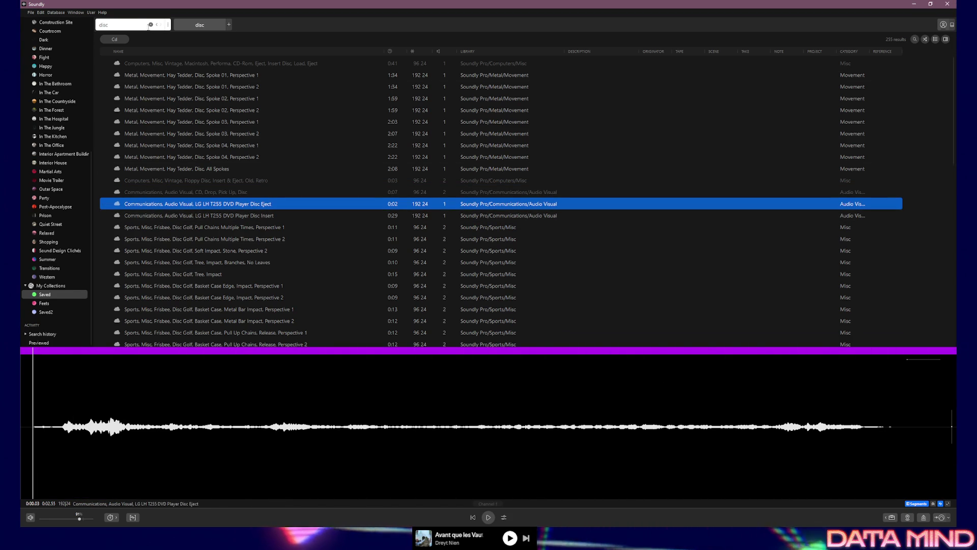
{"action": "key", "text": "ctrl+f"}
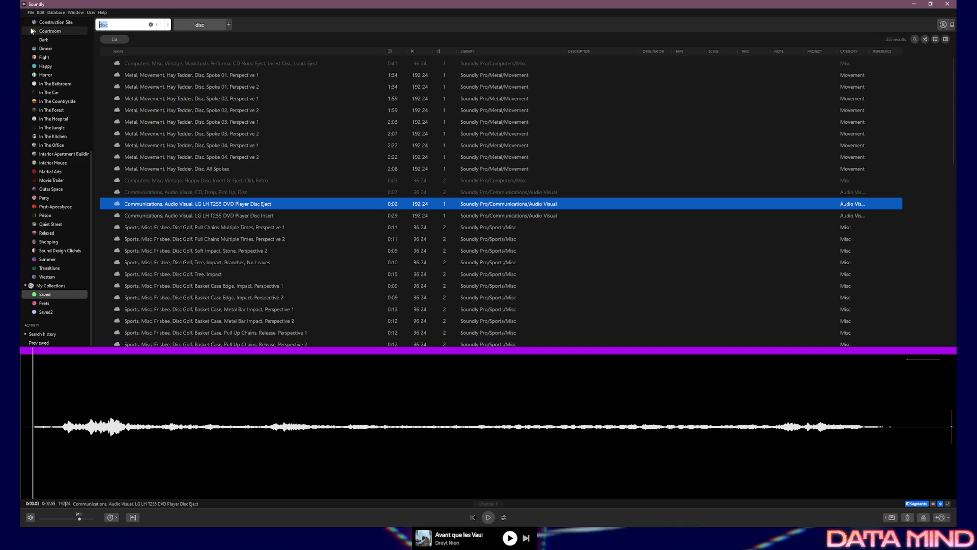
{"action": "type", "text": "disk"}
Search for disk and audition Old Machine 01, hard drive Operate 01-03 and the Mac Pro tray insert.
{"action": "key", "text": "Return"}
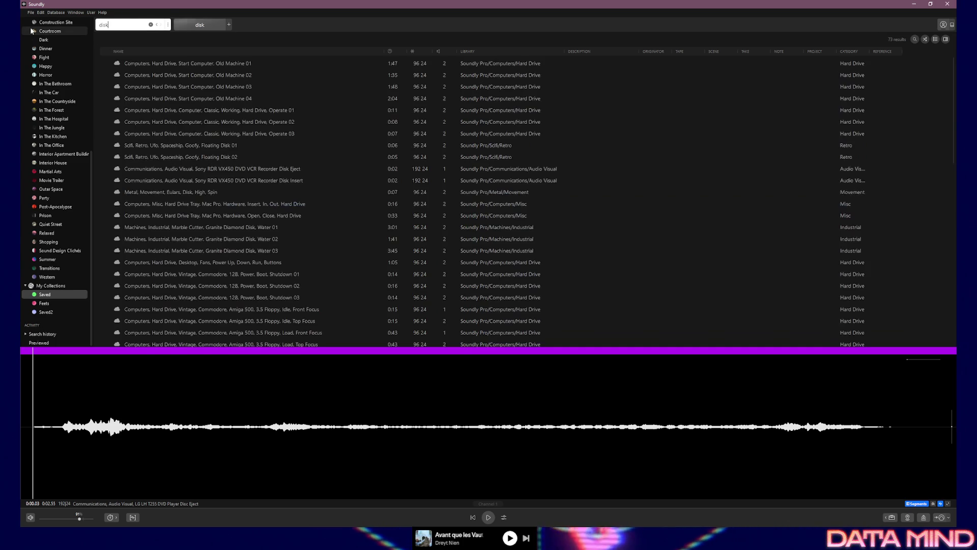
{"action": "left_click", "coordinate": [195, 64]}
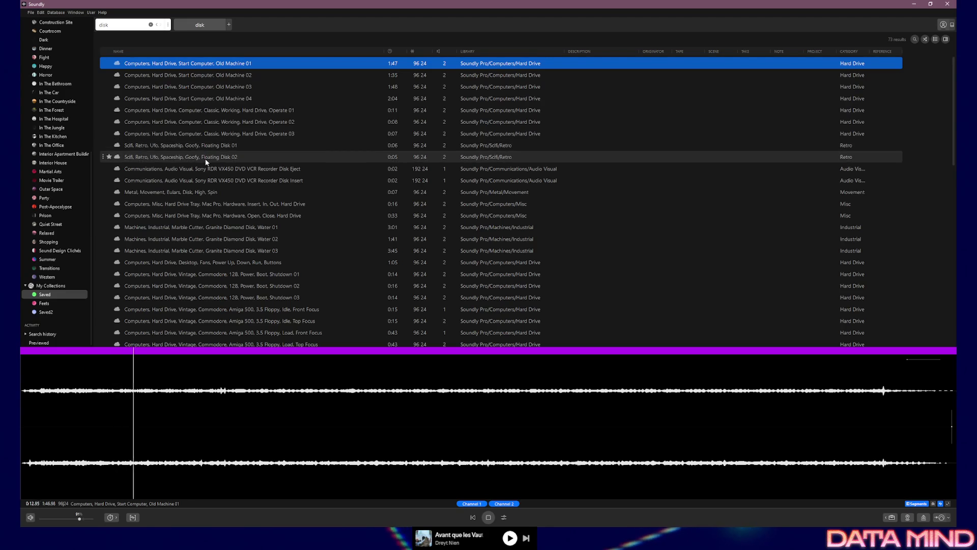
{"action": "left_click", "coordinate": [152, 112]}
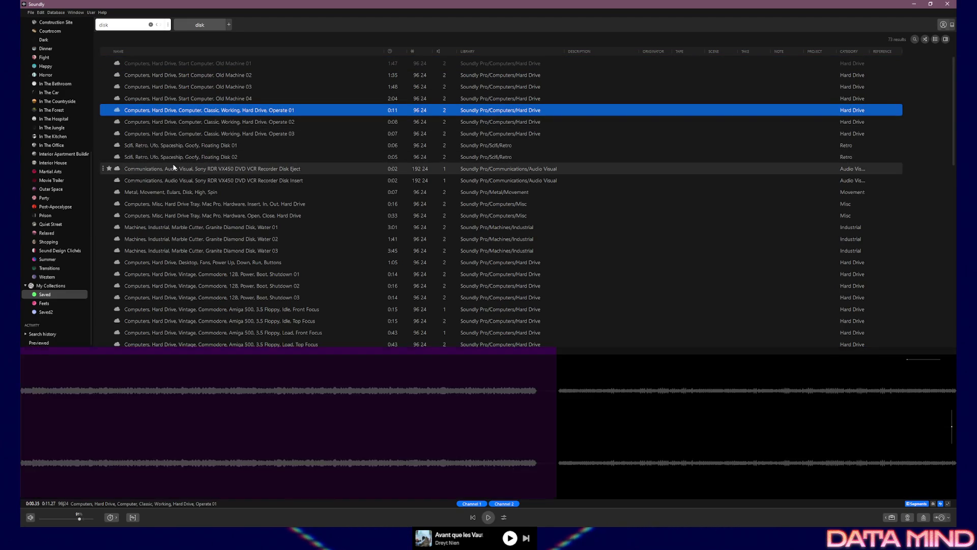
{"action": "key", "text": "Down"}
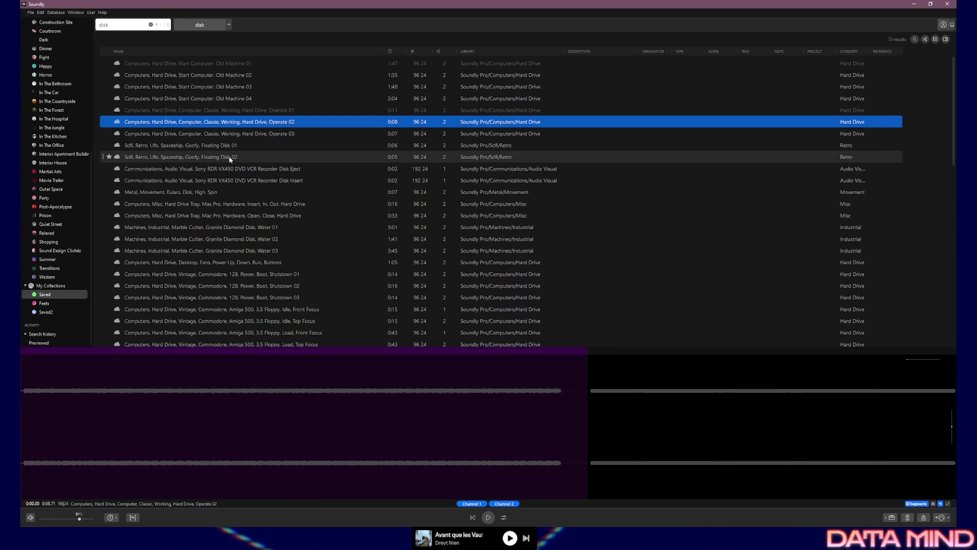
{"action": "key", "text": "Down"}
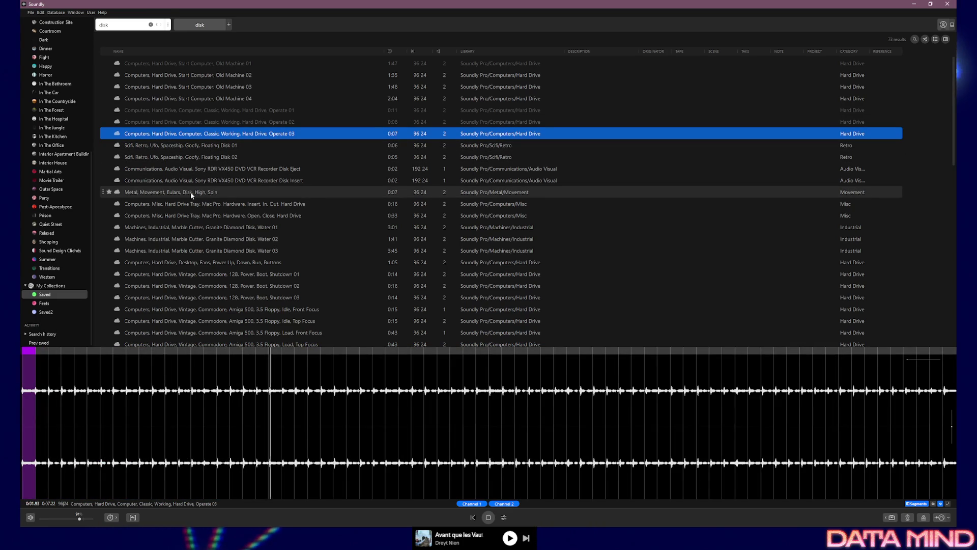
{"action": "left_click", "coordinate": [177, 205]}
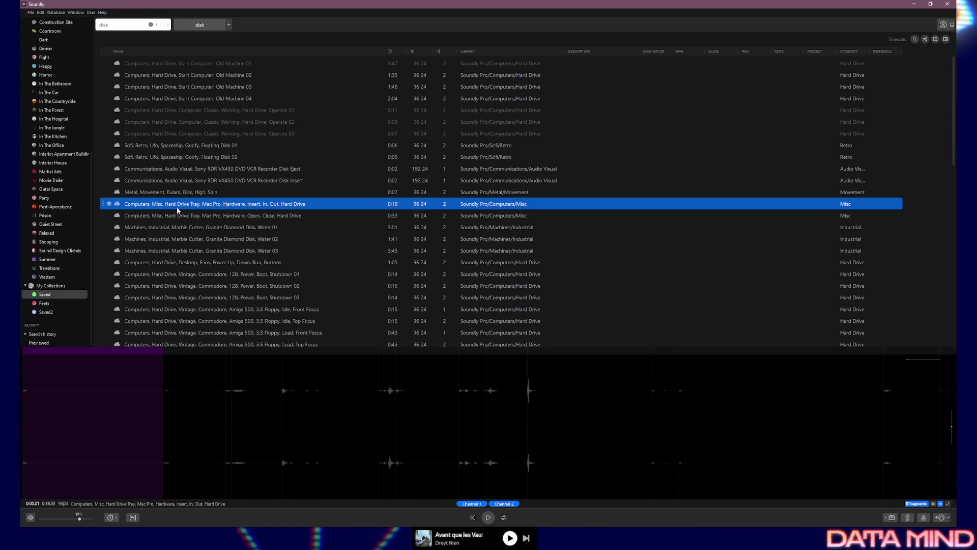
{"action": "scroll", "coordinate": [185, 207], "scroll_direction": "down", "scroll_amount": 1}
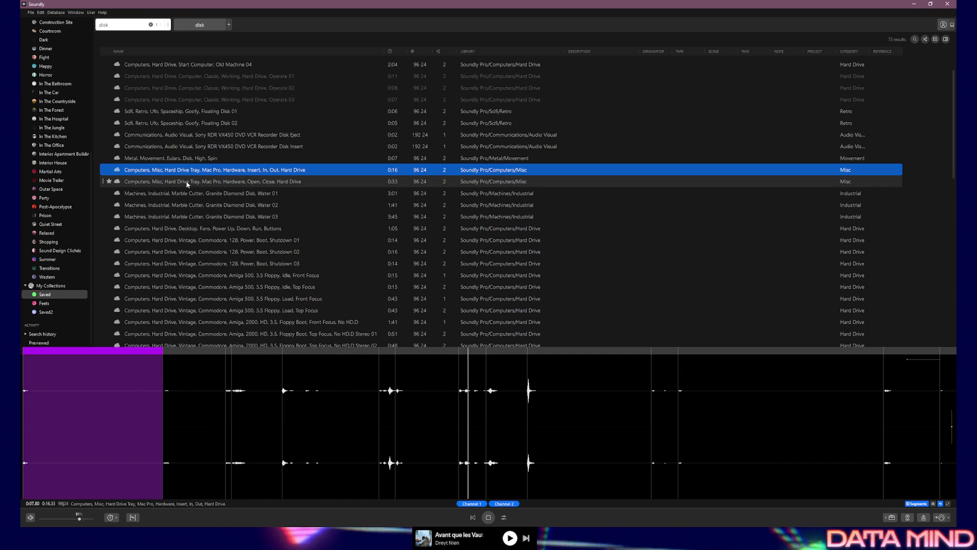
Audition several waveform sections of the tray insert recording, then play Hard Drive Tray Open, Close.
{"action": "left_click", "coordinate": [523, 396]}
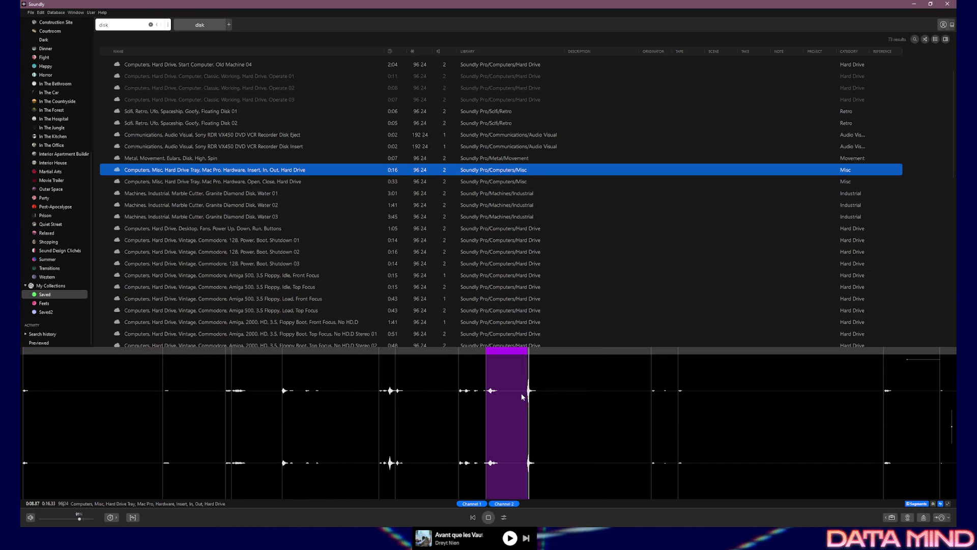
{"action": "left_click", "coordinate": [442, 378]}
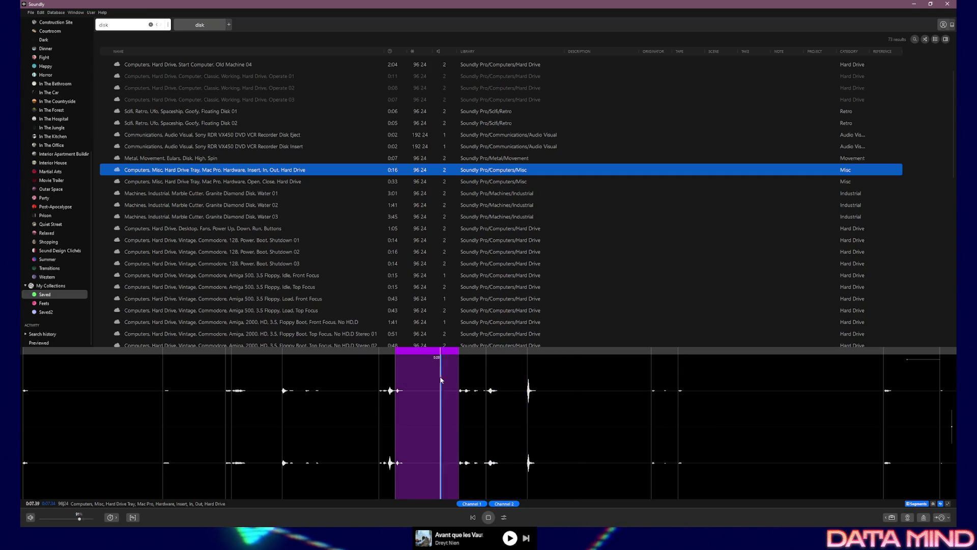
{"action": "left_click", "coordinate": [355, 375]}
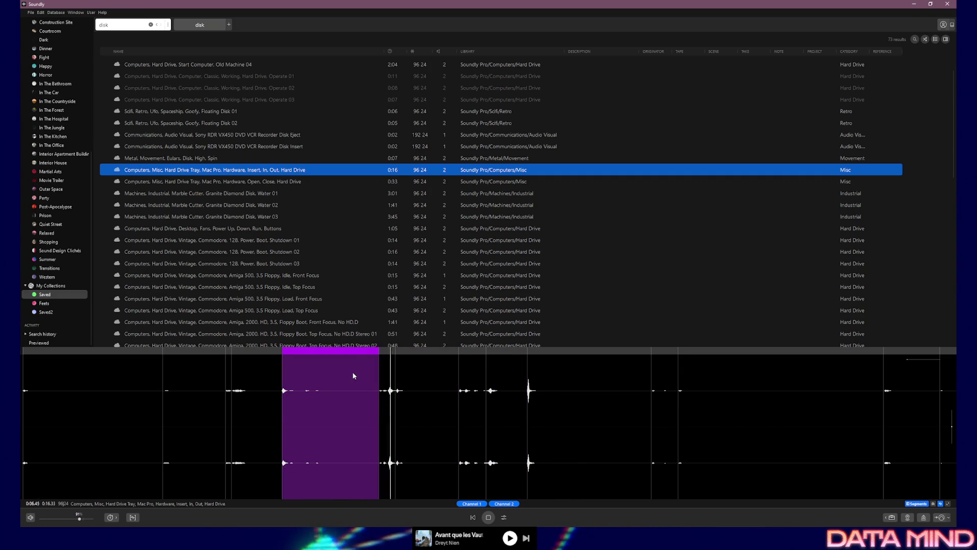
{"action": "left_click", "coordinate": [264, 371]}
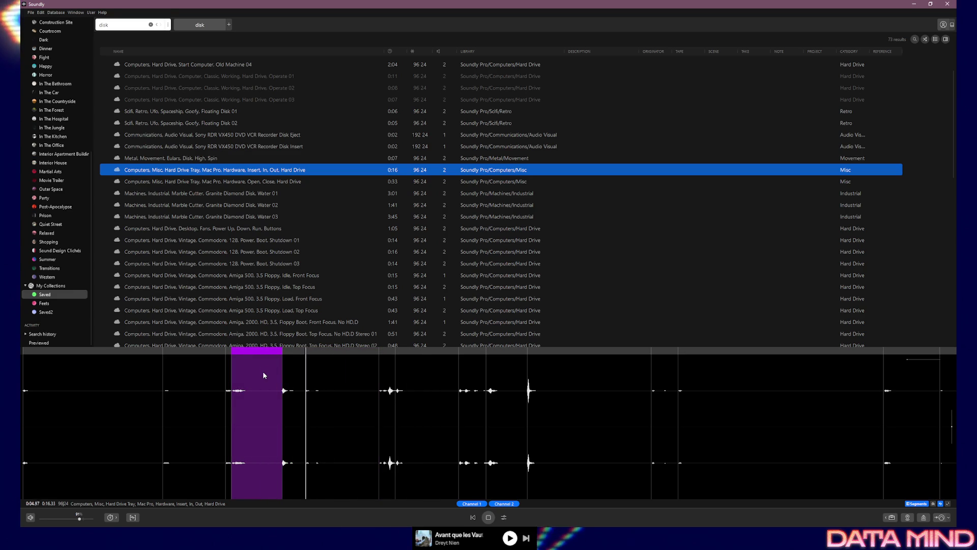
{"action": "left_click", "coordinate": [211, 374]}
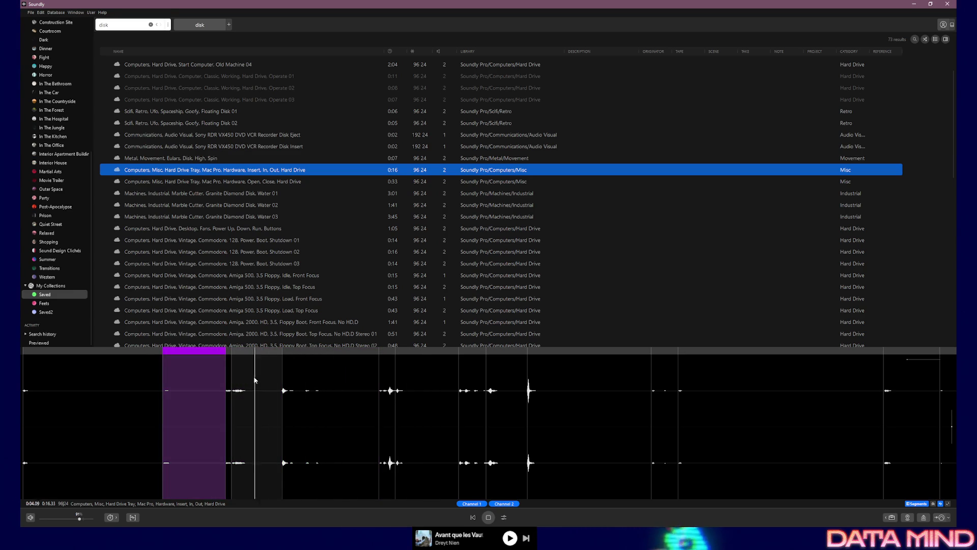
{"action": "left_click", "coordinate": [590, 375]}
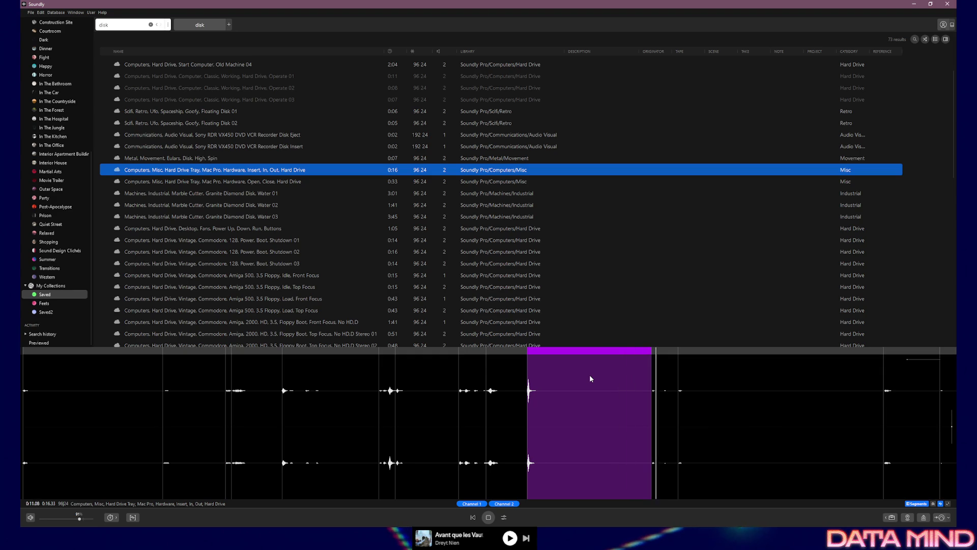
{"action": "left_click", "coordinate": [177, 180]}
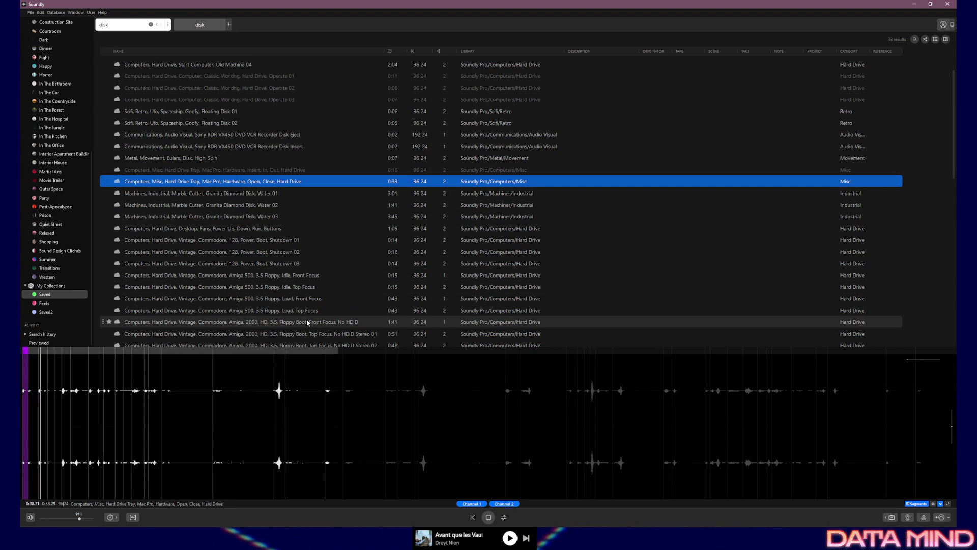